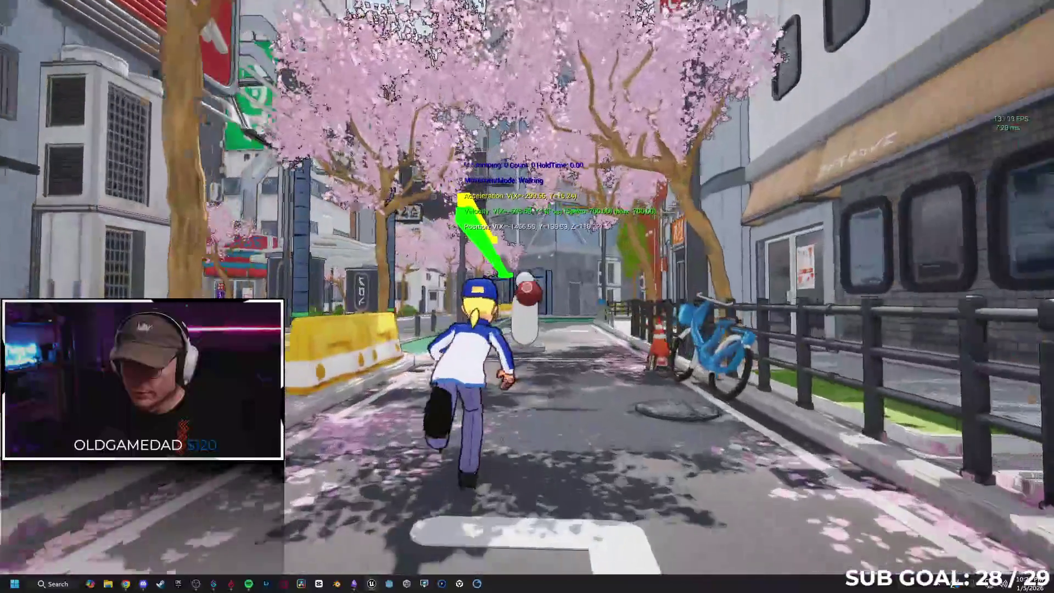
# Run the character down the street, jump and flip with the ball, then stop the play session
pyautogui.press('space')
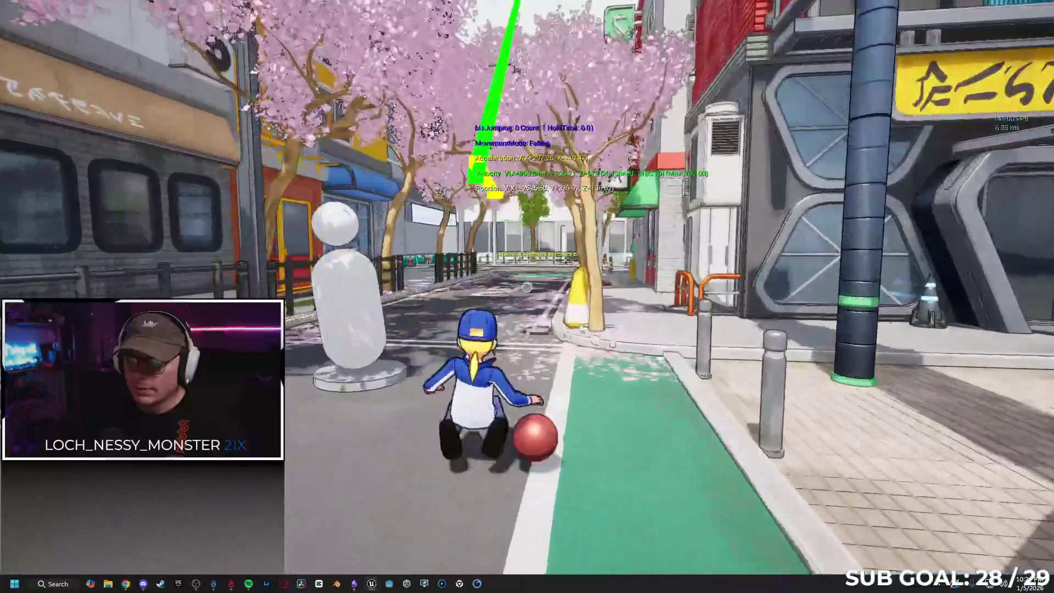
pyautogui.press('space')
pyautogui.press('space')
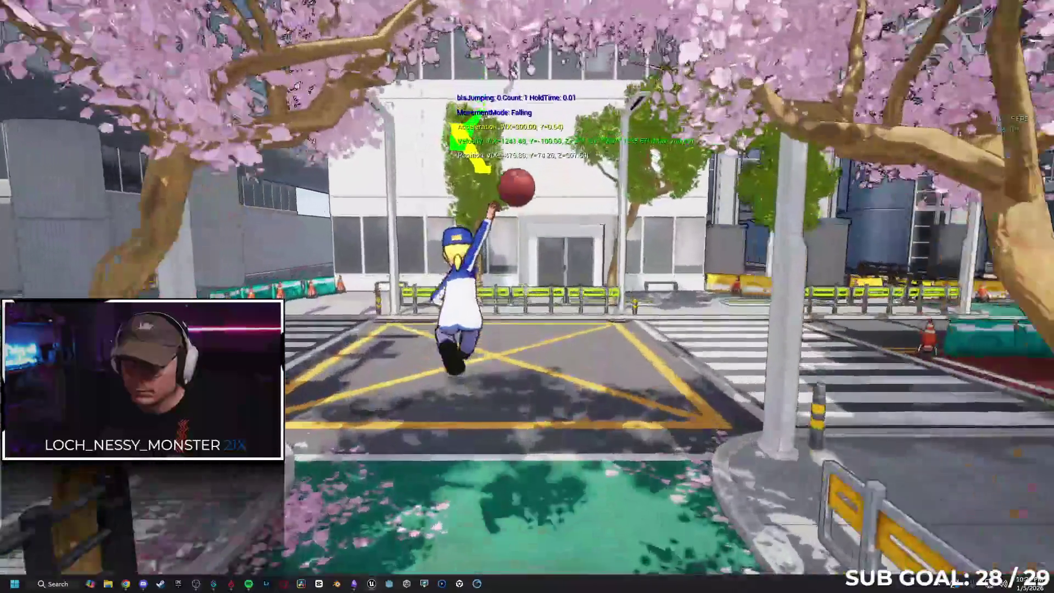
pyautogui.press('space')
pyautogui.press('w')
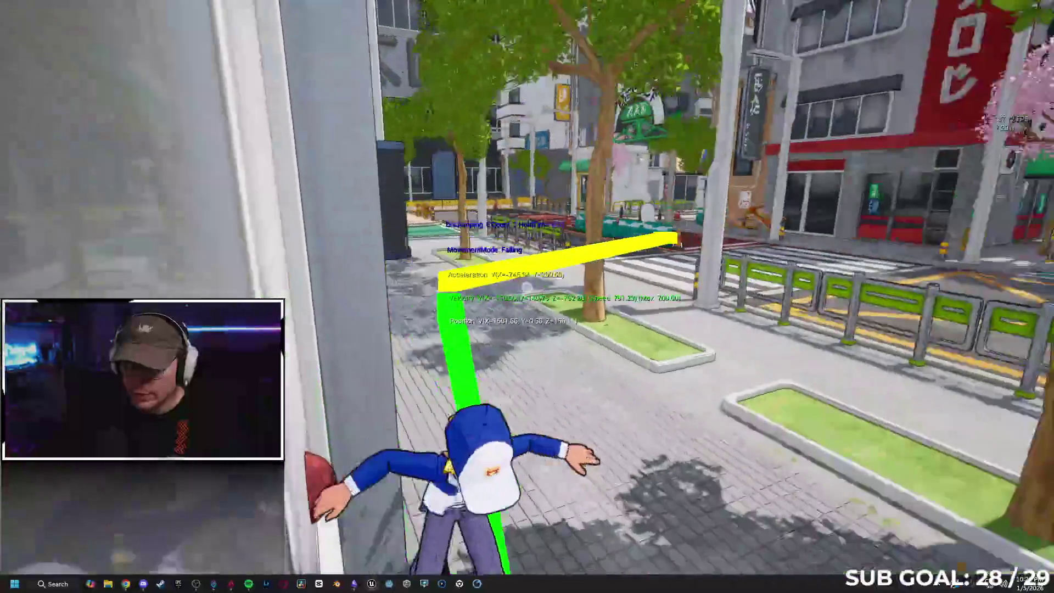
pyautogui.press('Escape')
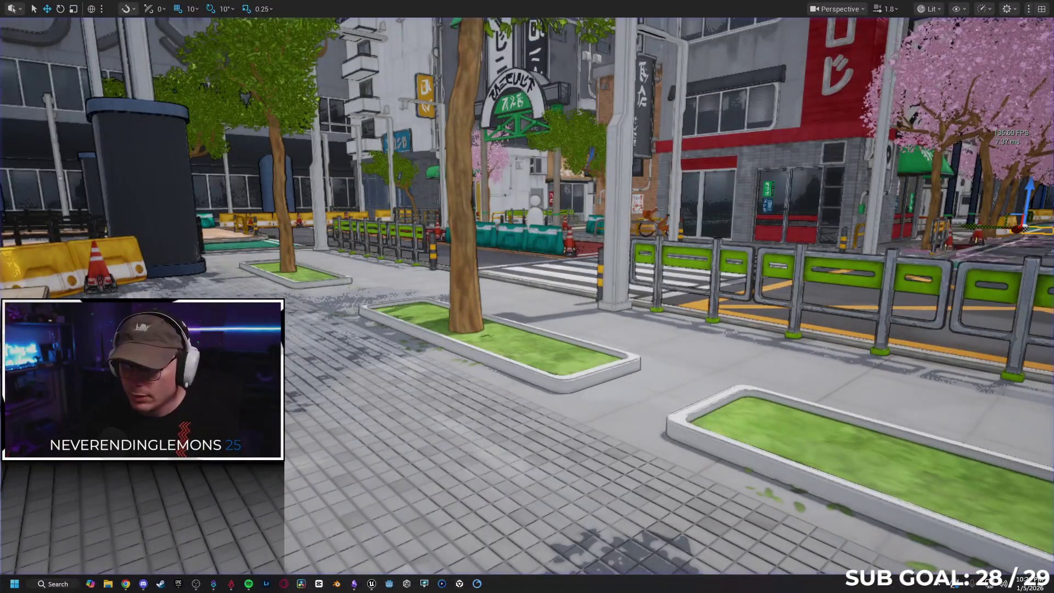
# Pick a cherry tree, select all 26 matching SM_Tree02 trees, and exit immersive mode
pyautogui.press('f')
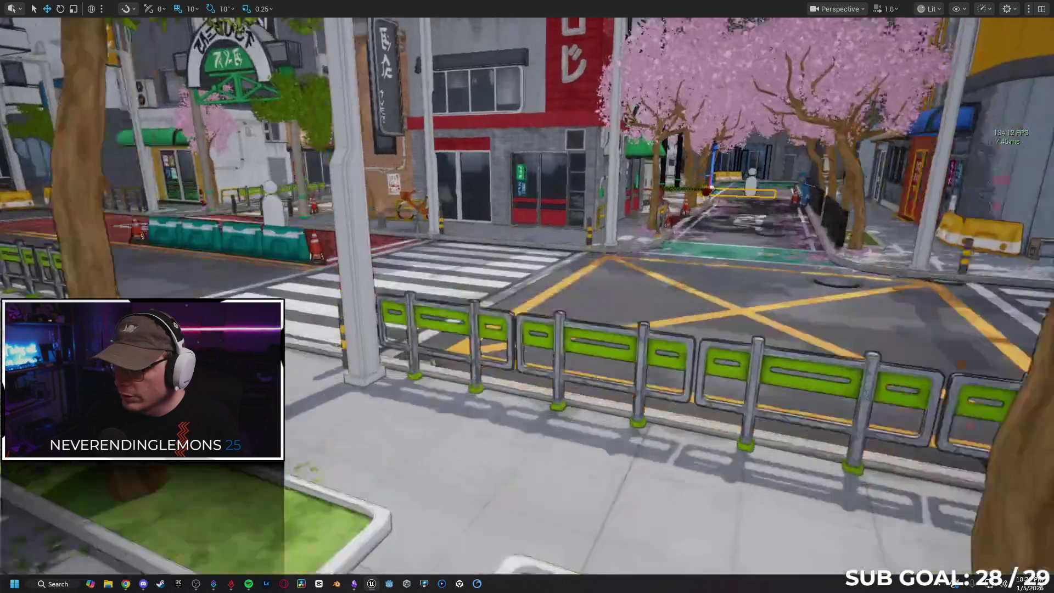
pyautogui.press('w')
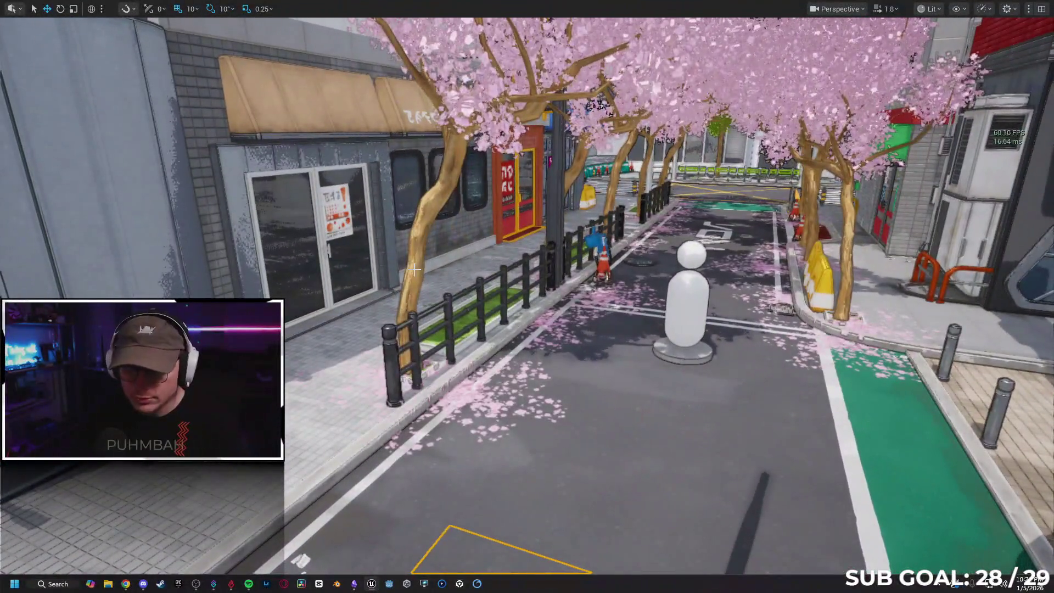
pyautogui.click(389, 306)
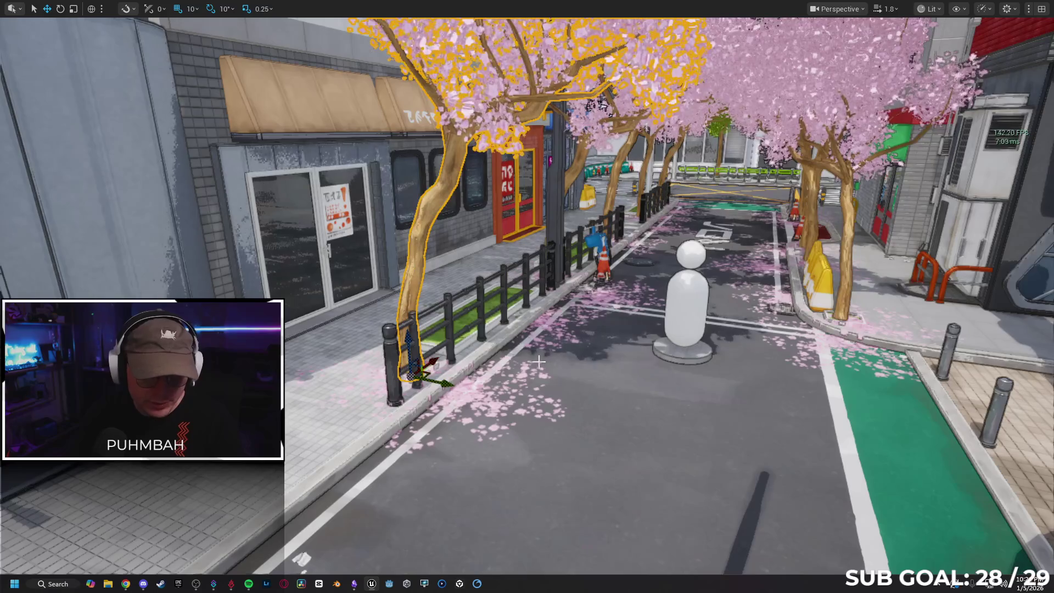
pyautogui.moveTo(389, 306); pyautogui.dragTo(501, 325)
pyautogui.hotkey('shift', 'e')
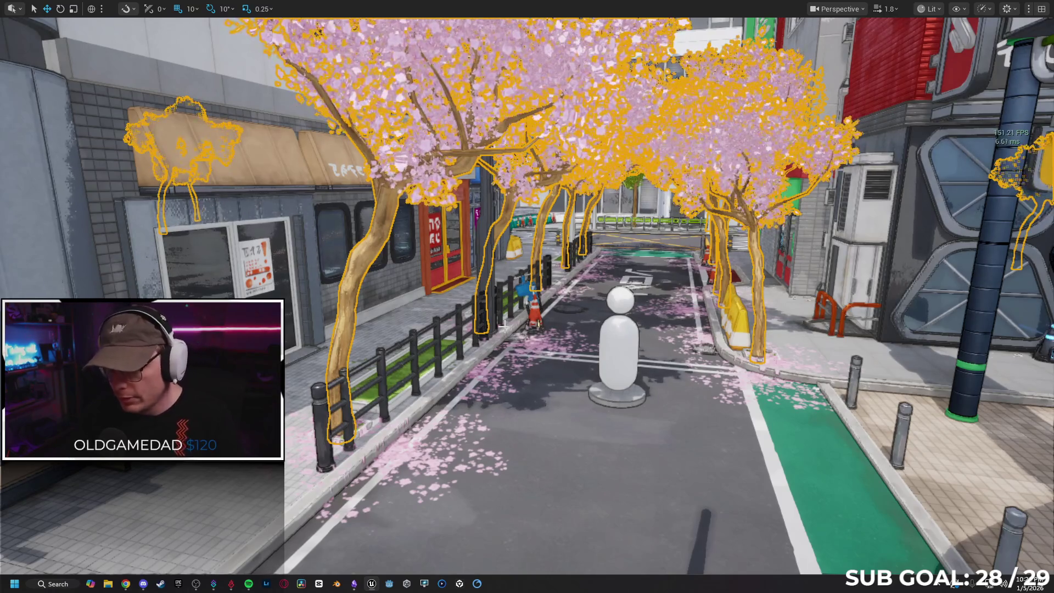
pyautogui.press('F11')
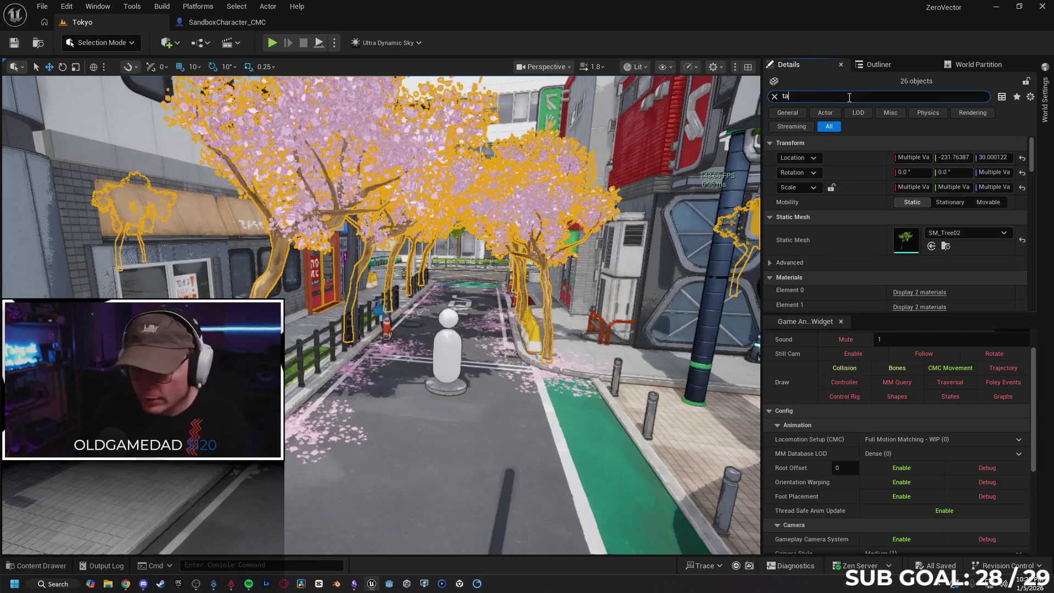
# Filter Details by 'tag' and add a Component Tags entry 'Banned' to the cherry trees
pyautogui.write('g')
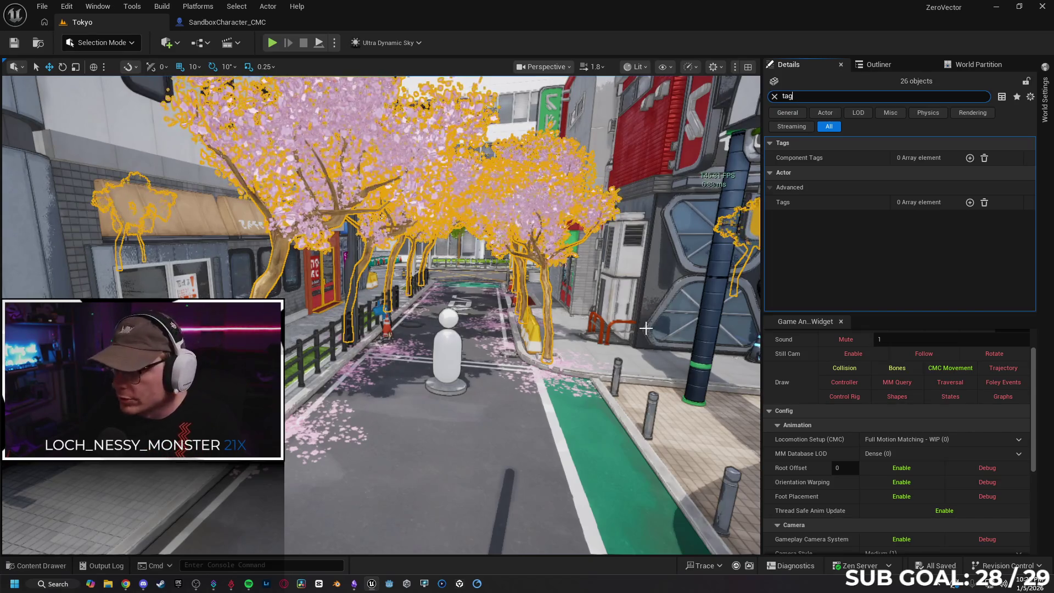
pyautogui.click(970, 157)
pyautogui.click(929, 172)
pyautogui.write('Banned')
pyautogui.press('Return')
# Start a play session from the chosen spot on the road with Play From Here
pyautogui.rightClick(527, 455)
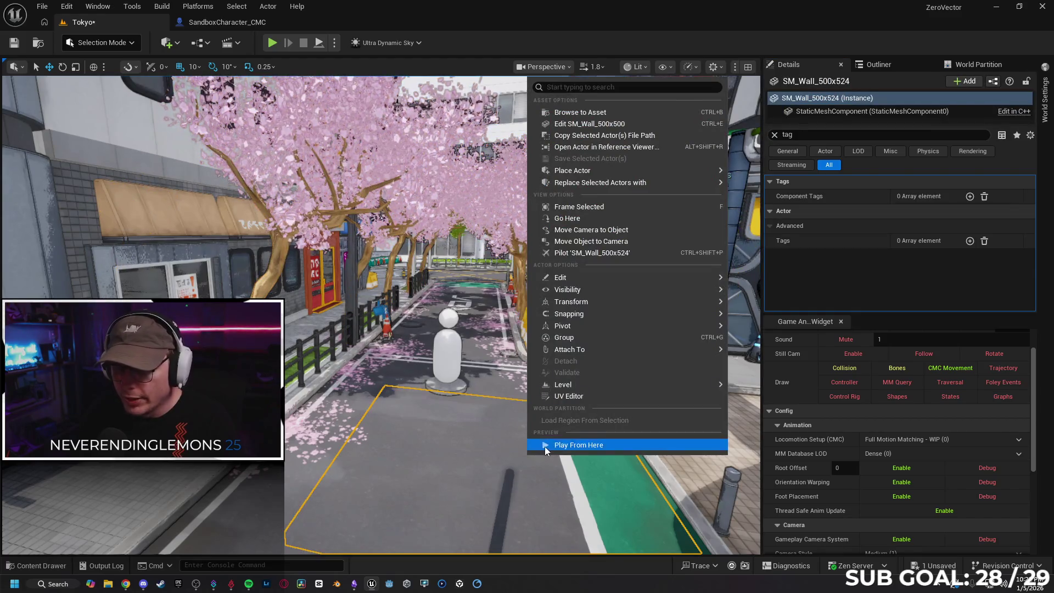
pyautogui.click(518, 427)
pyautogui.hotkey('alt', 'p')
# Run down the street, jump onto the AC unit, climb the red wall, then stop playing
pyautogui.press('w')
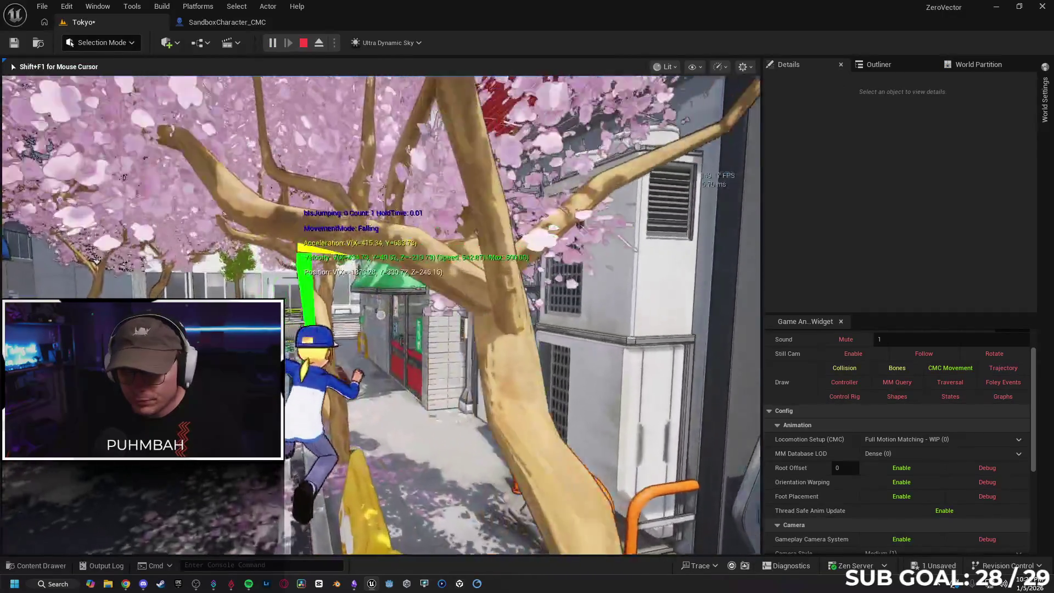
pyautogui.press('space')
pyautogui.press('space')
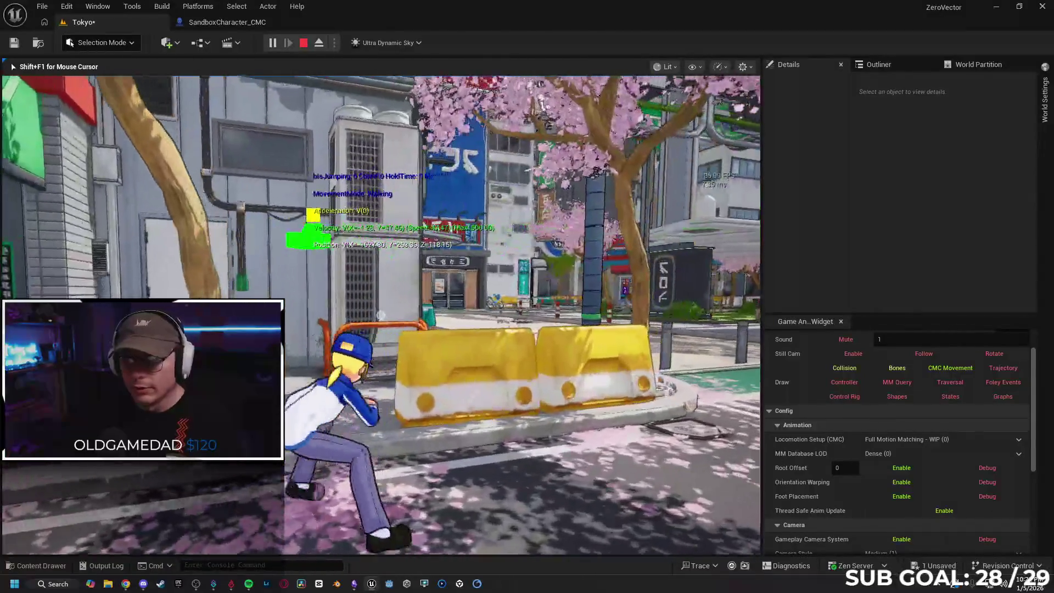
pyautogui.press('space')
pyautogui.press('space')
pyautogui.press('space')
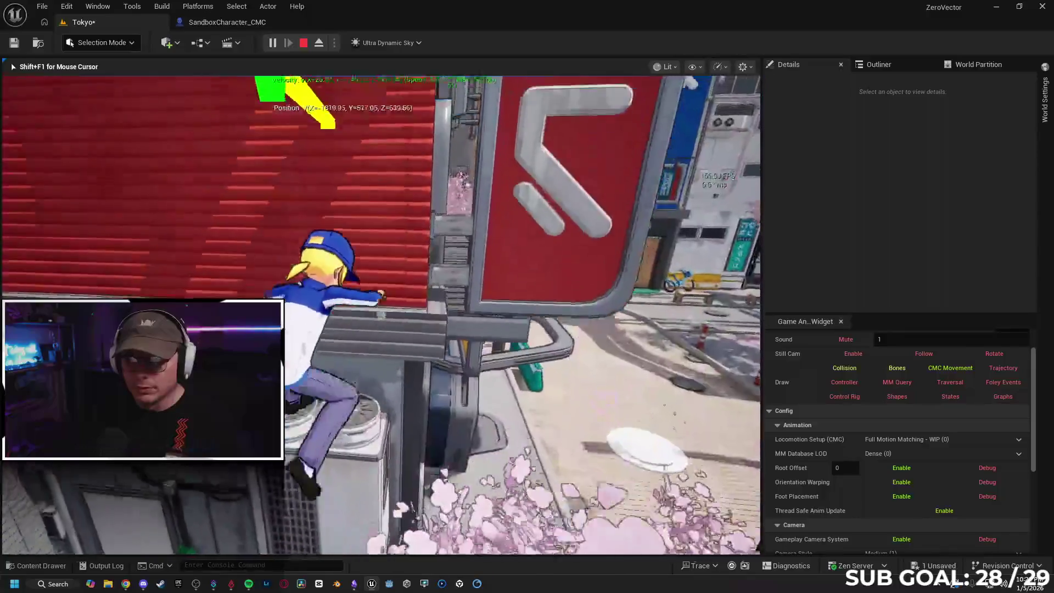
pyautogui.press('w')
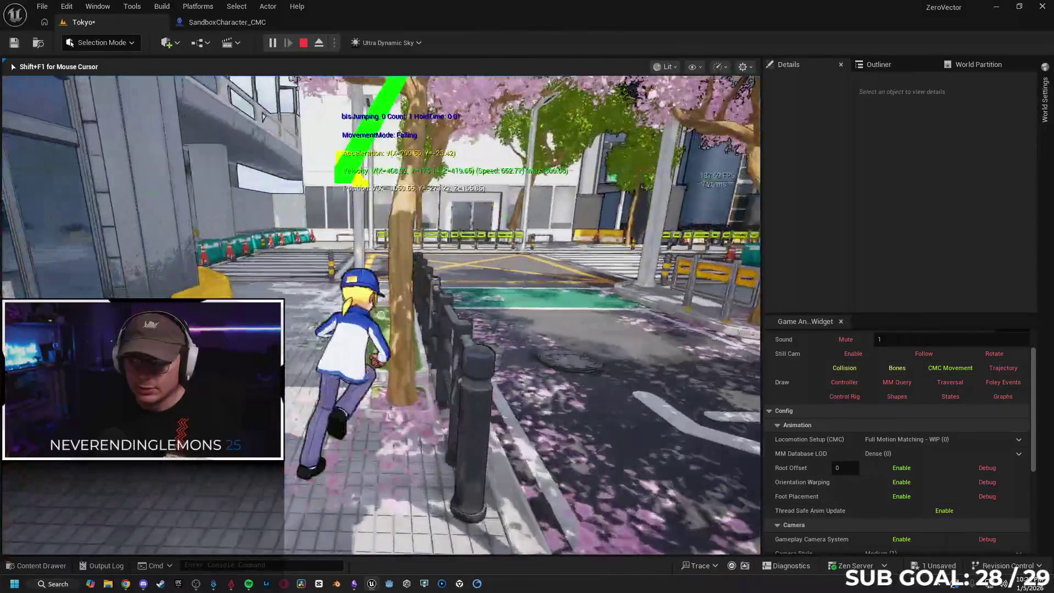
pyautogui.press('space')
pyautogui.press('space')
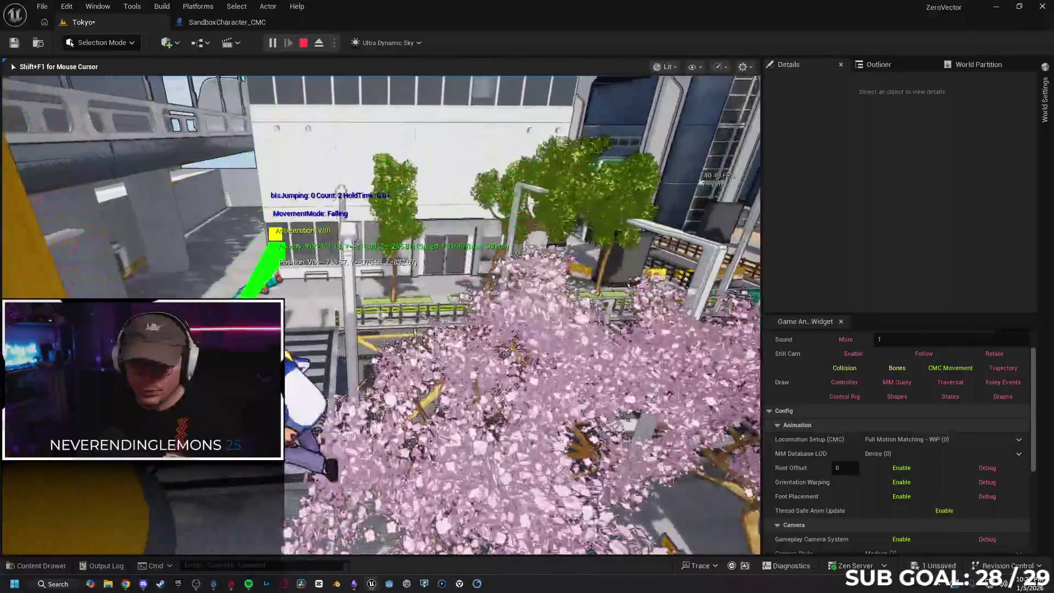
pyautogui.press('Escape')
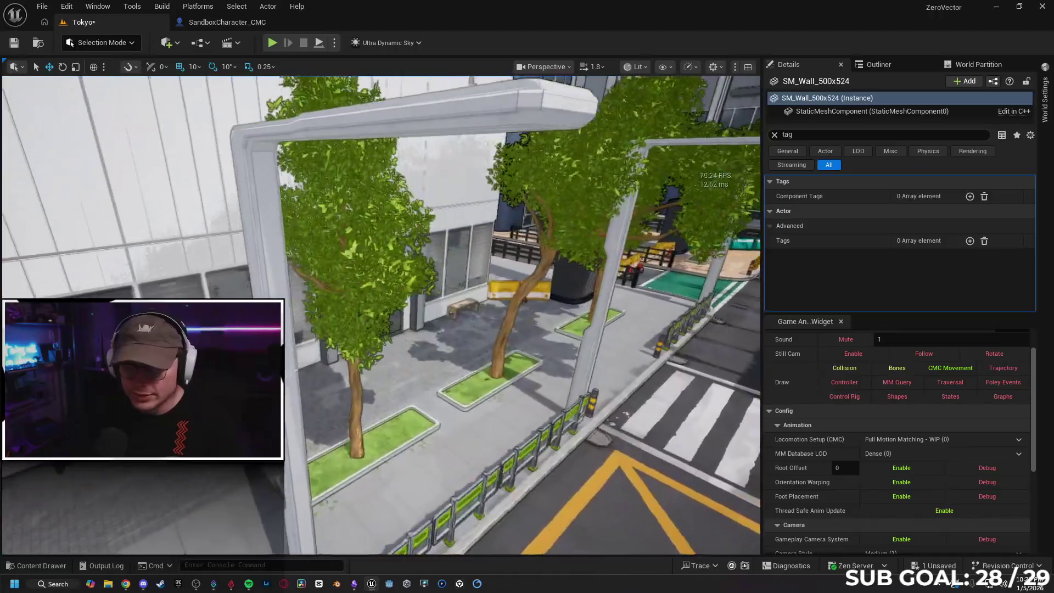
# Select all 16 matching green trees, tag them 'Banned', and clear the Details search filter
pyautogui.moveTo(338, 410); pyautogui.dragTo(338, 410)
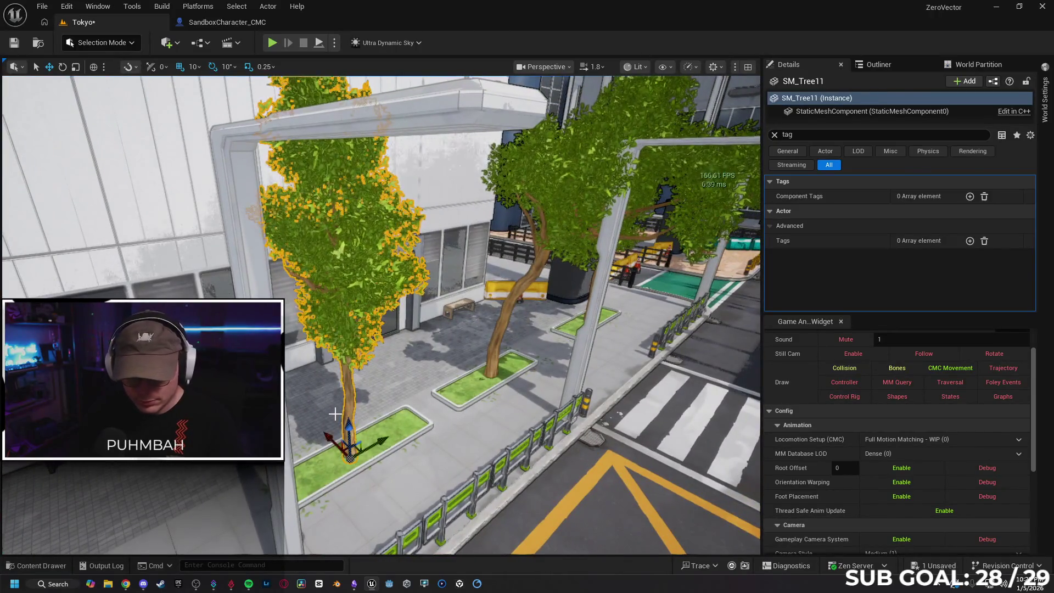
pyautogui.hotkey('shift', 'e')
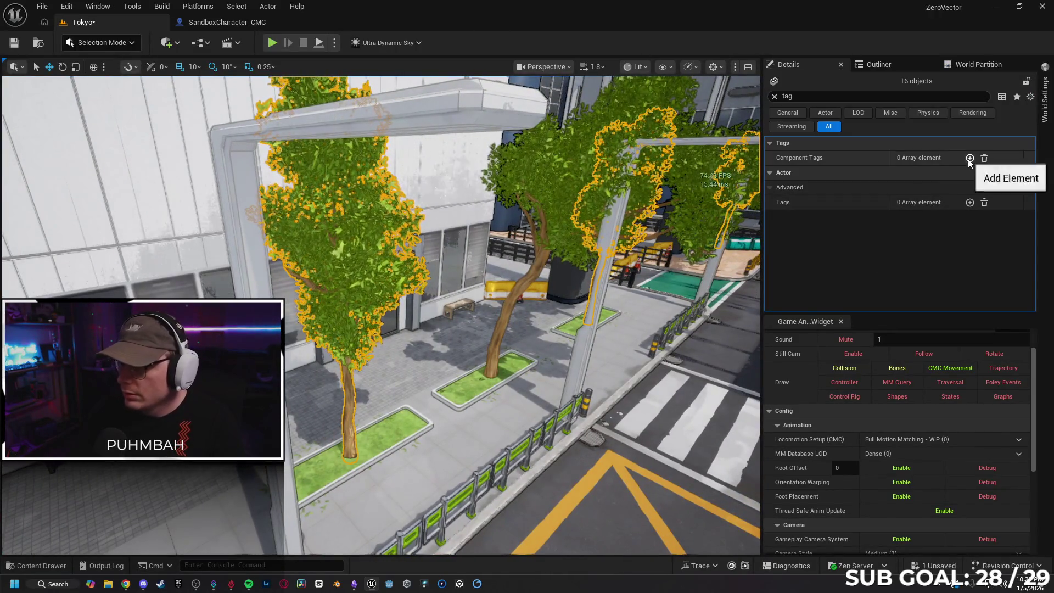
pyautogui.click(969, 157)
pyautogui.write('Tree')
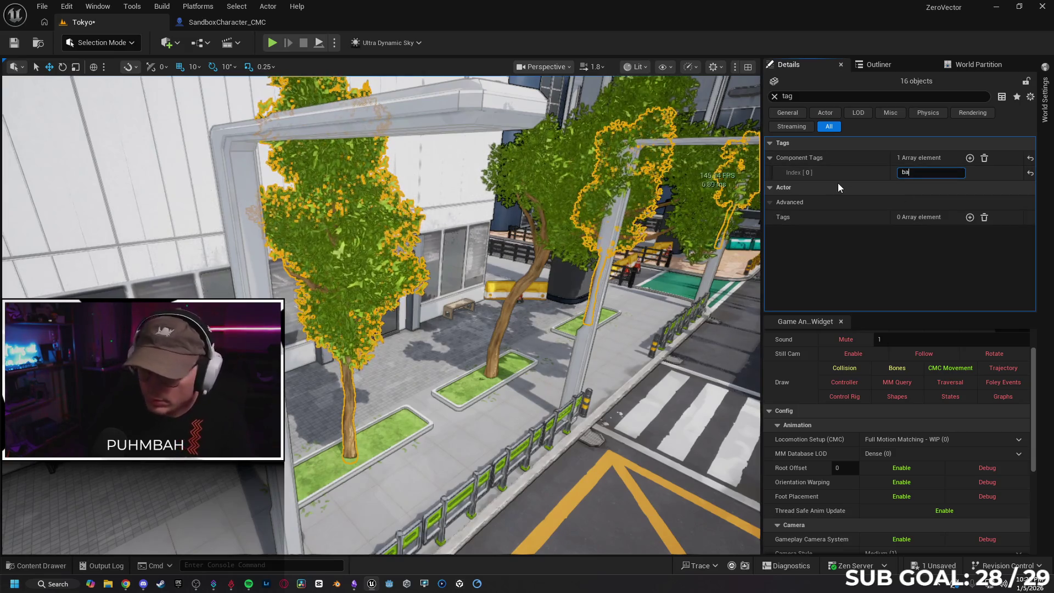
pyautogui.press('BackSpace')
pyautogui.press('BackSpace')
pyautogui.press('BackSpace')
pyautogui.write('Banned')
pyautogui.press('Return')
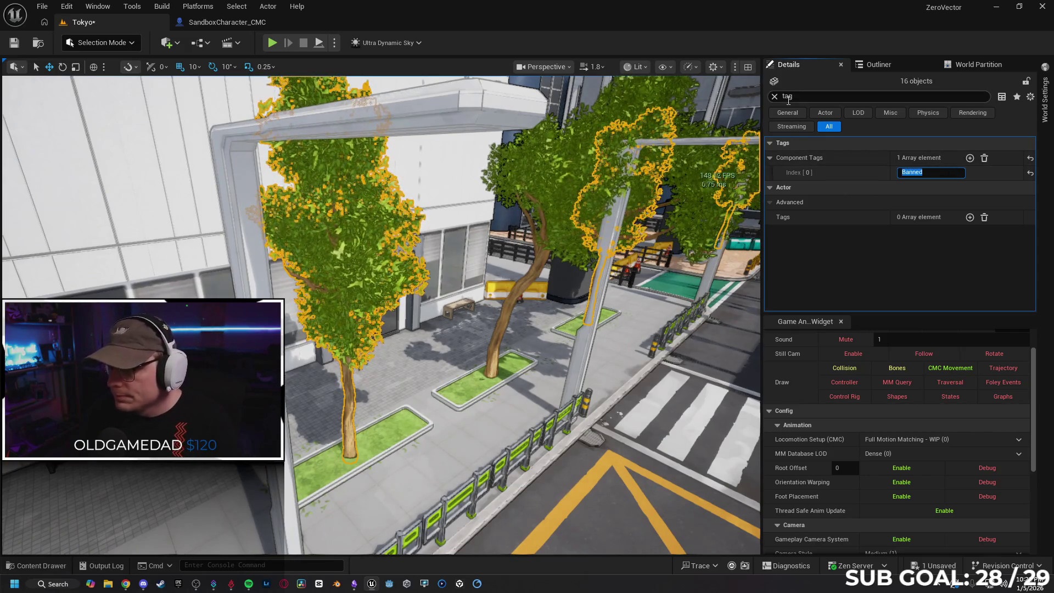
pyautogui.click(775, 97)
# Bring the Gemini chat browser window forward and maximize it
pyautogui.press('f')
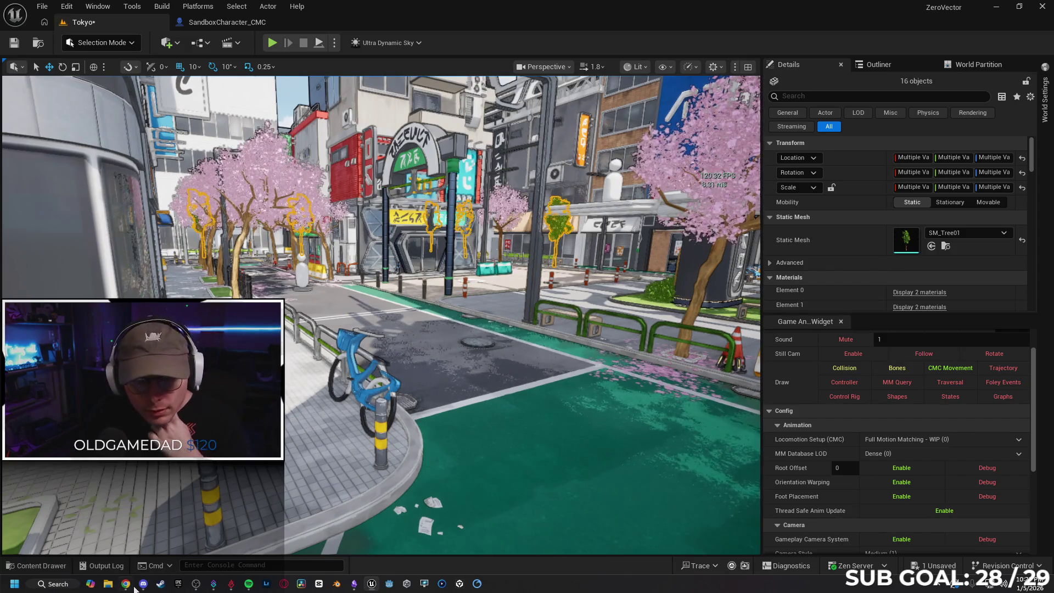
pyautogui.click(126, 584)
pyautogui.moveTo(528, 34); pyautogui.dragTo(527, 9)
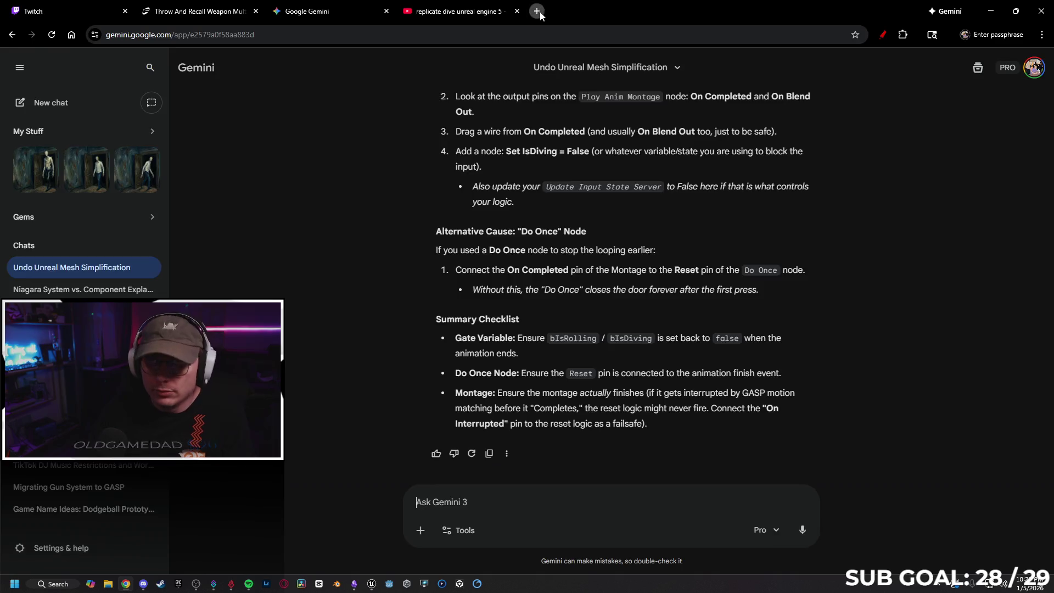
# Search the web for 'UEFN' in a new tab and open the Unreal Editor for Fortnite page
pyautogui.click(537, 11)
pyautogui.write('UEFN')
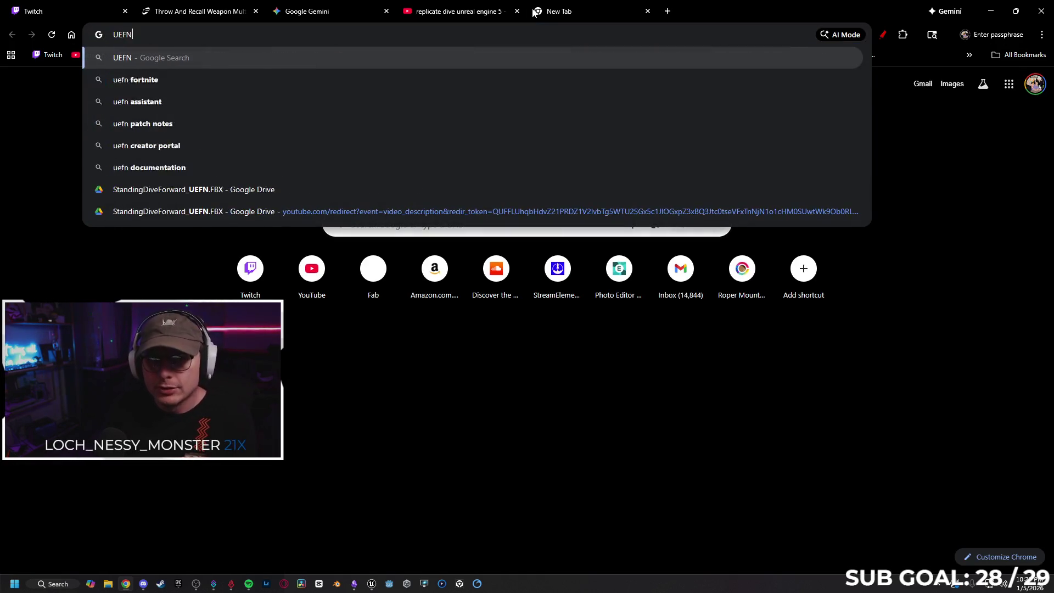
pyautogui.press('Return')
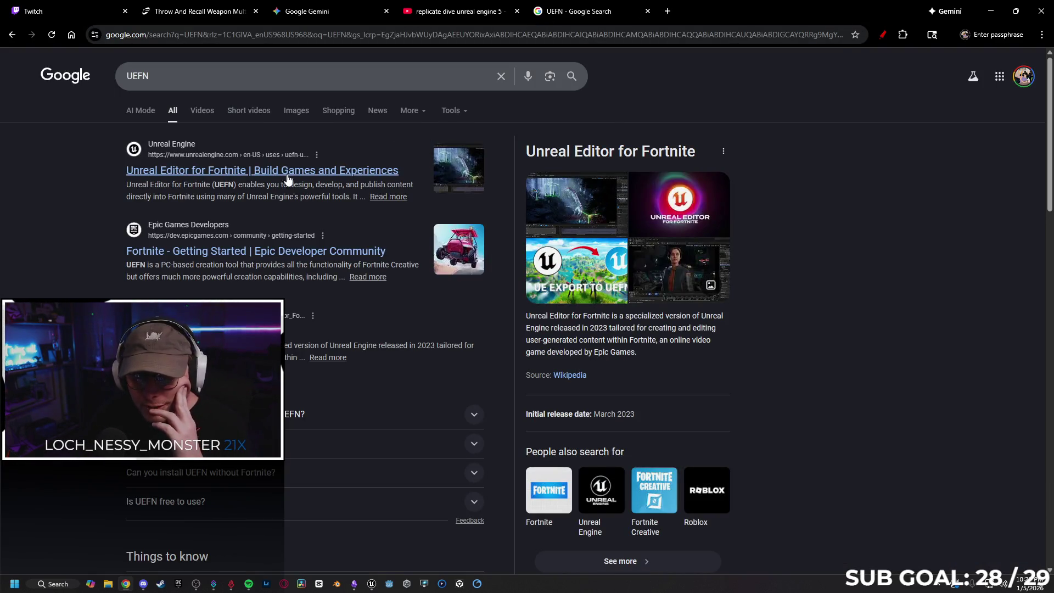
pyautogui.click(287, 175)
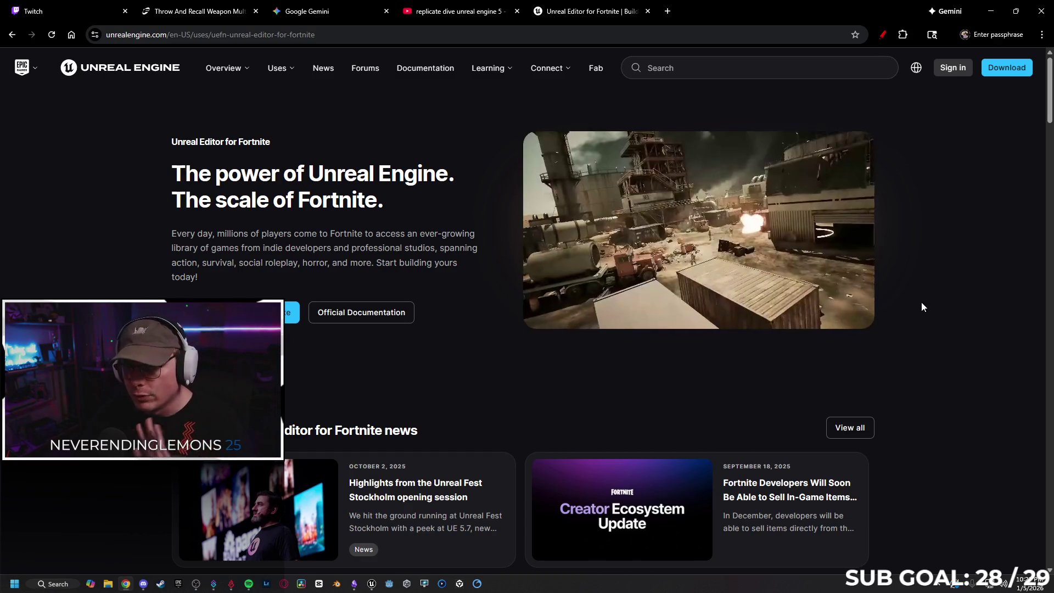
# Scroll through the Unreal Editor for Fortnite page, then close its tab
pyautogui.scroll(-10, 922, 303)
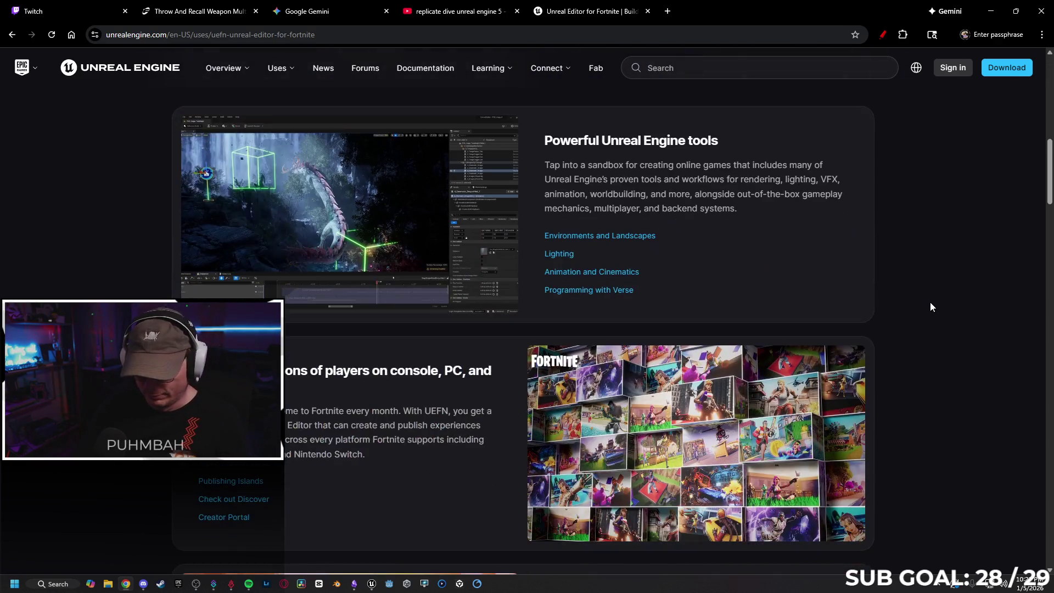
pyautogui.scroll(2, 937, 305)
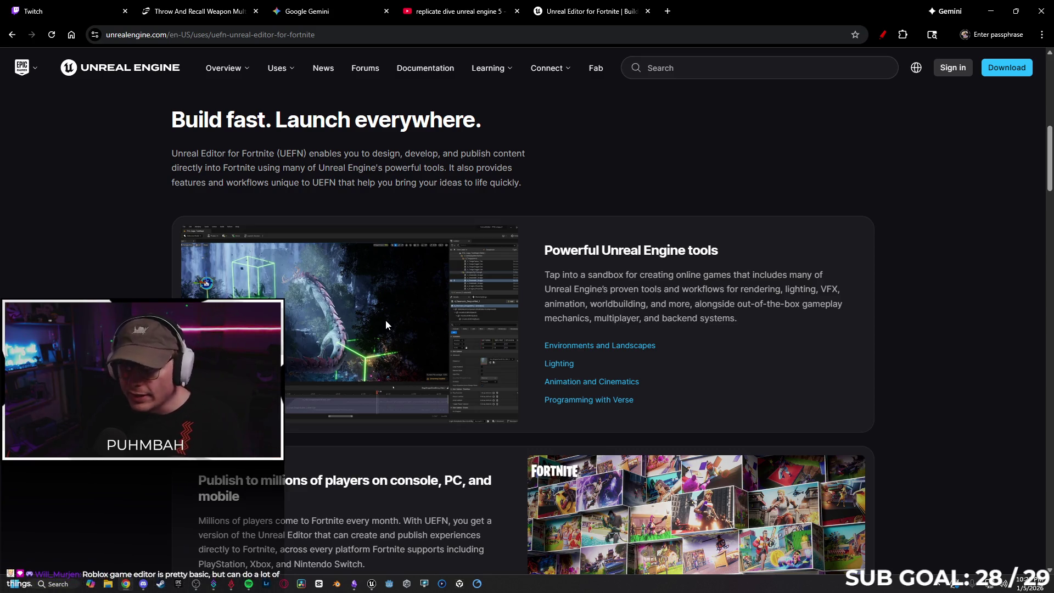
pyautogui.scroll(-9, 386, 323)
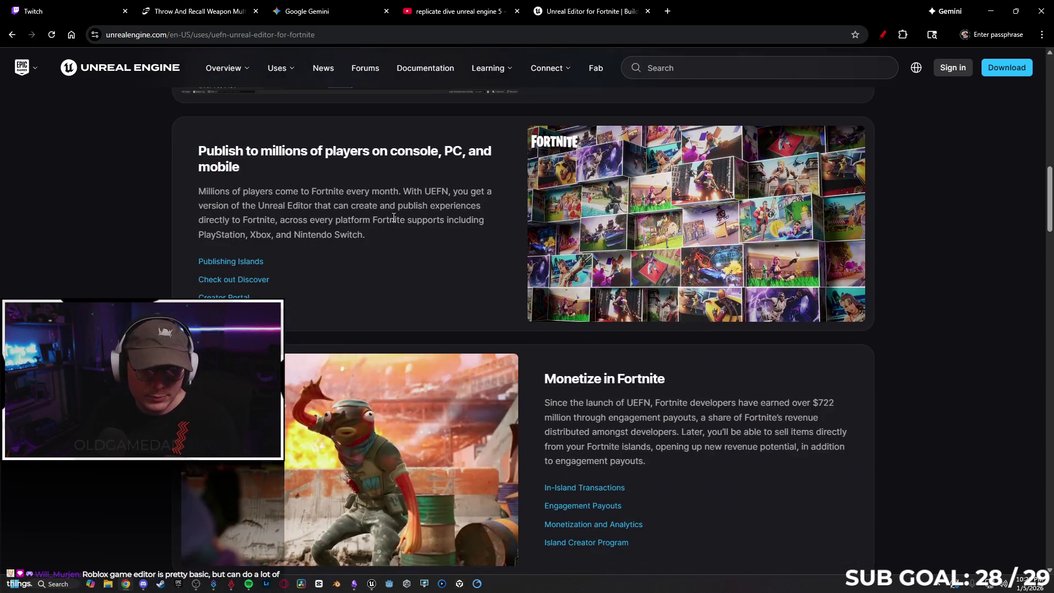
pyautogui.scroll(-8, 368, 236)
pyautogui.scroll(9, 407, 280)
pyautogui.scroll(-10, 603, 286)
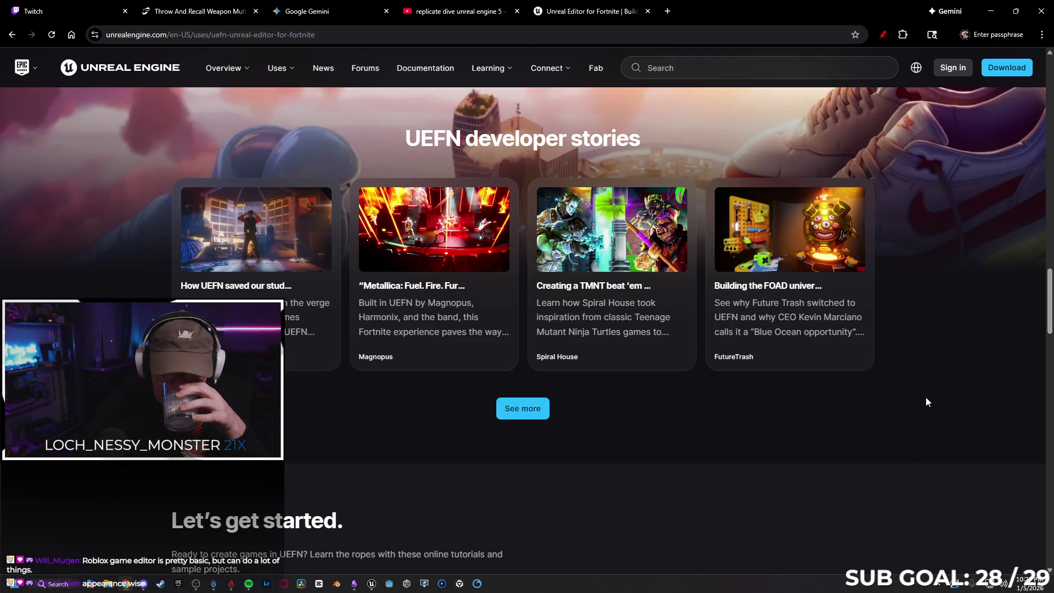
pyautogui.scroll(-7, 926, 398)
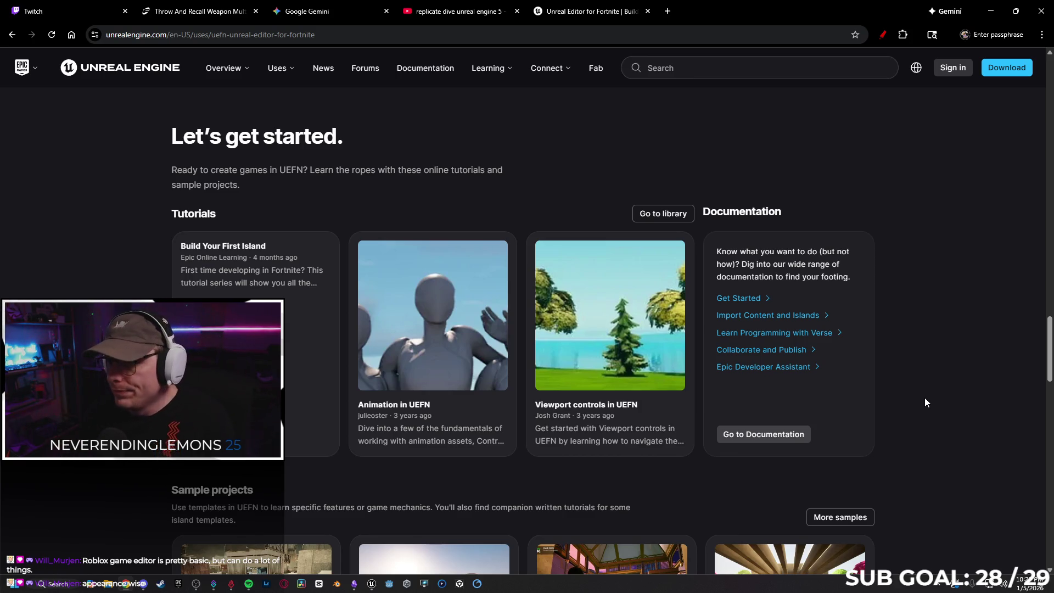
pyautogui.scroll(-5, 925, 397)
pyautogui.scroll(-8, 924, 345)
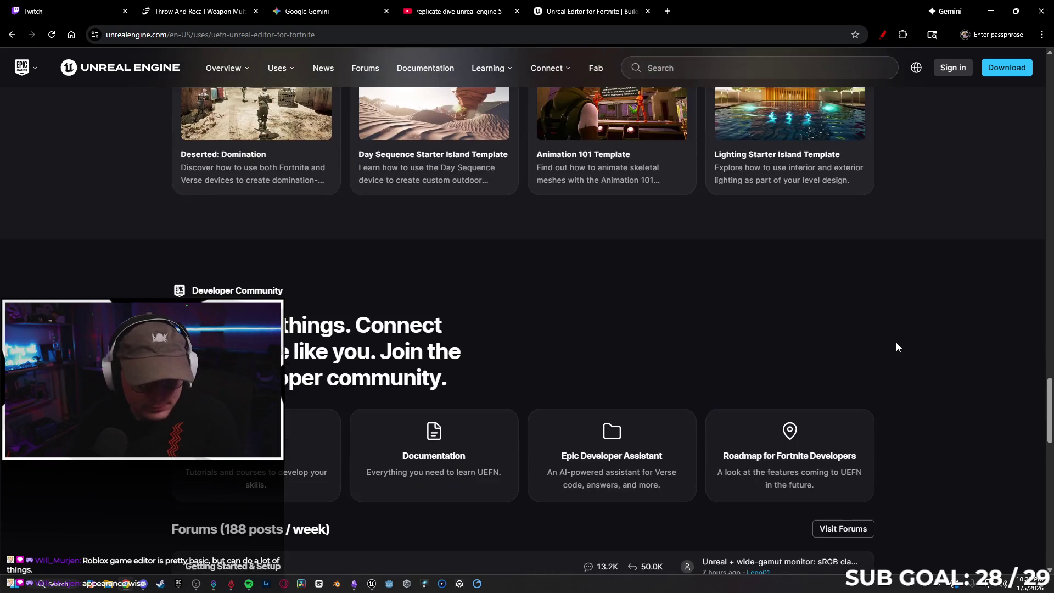
pyautogui.scroll(-4, 895, 360)
pyautogui.scroll(18, 908, 368)
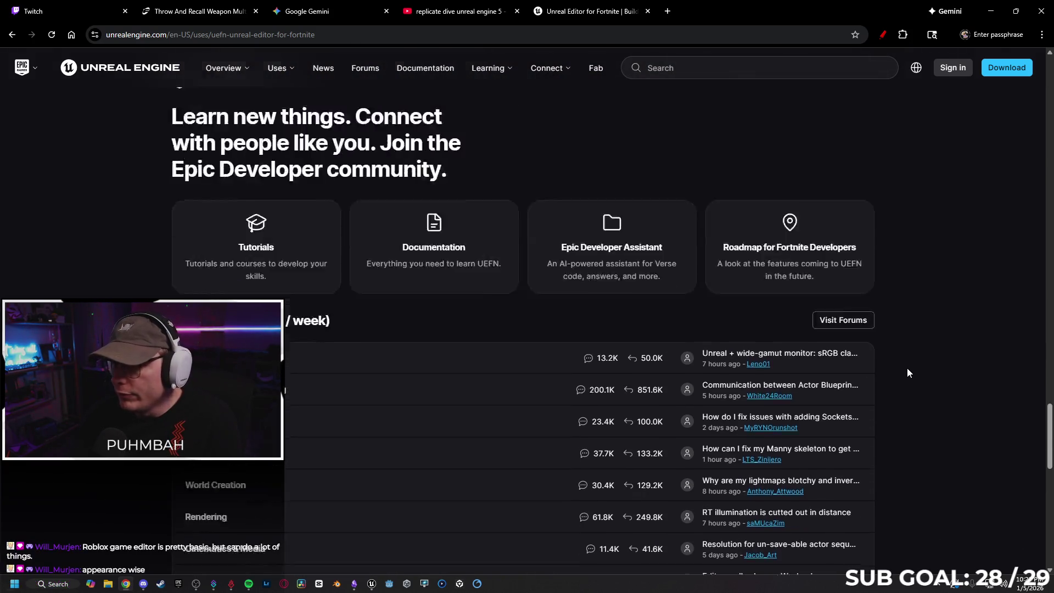
pyautogui.scroll(20, 901, 367)
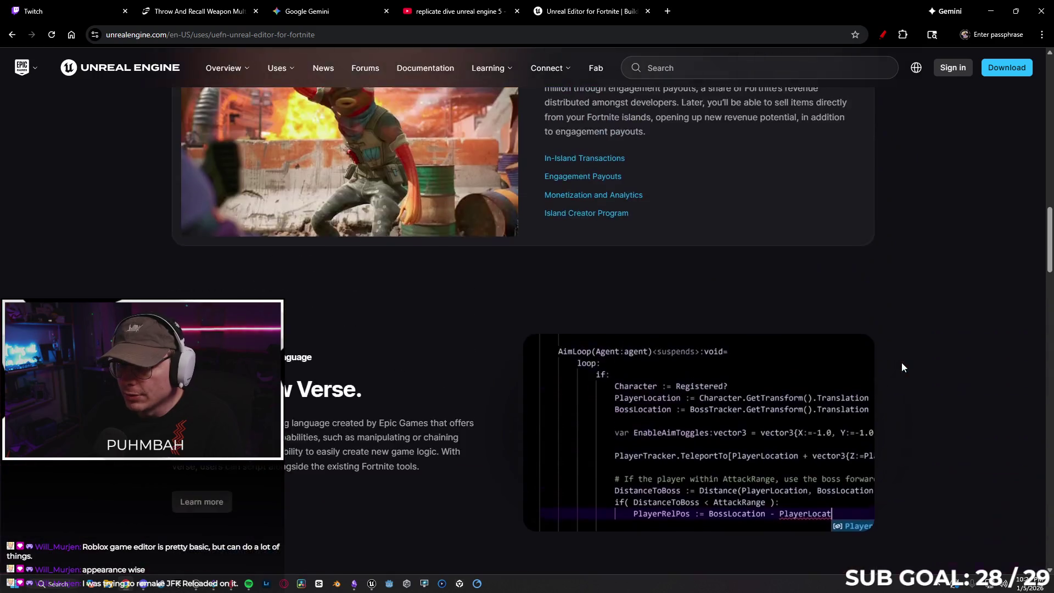
pyautogui.scroll(10, 902, 363)
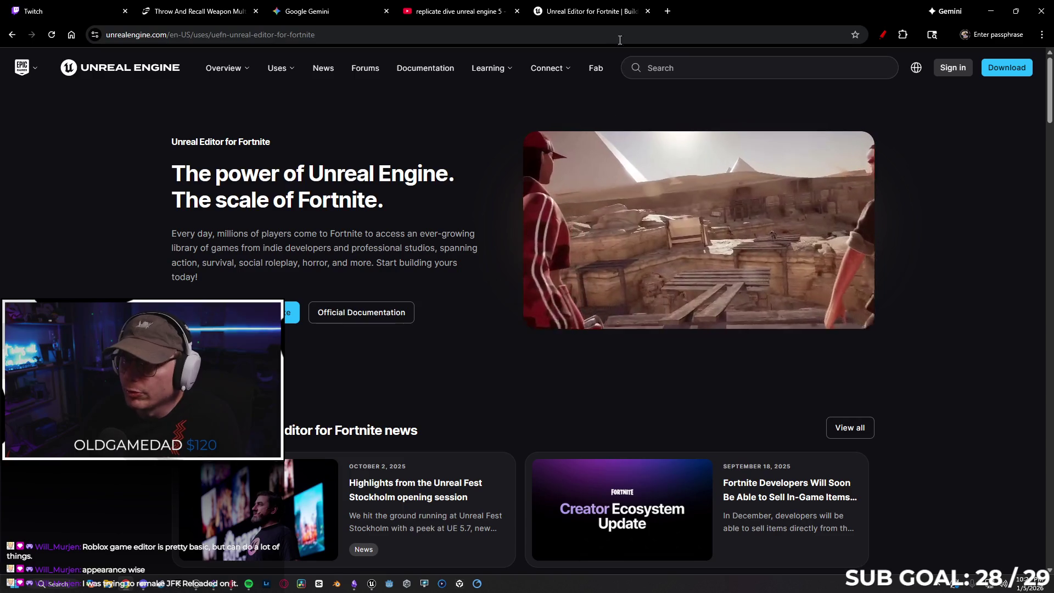
pyautogui.click(648, 11)
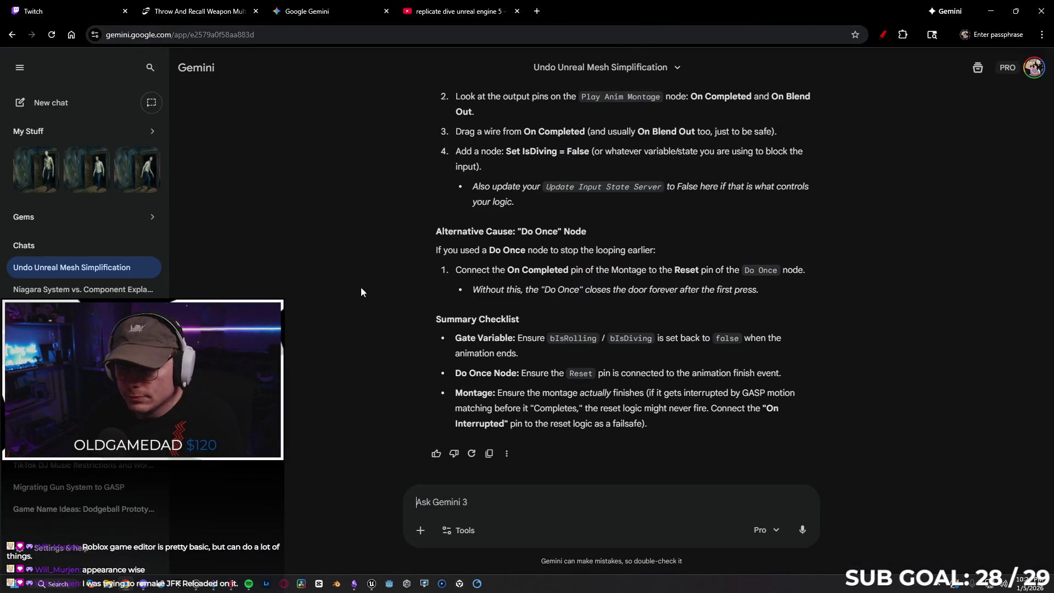
# In the YouTube tab, change the search to 'replicate animation ue5' and run it
pyautogui.click(428, 8)
pyautogui.scroll(-12, 522, 236)
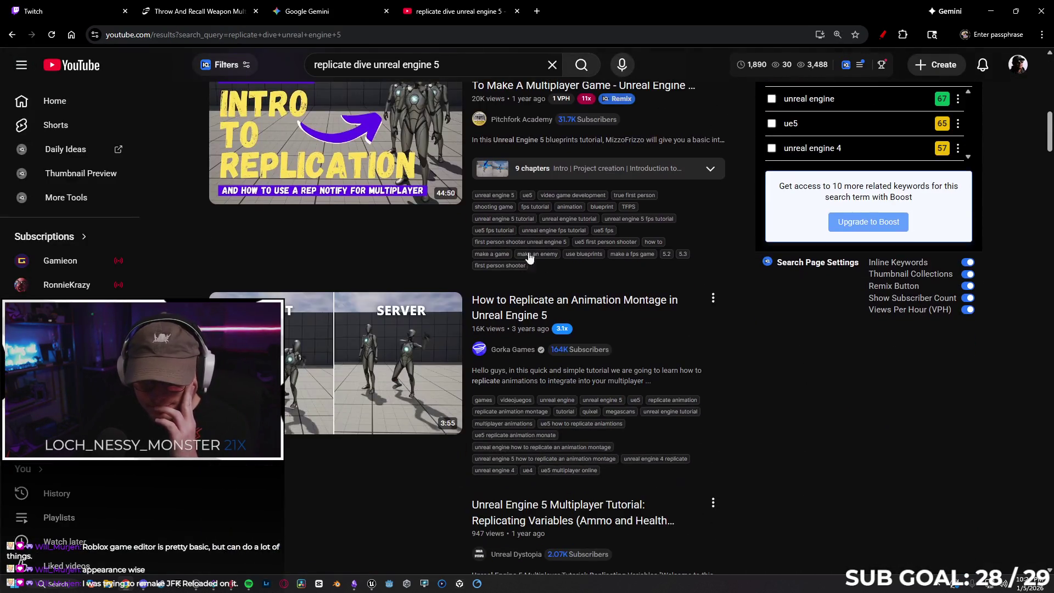
pyautogui.scroll(-2, 745, 338)
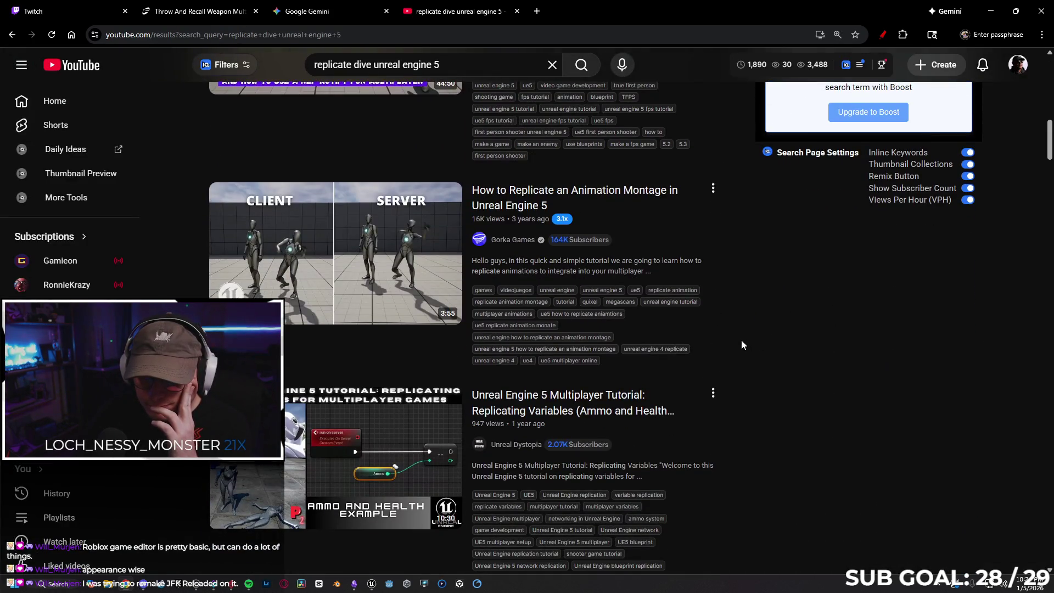
pyautogui.scroll(15, 746, 348)
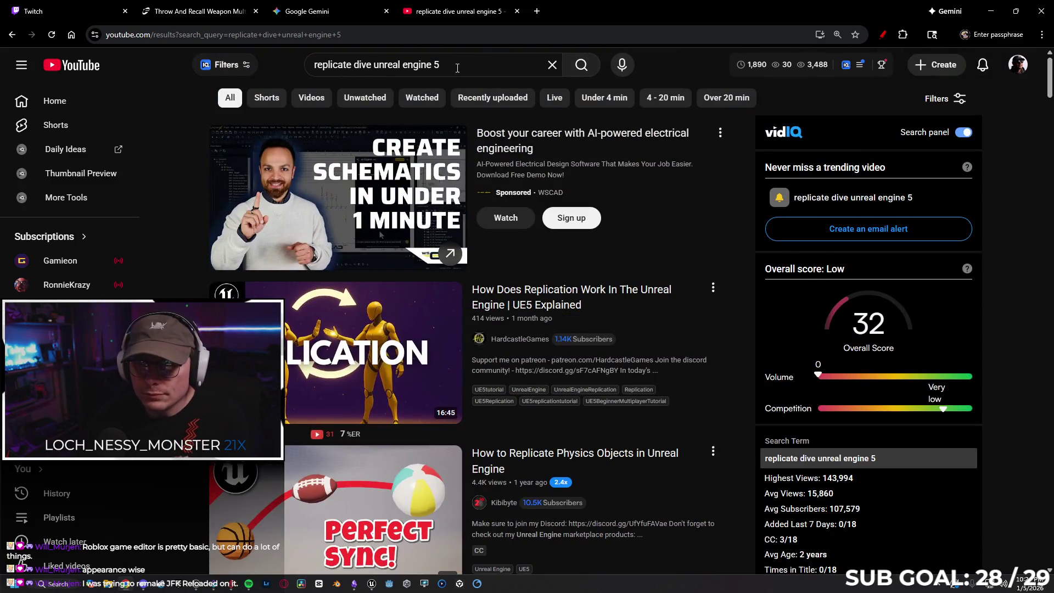
pyautogui.moveTo(455, 68); pyautogui.dragTo(363, 68)
pyautogui.write('anim')
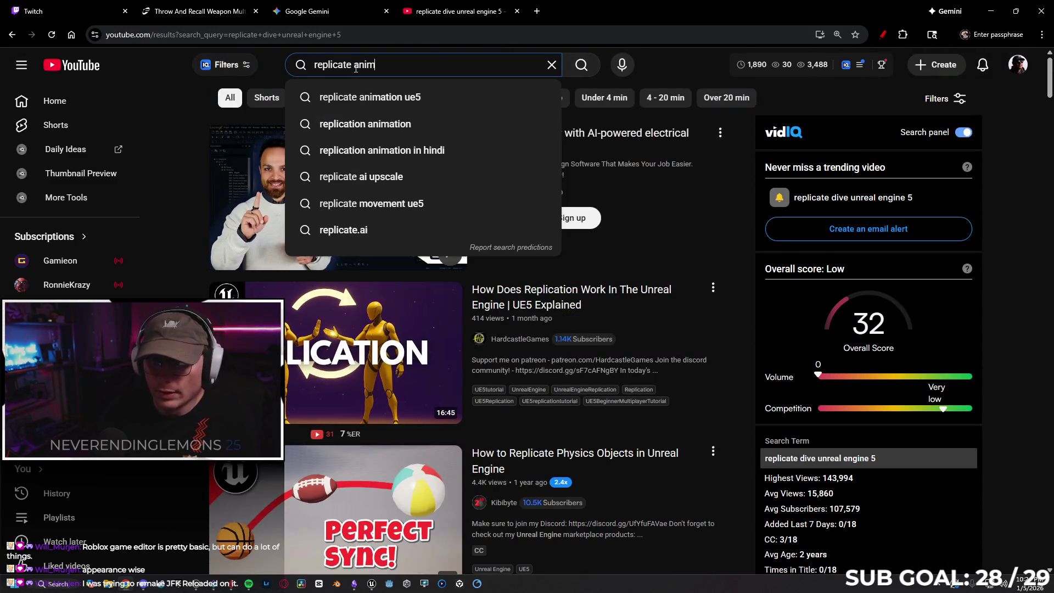
pyautogui.press('Down')
pyautogui.press('Return')
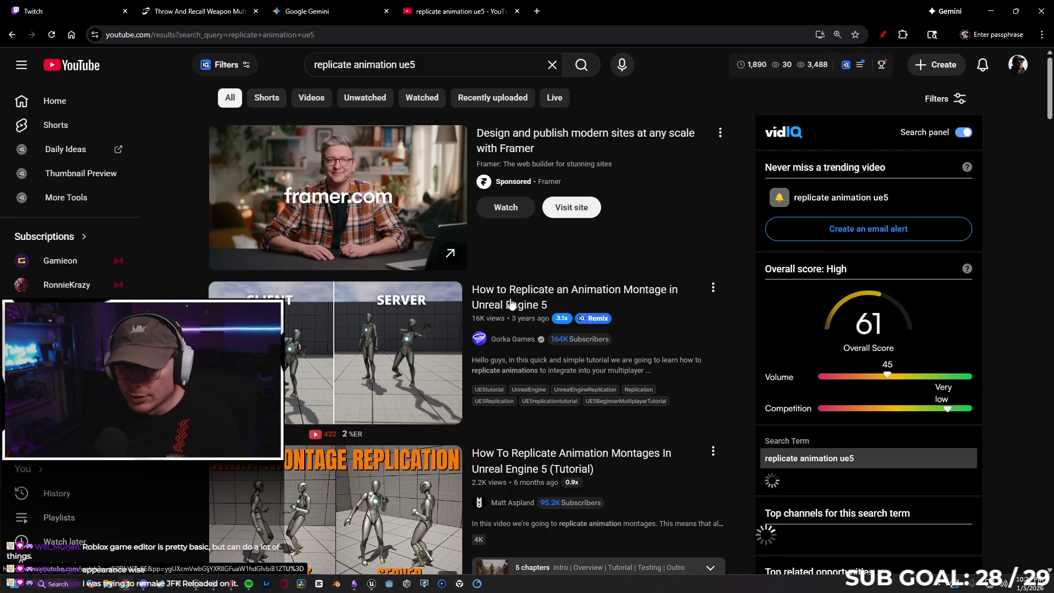
# Watch the Animation Montage replication tutorial, then return to the Unreal editor
pyautogui.moveTo(611, 344)
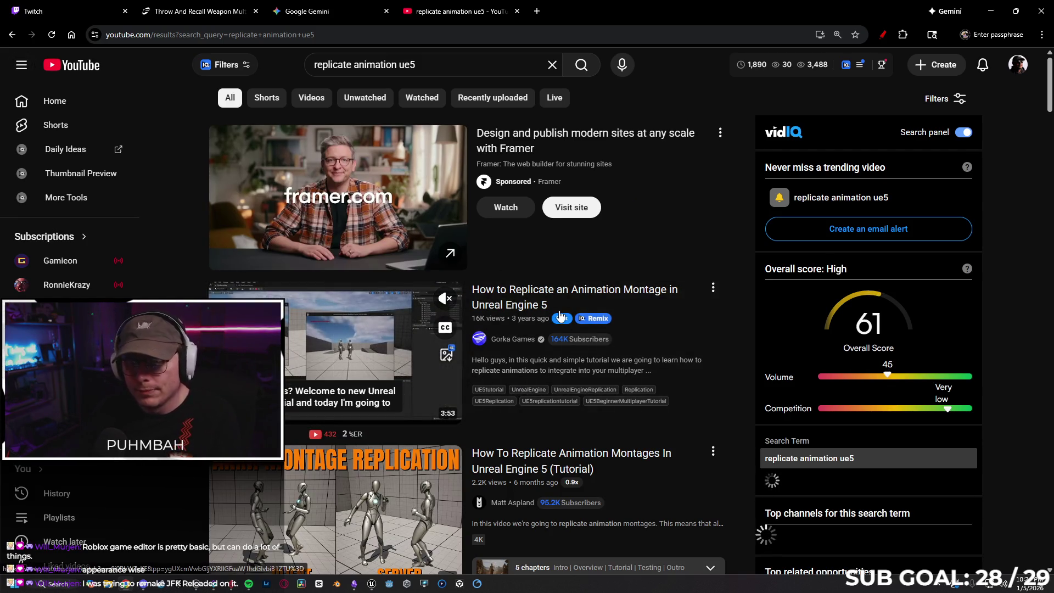
pyautogui.click(513, 307)
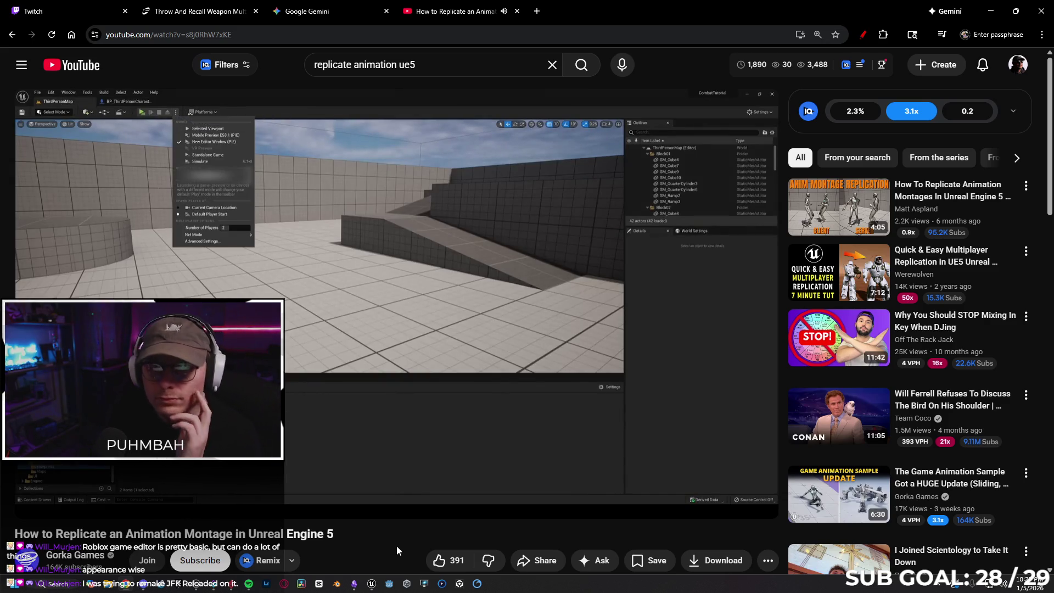
pyautogui.moveTo(34, 504)
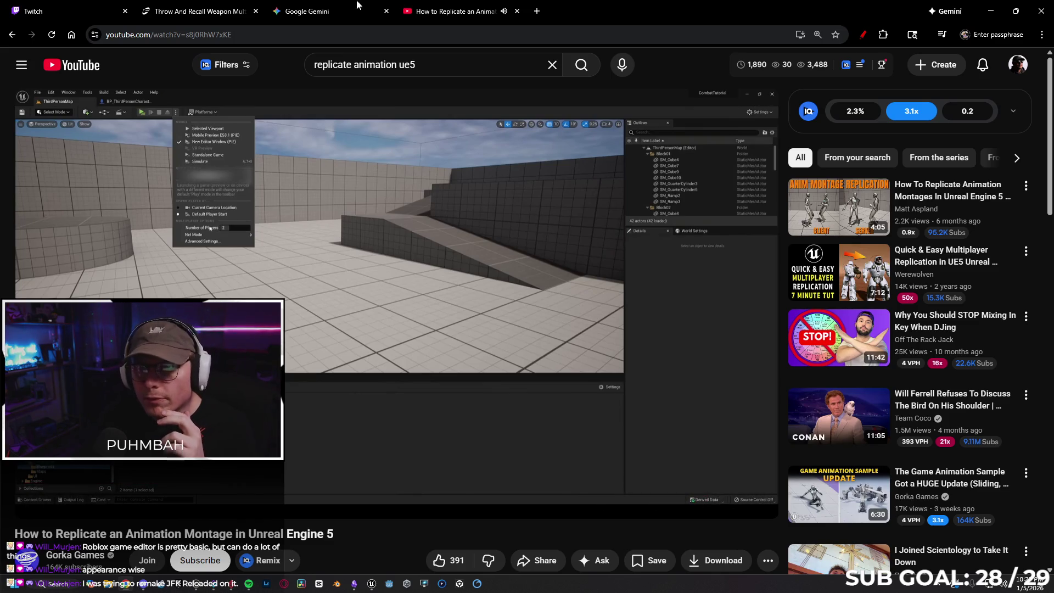
pyautogui.click(371, 583)
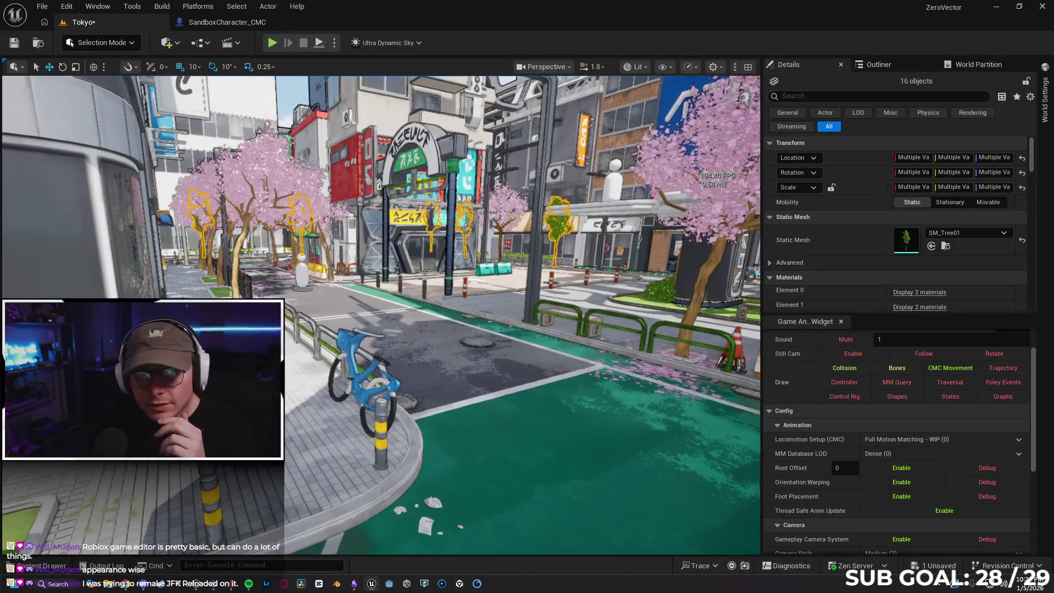
# Check the SandboxCharacter_CMC graph, save all changes from the Tokyo level, and return to YouTube
pyautogui.click(236, 24)
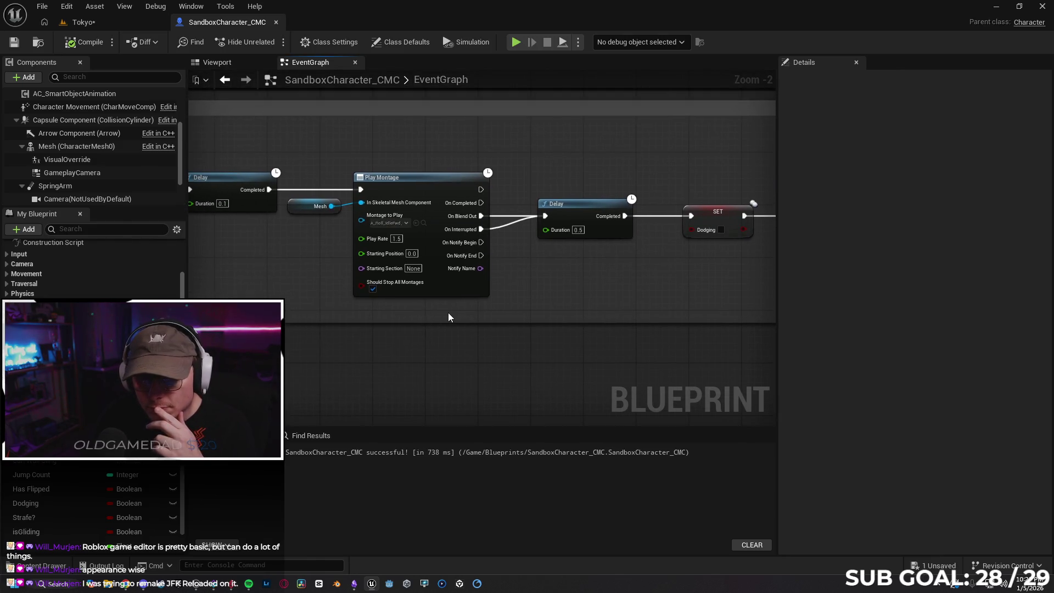
pyautogui.click(105, 23)
pyautogui.hotkey('ctrl', 's')
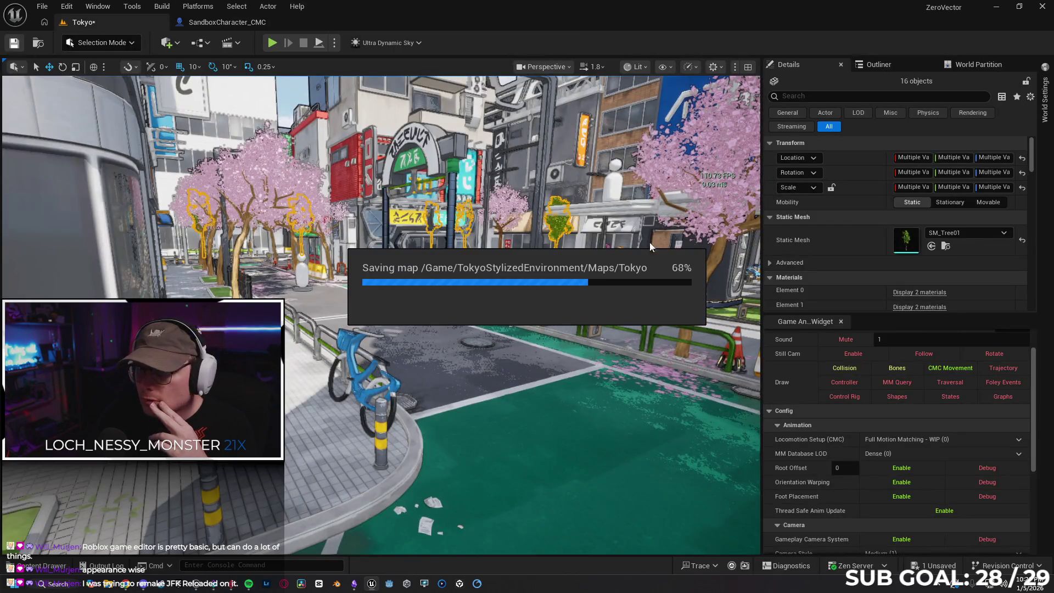
pyautogui.click(123, 586)
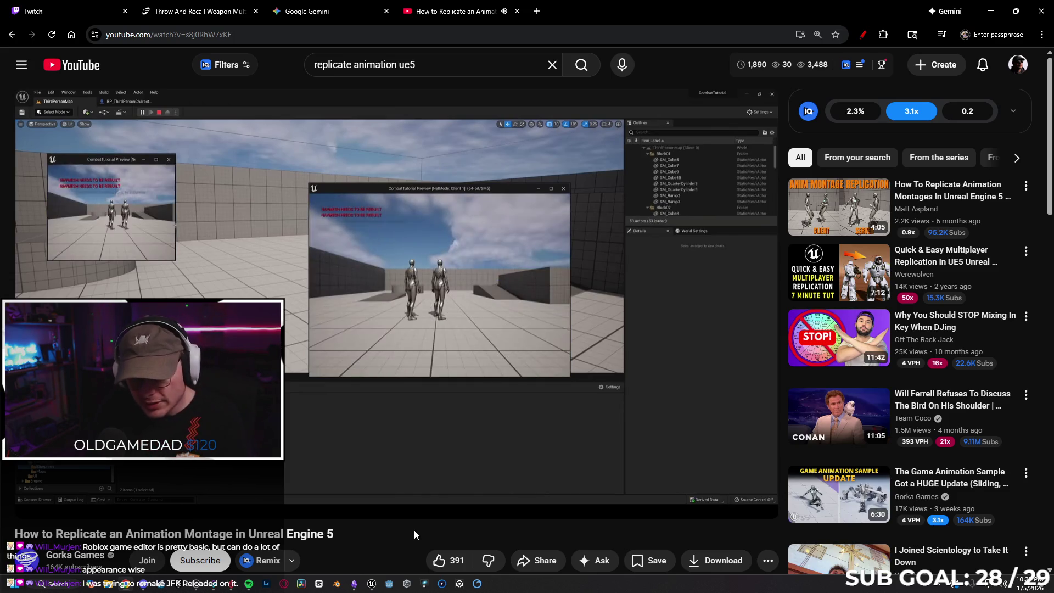
# Pause the montage tutorial, then resume it through to the Play Anim Montage graph
pyautogui.press('space')
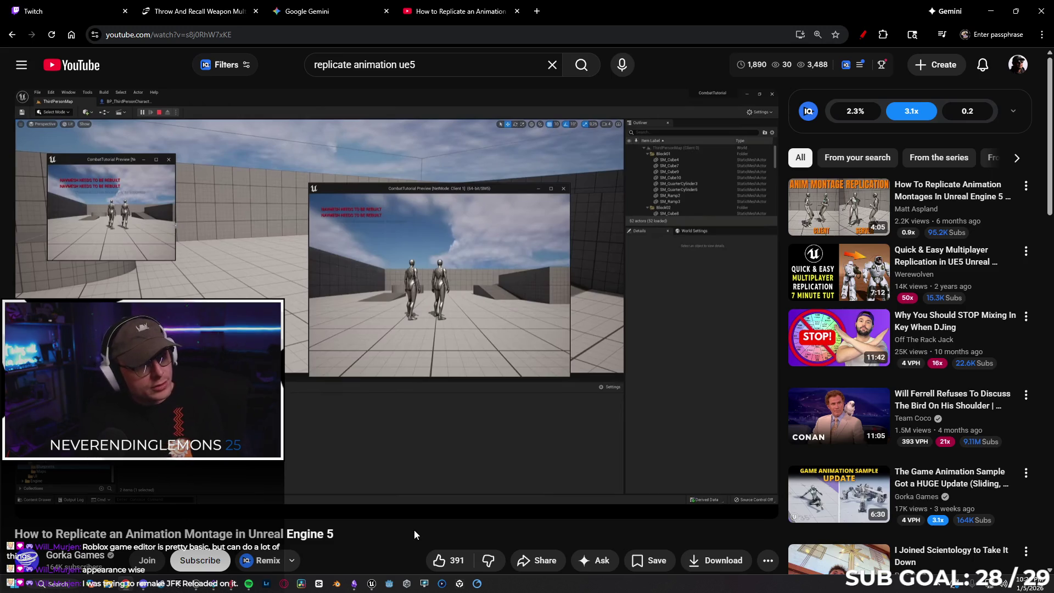
pyautogui.press('space')
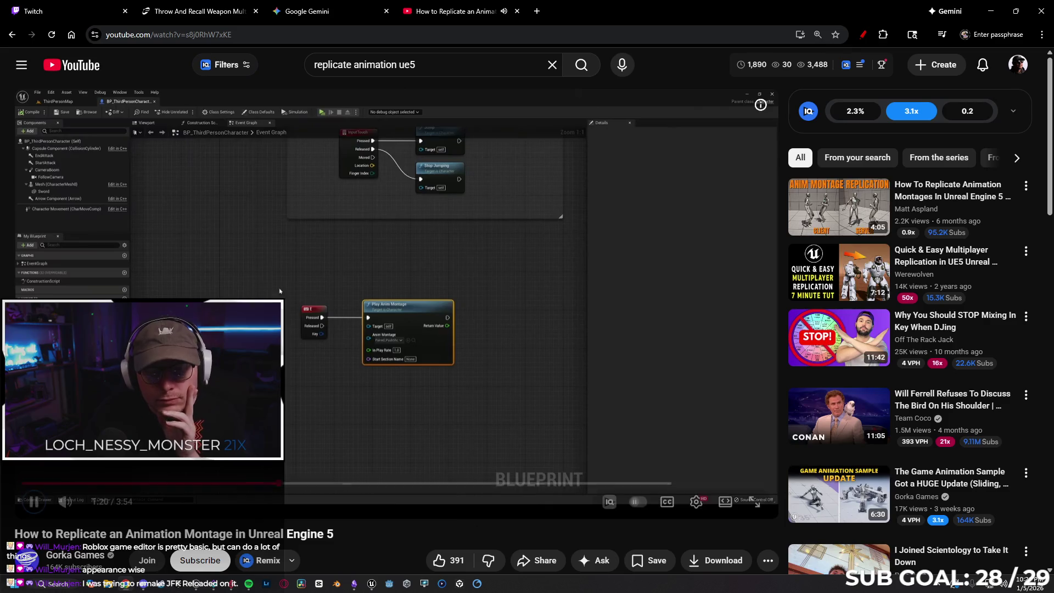
# Back in Unreal, pan the SandboxCharacter_CMC event graph to the Dive section's nodes
pyautogui.moveTo(71, 508)
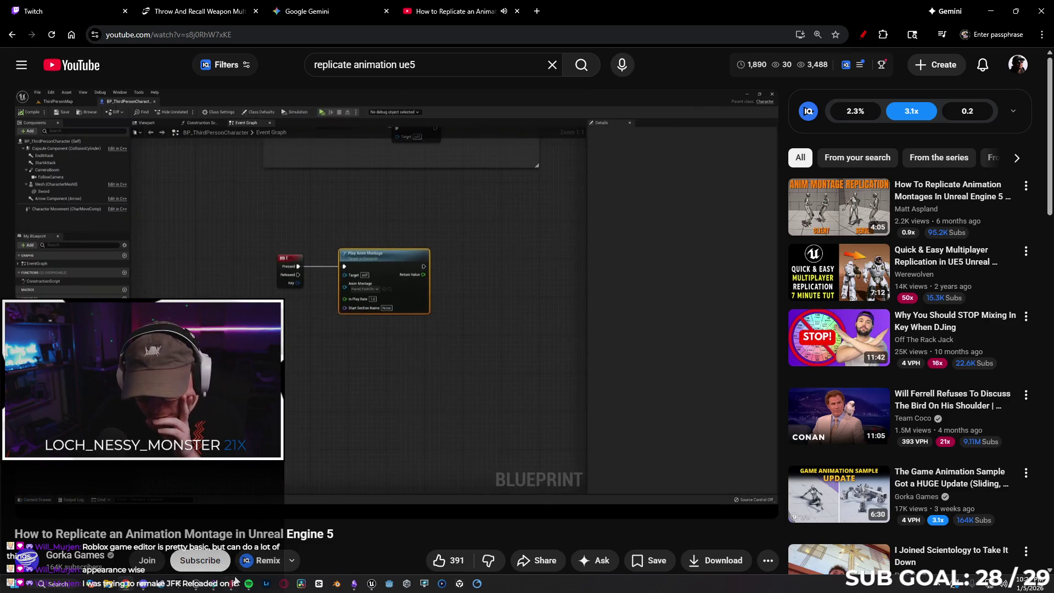
pyautogui.moveTo(230, 589)
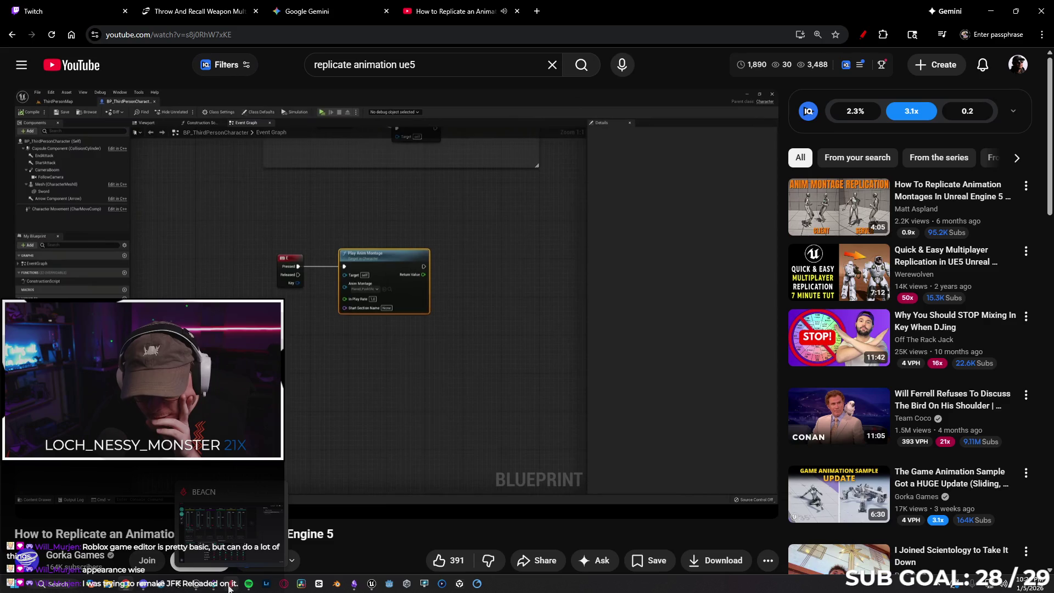
pyautogui.moveTo(133, 587)
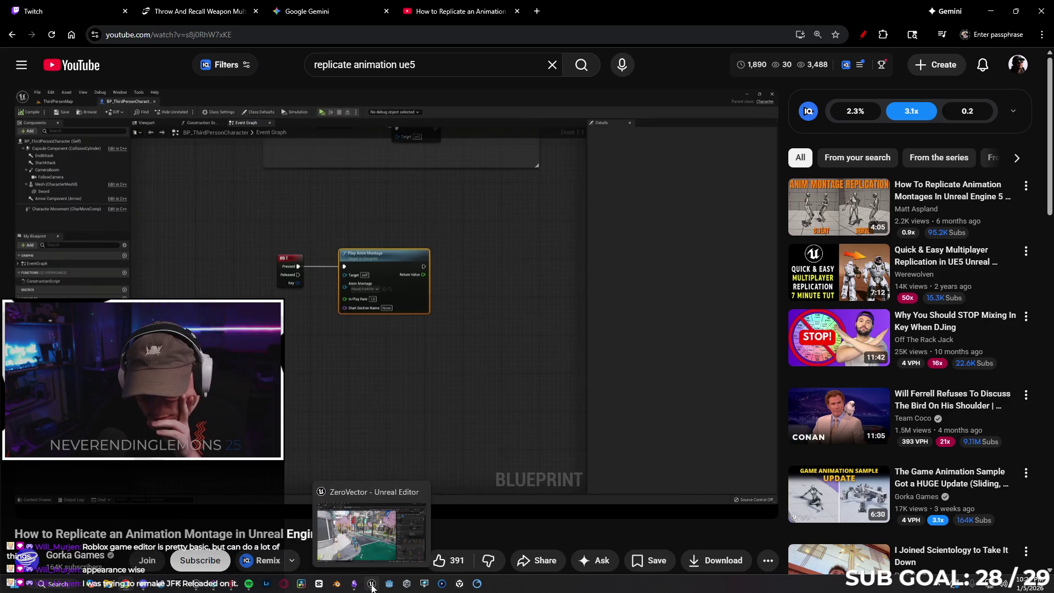
pyautogui.click(372, 583)
pyautogui.click(218, 21)
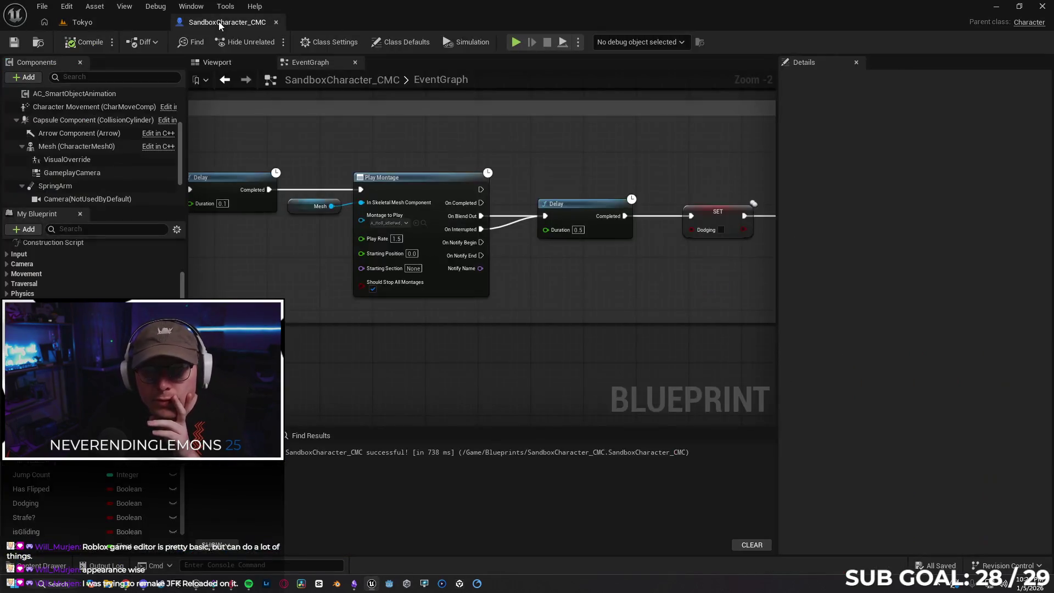
pyautogui.scroll(-1, 330, 294)
pyautogui.moveTo(322, 293)
pyautogui.mouseDown()
pyautogui.moveTo(447, 243)
pyautogui.moveTo(664, 249)
pyautogui.moveTo(631, 247)
pyautogui.mouseUp()
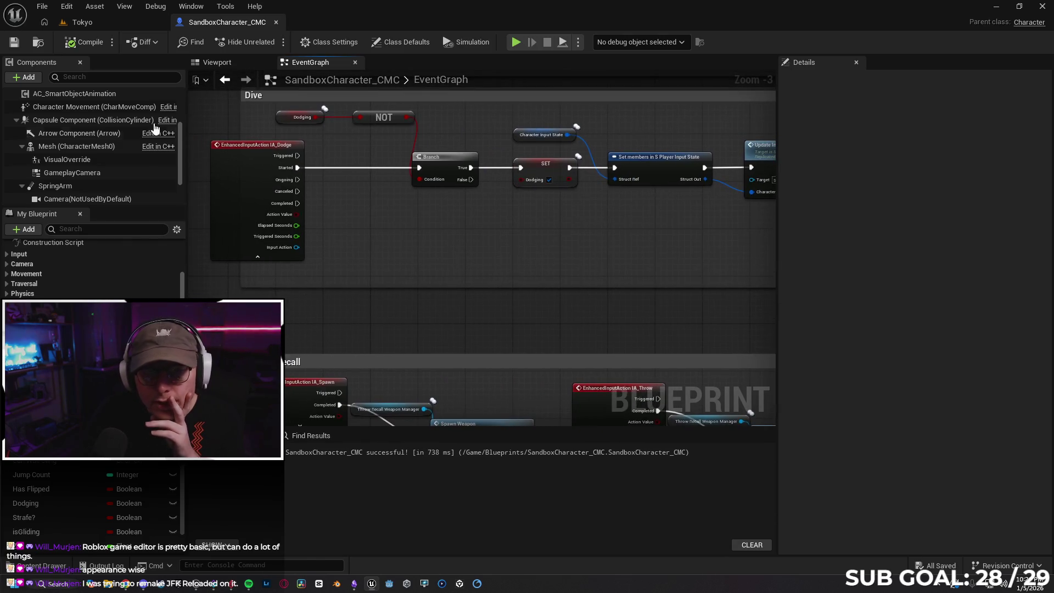
# Return to the Tokyo level and run a brief play-in-editor test
pyautogui.click(96, 21)
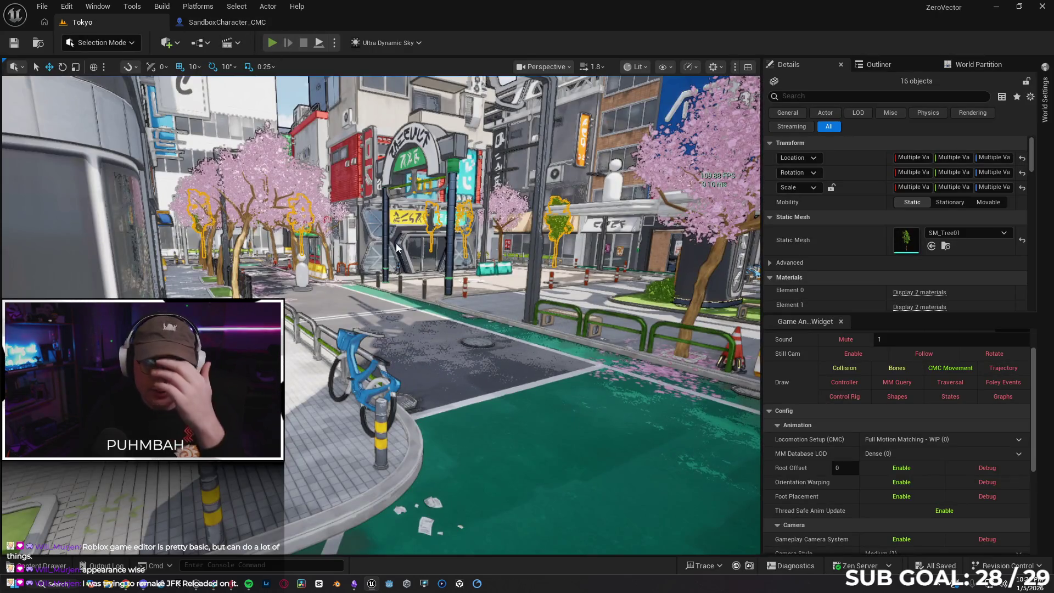
pyautogui.hotkey('alt', 'p')
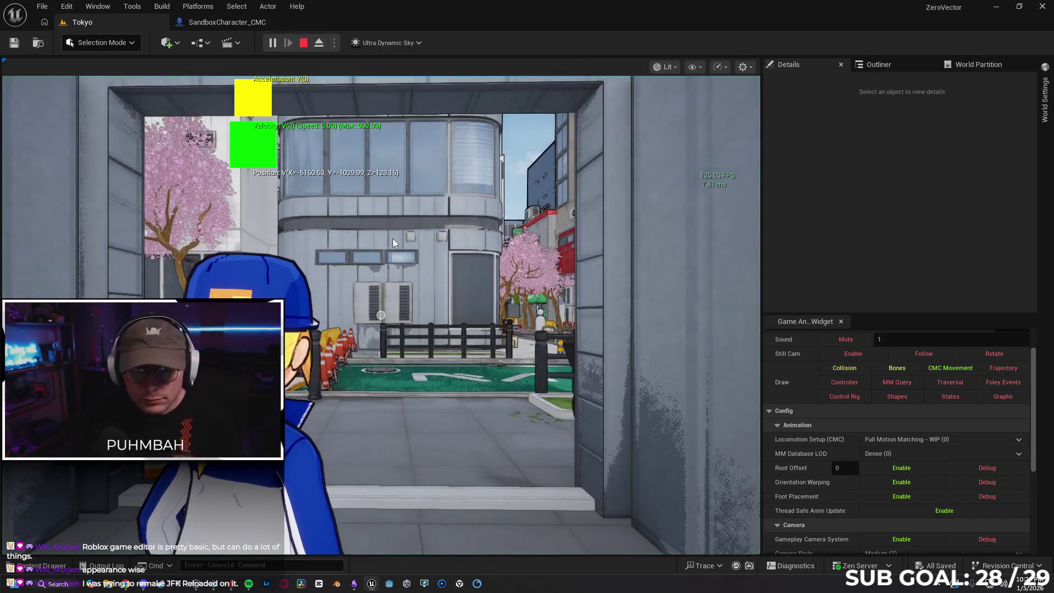
pyautogui.click(303, 43)
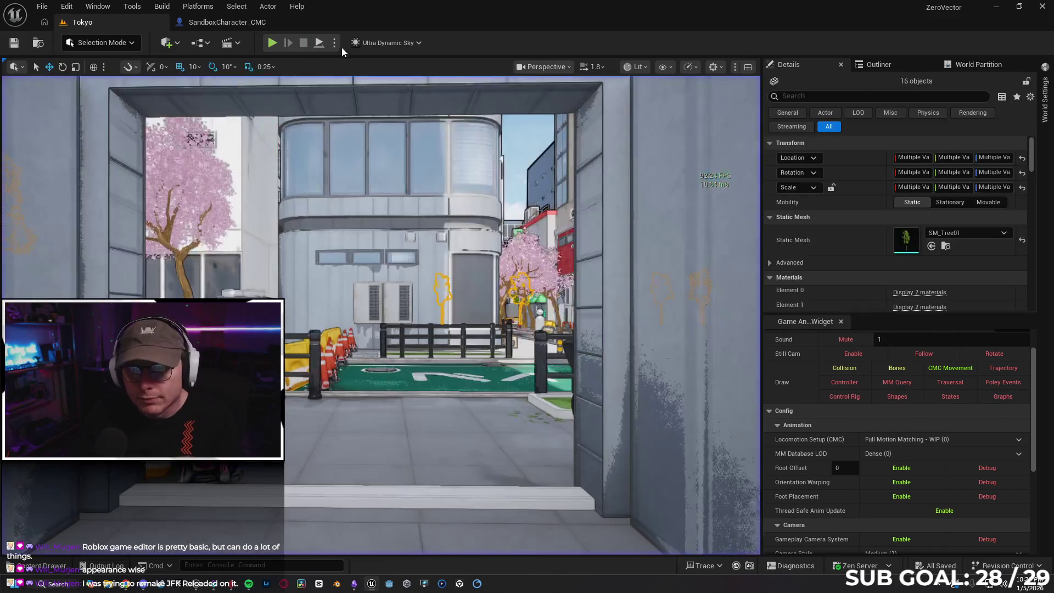
# Switch Net Mode to Play As Listen Server, run and stop a test, then fly along the street
pyautogui.click(334, 43)
pyautogui.moveTo(417, 266)
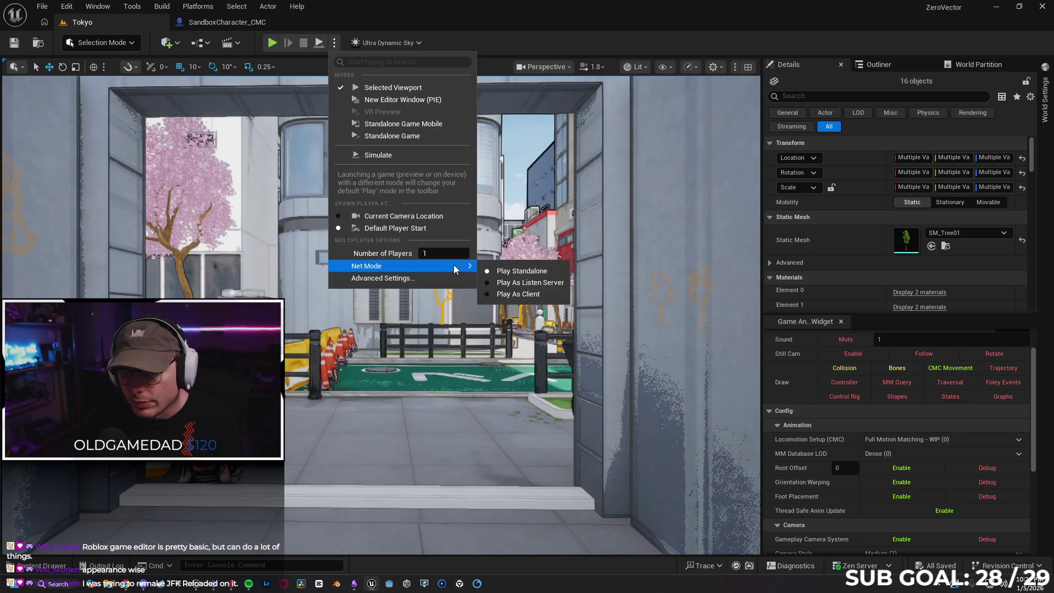
pyautogui.click(523, 283)
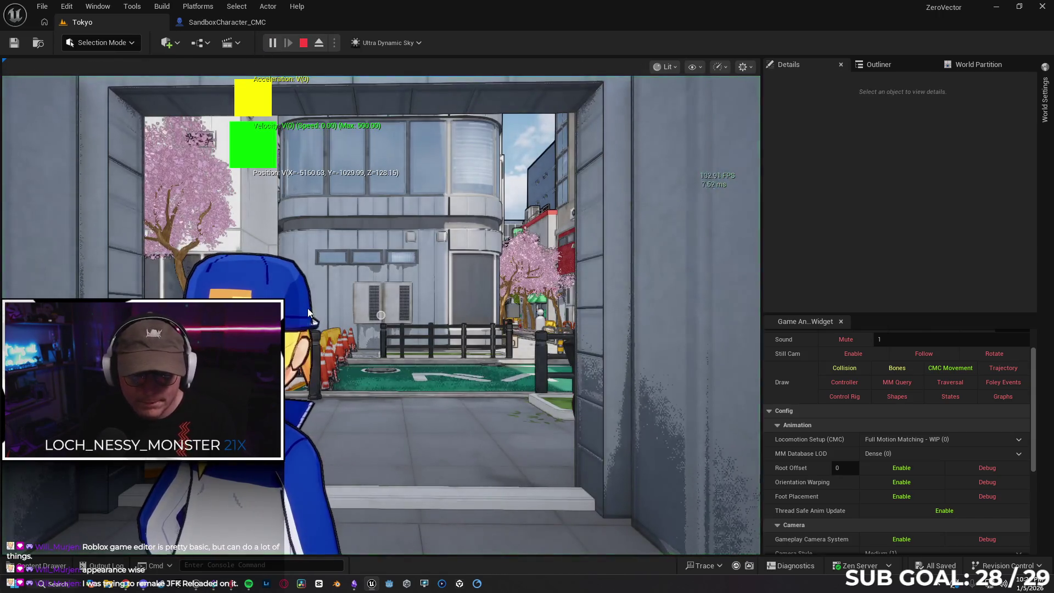
pyautogui.click(303, 43)
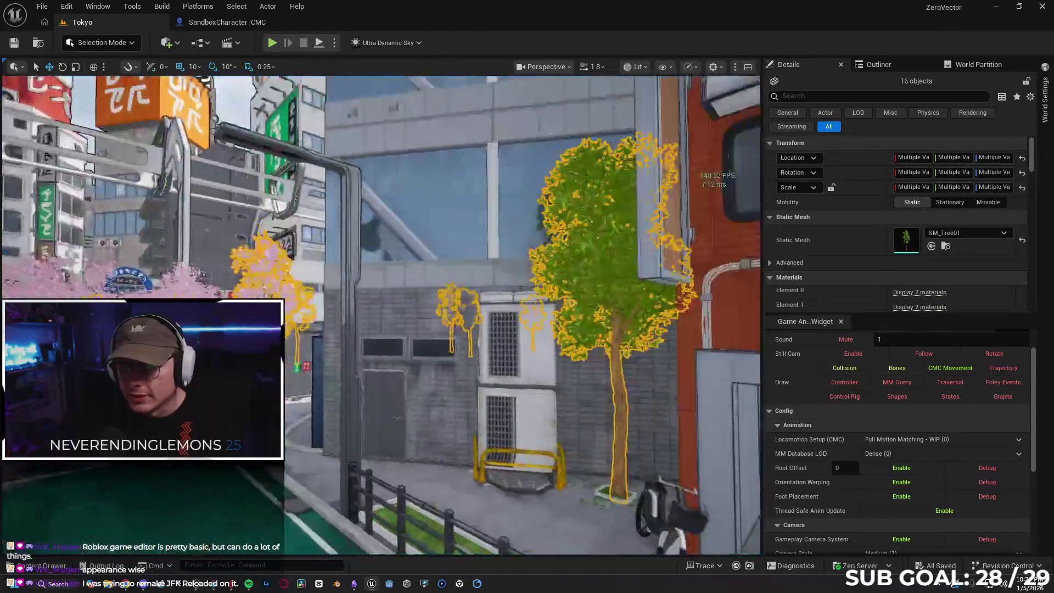
pyautogui.press('w')
pyautogui.press('a')
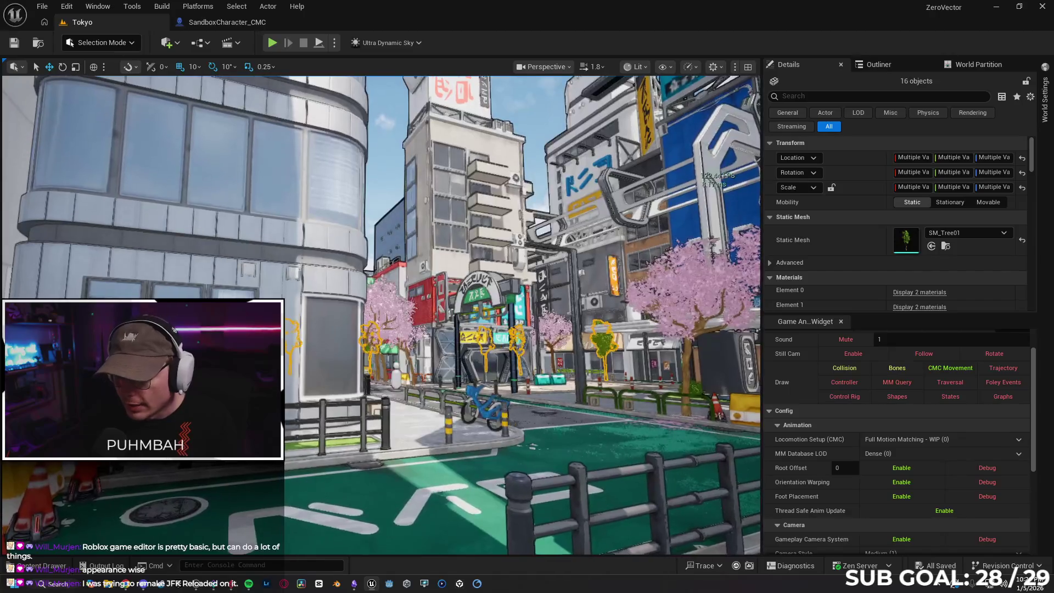
pyautogui.press('s')
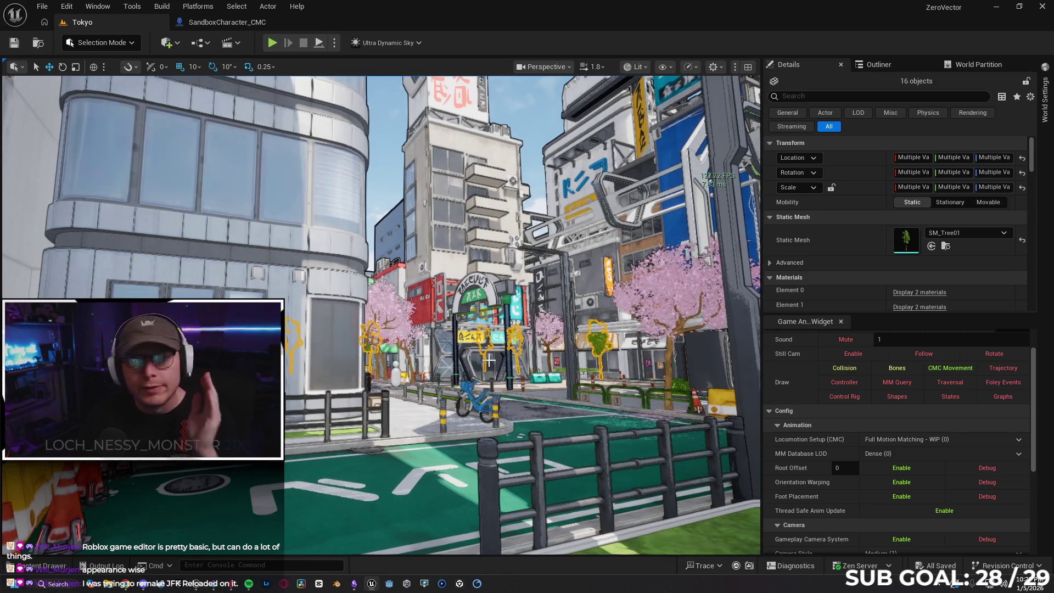
# Filter the Outliner actor list by 'post' to find the PostProcessVolumes
pyautogui.click(882, 64)
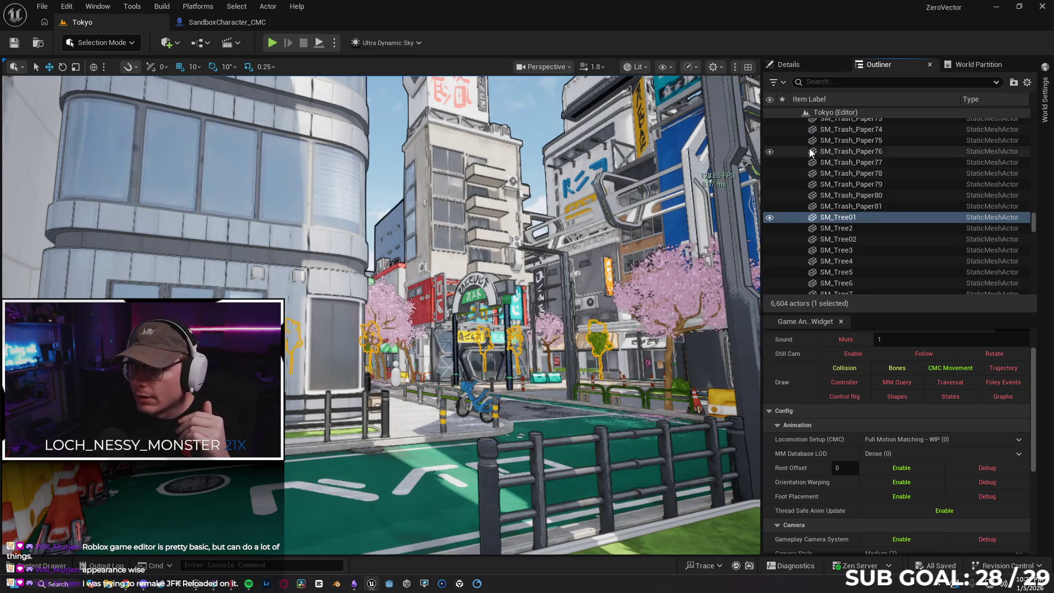
pyautogui.moveTo(1034, 219)
pyautogui.mouseDown()
pyautogui.moveTo(1029, 176)
pyautogui.moveTo(978, 87)
pyautogui.mouseUp()
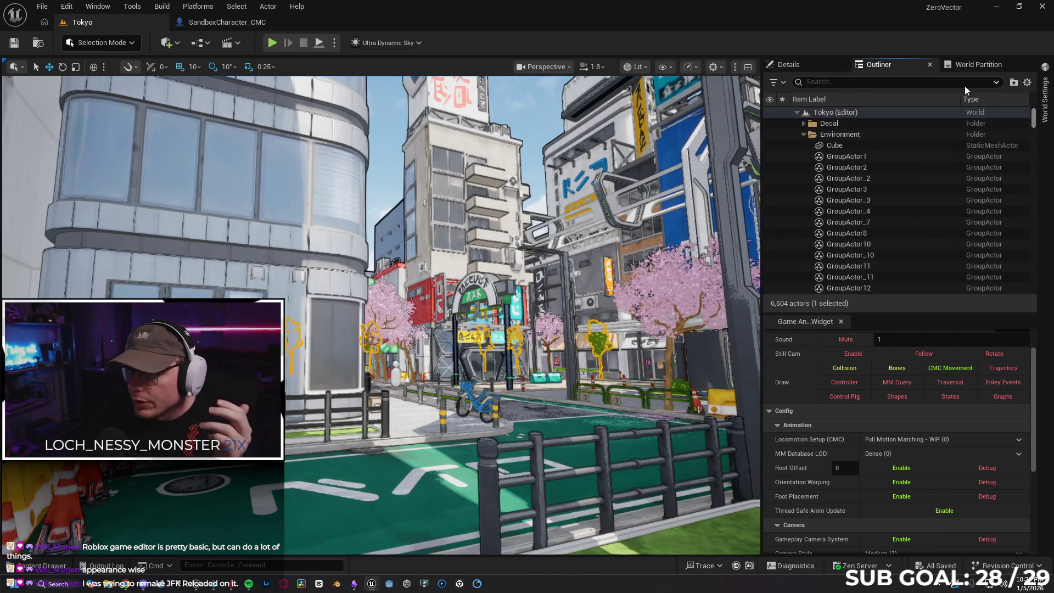
pyautogui.click(849, 88)
pyautogui.write('po')
pyautogui.write('at')
pyautogui.press('BackSpace')
pyautogui.press('BackSpace')
pyautogui.write('st')
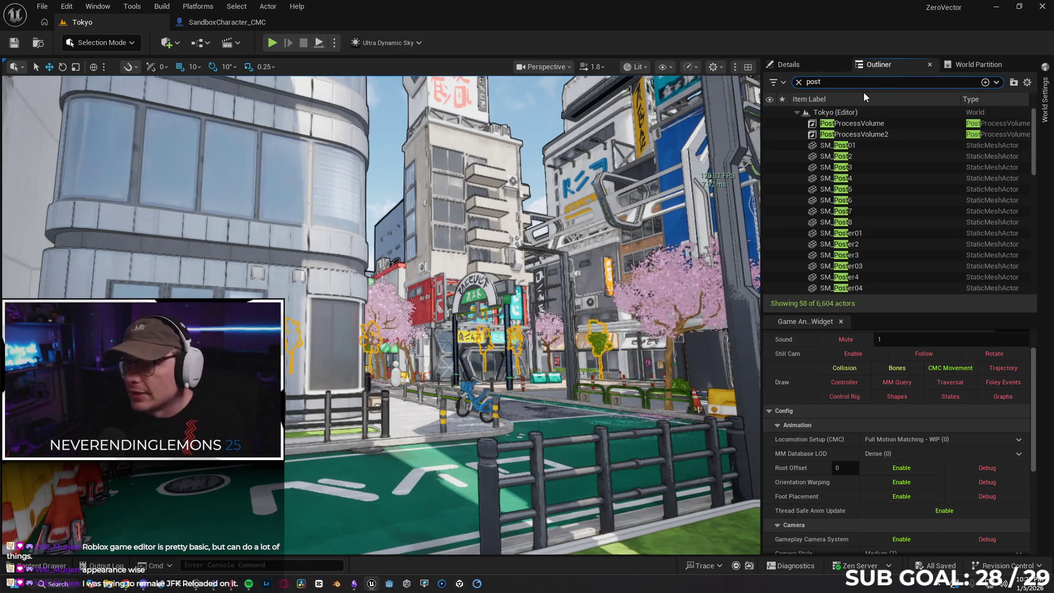
# Hide both PostProcessVolumes, make them visible again, and clear the name filter
pyautogui.moveTo(770, 123); pyautogui.dragTo(770, 134)
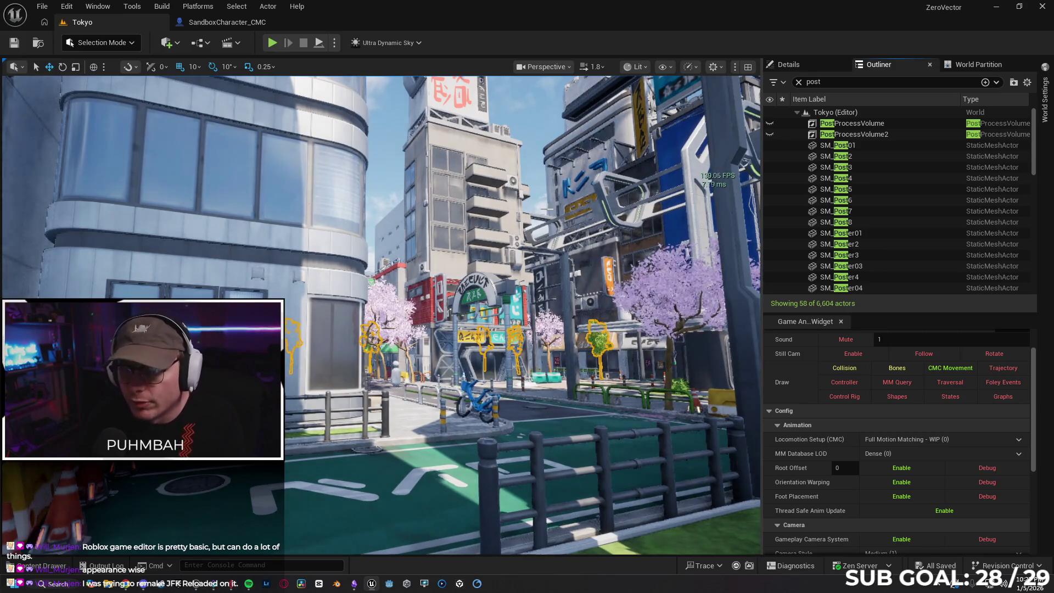
pyautogui.click(770, 135)
pyautogui.click(771, 124)
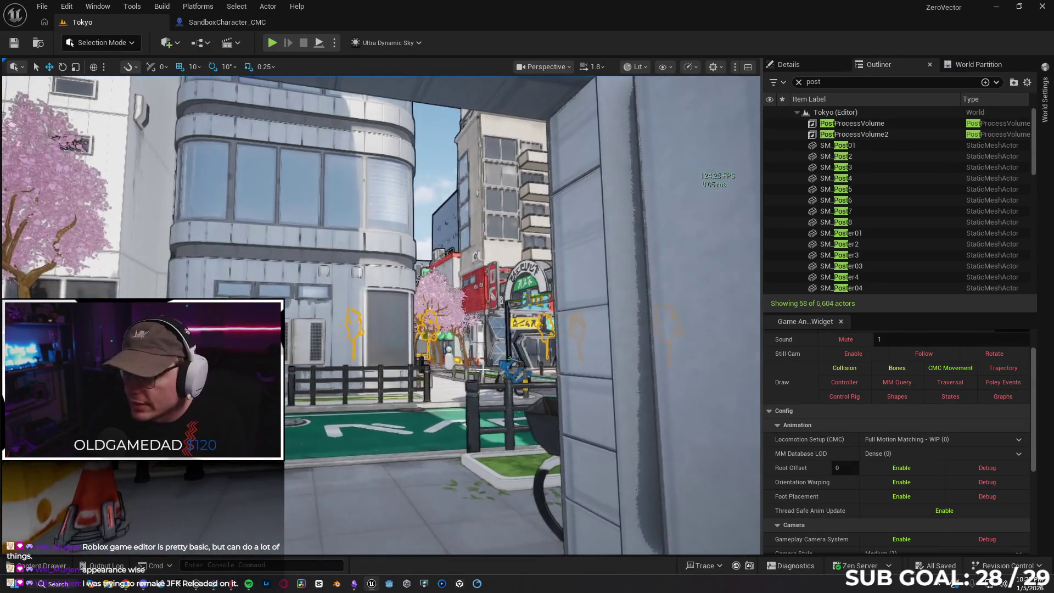
pyautogui.click(800, 82)
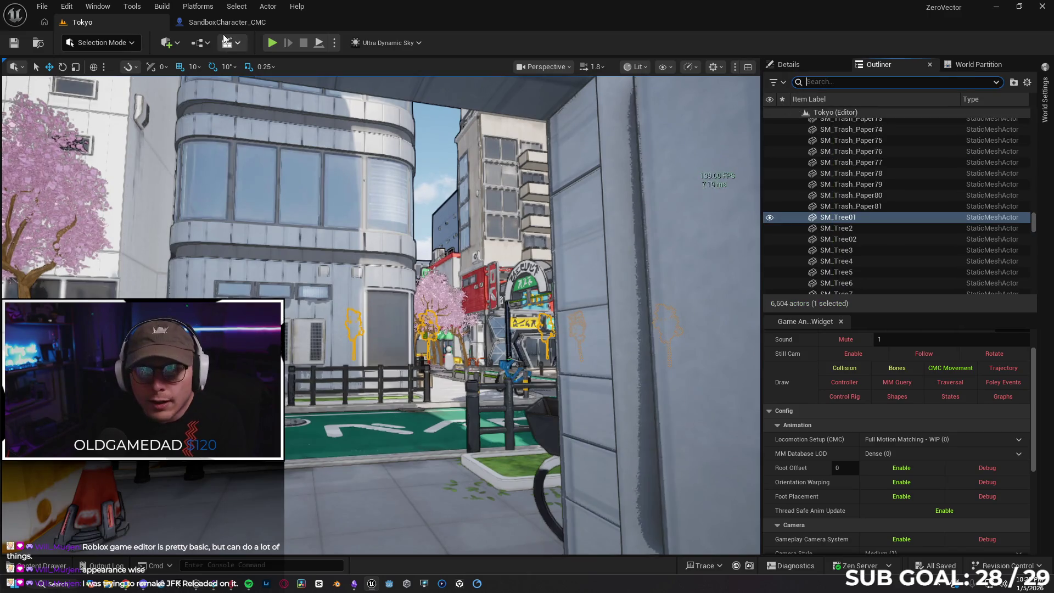
# Set play options to 2 players with Net Mode Play As Listen Server
pyautogui.click(333, 42)
pyautogui.moveTo(436, 256); pyautogui.dragTo(442, 256)
pyautogui.moveTo(436, 266)
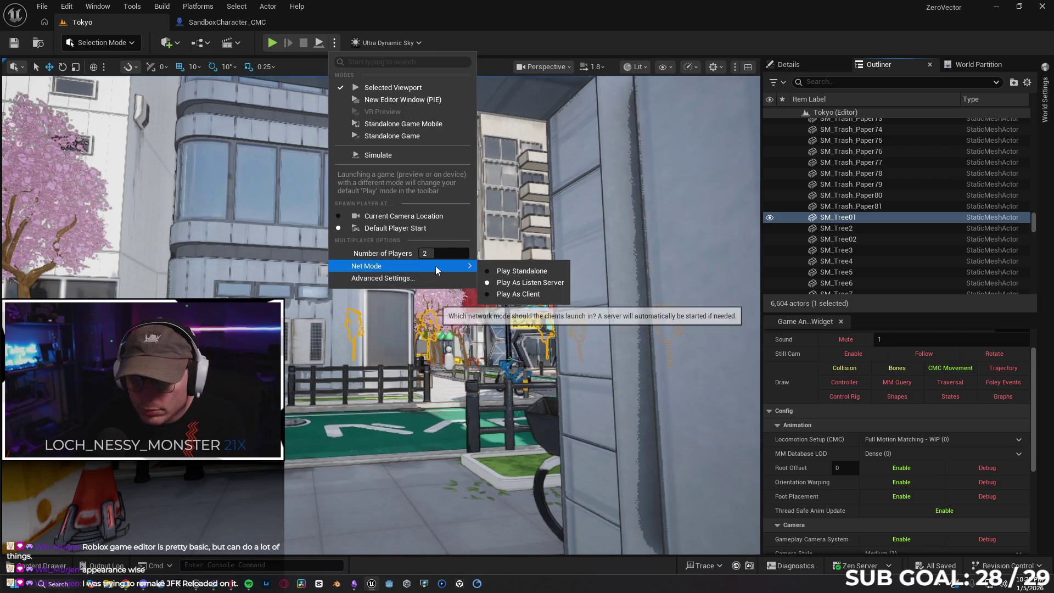
pyautogui.click(529, 283)
pyautogui.click(334, 42)
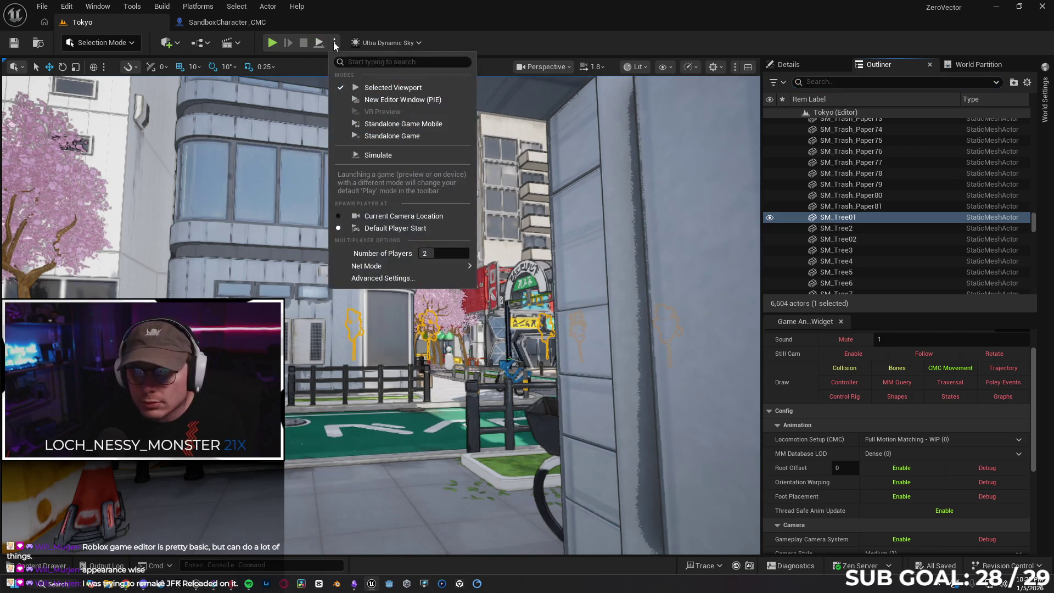
pyautogui.moveTo(400, 267)
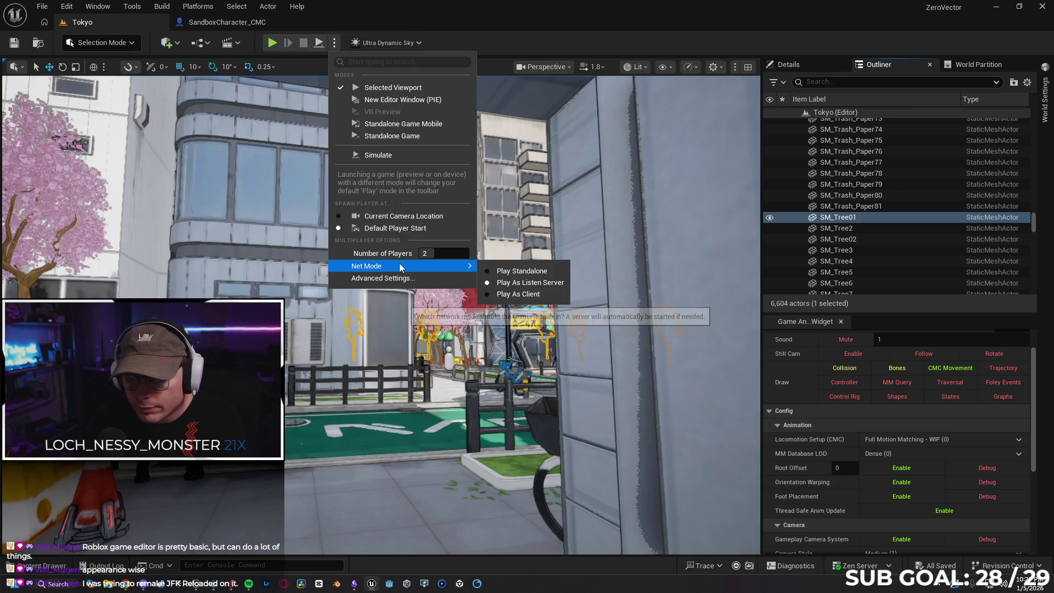
# Run the two-player session, move the client character around, dive with R, then end it
pyautogui.click(272, 45)
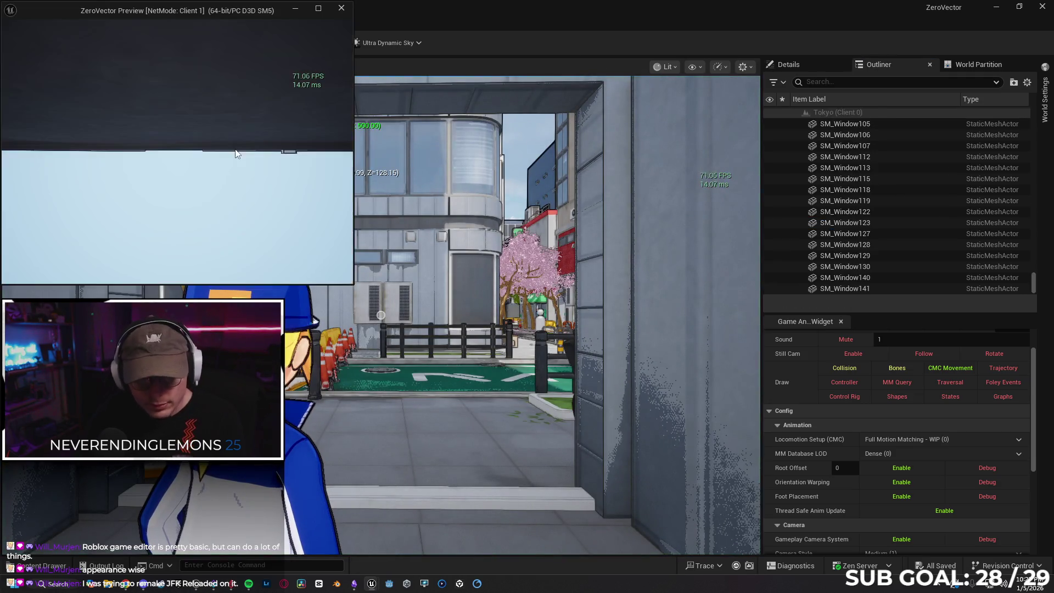
pyautogui.press('w')
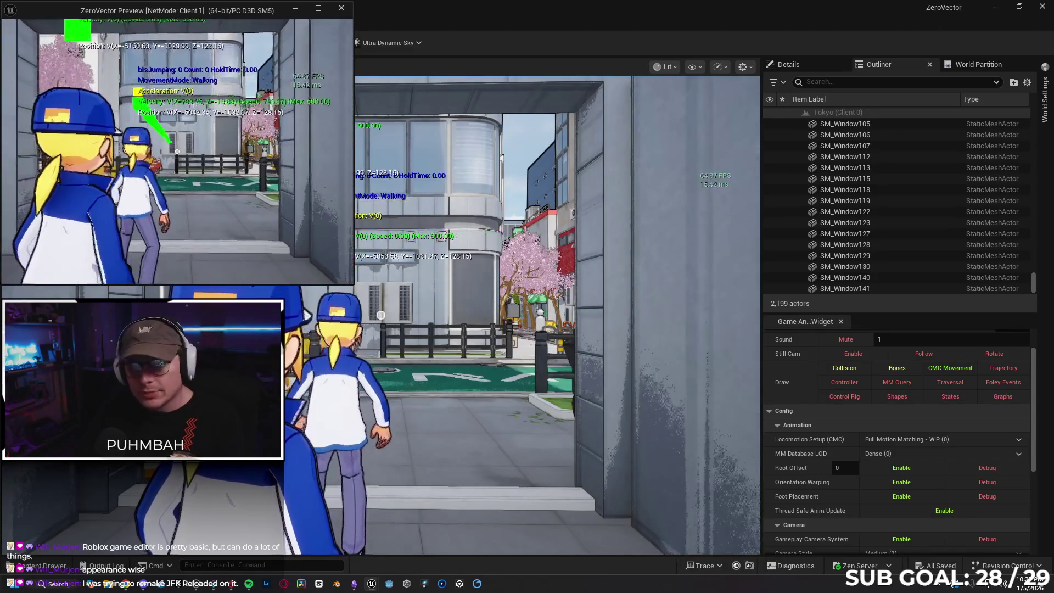
pyautogui.press('w')
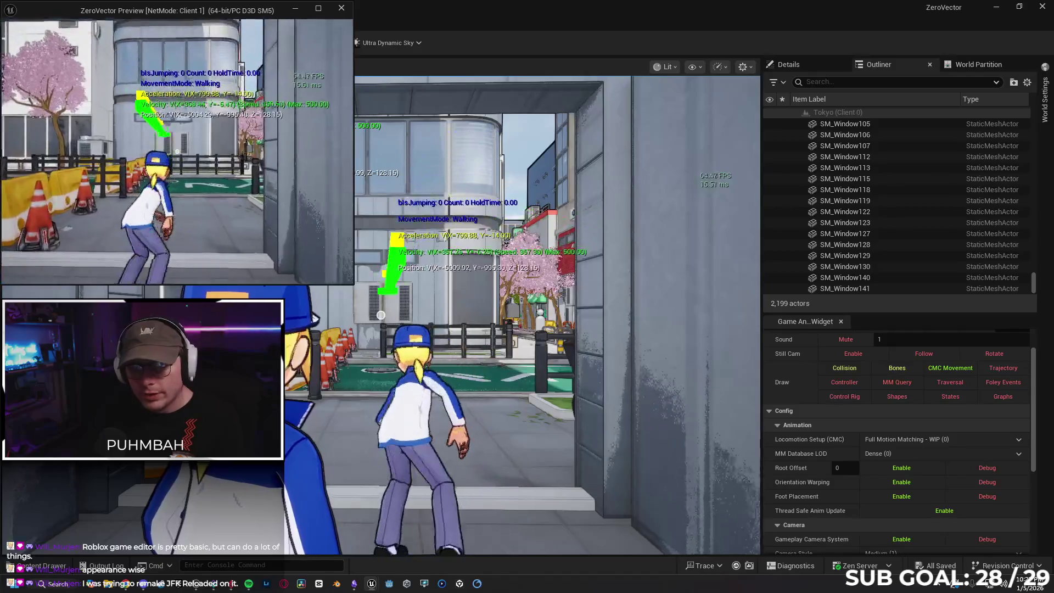
pyautogui.press('w')
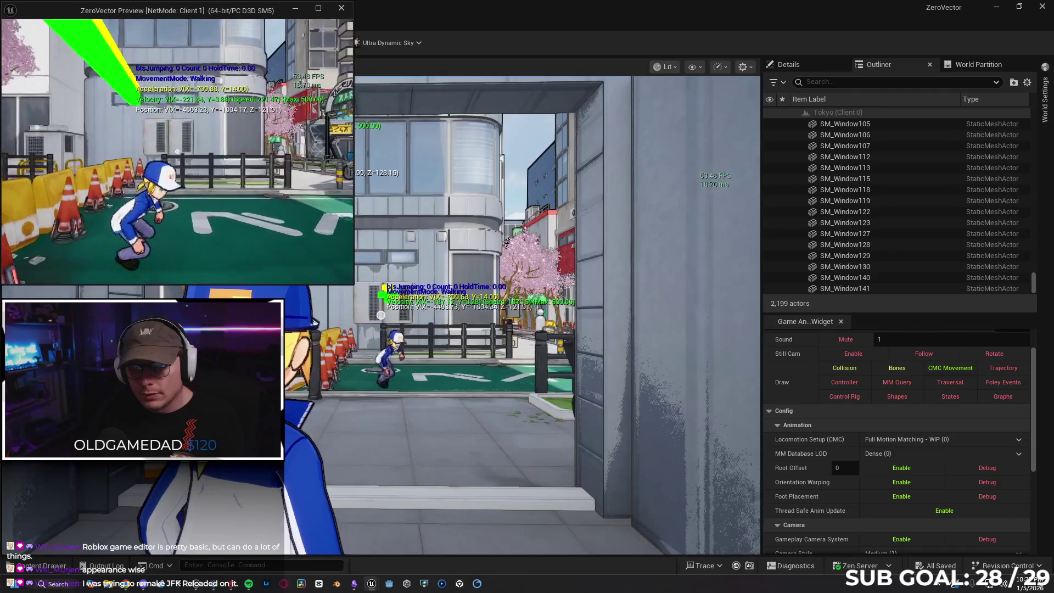
pyautogui.press('s')
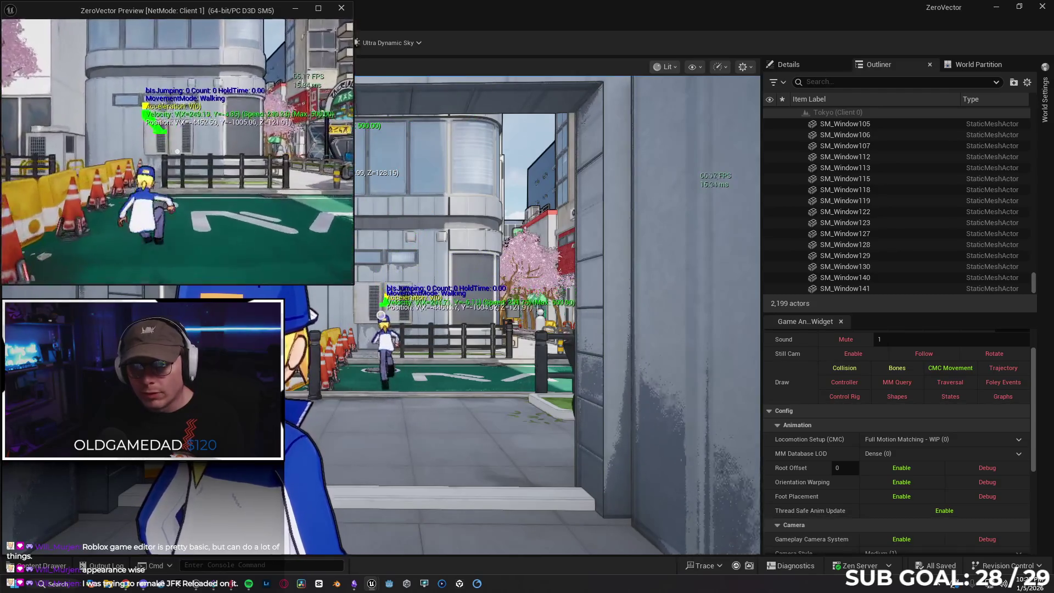
pyautogui.press('a')
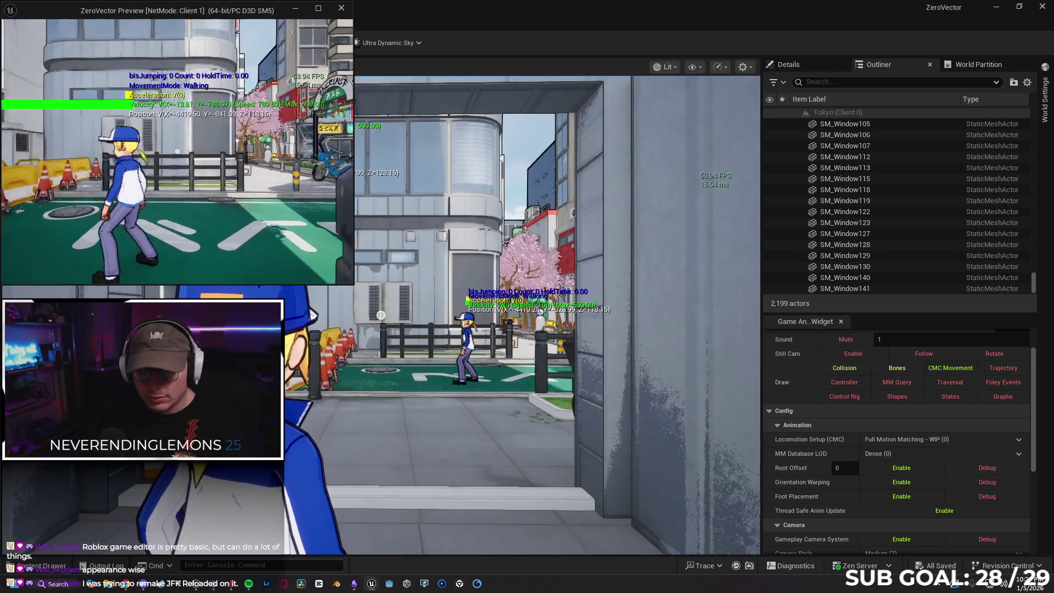
pyautogui.press('r')
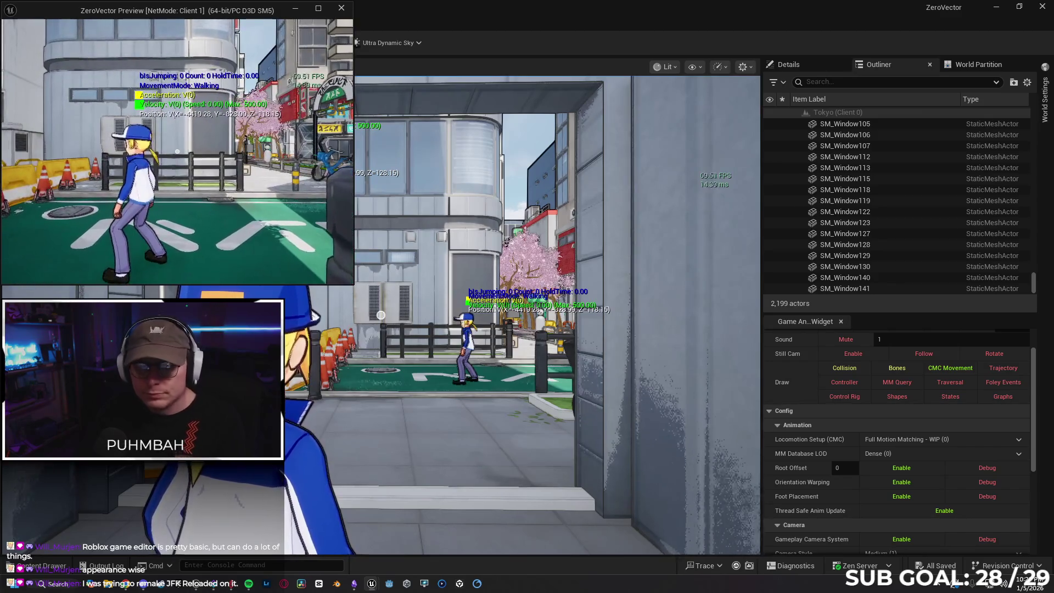
pyautogui.press('Escape')
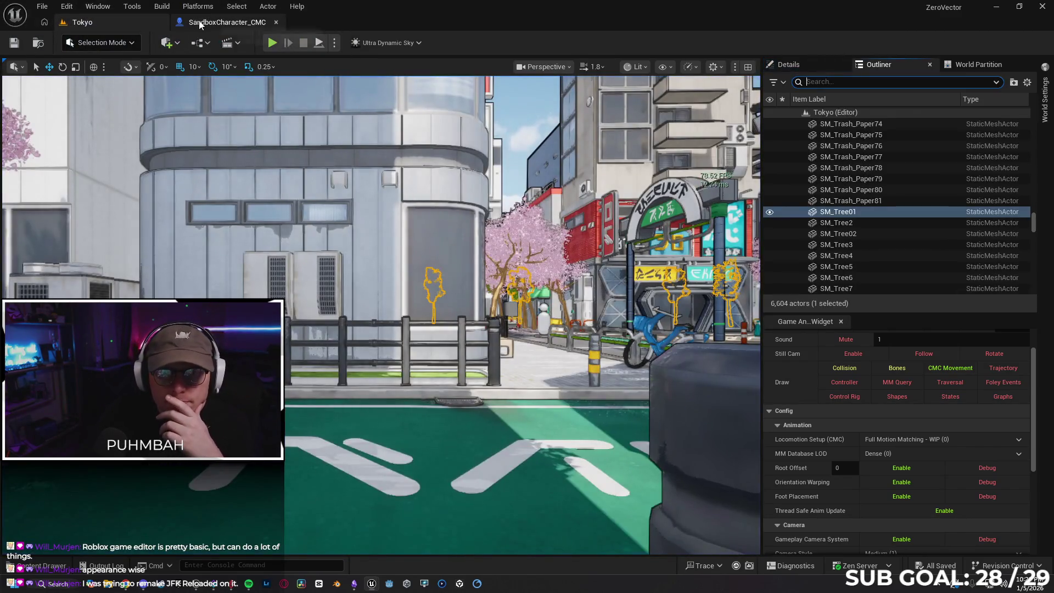
pyautogui.click(225, 22)
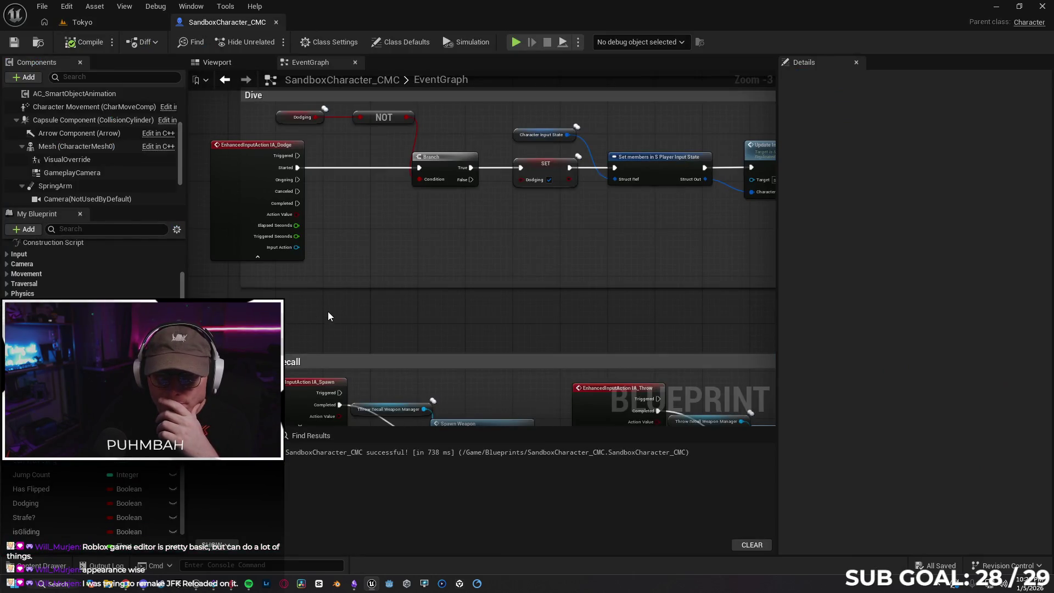
# Show SandboxCharacter_CMC class defaults and filter the Details panel to its replication properties
pyautogui.scroll(-1, 306, 296)
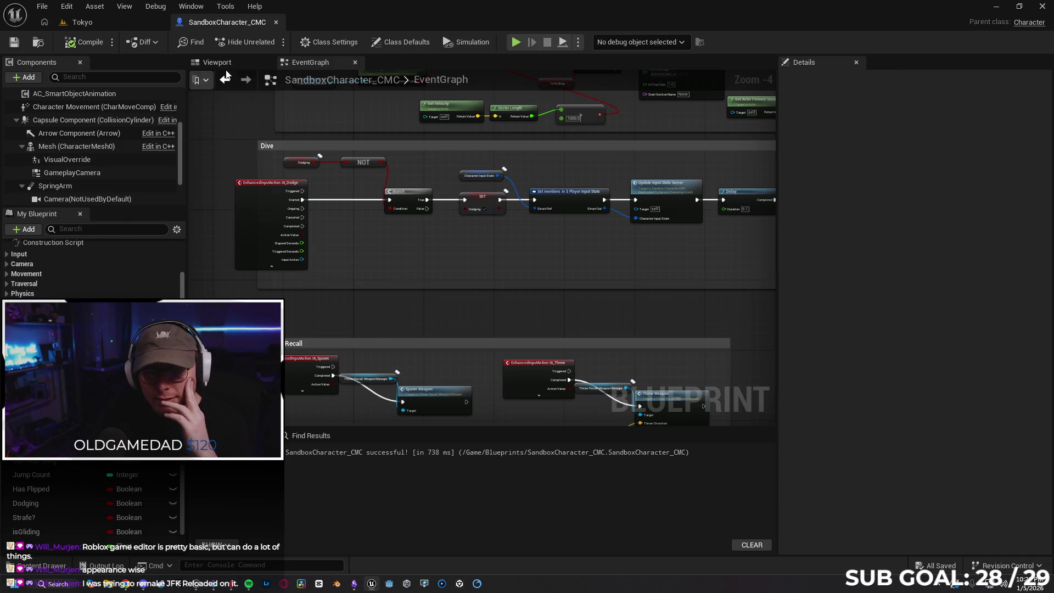
pyautogui.click(400, 42)
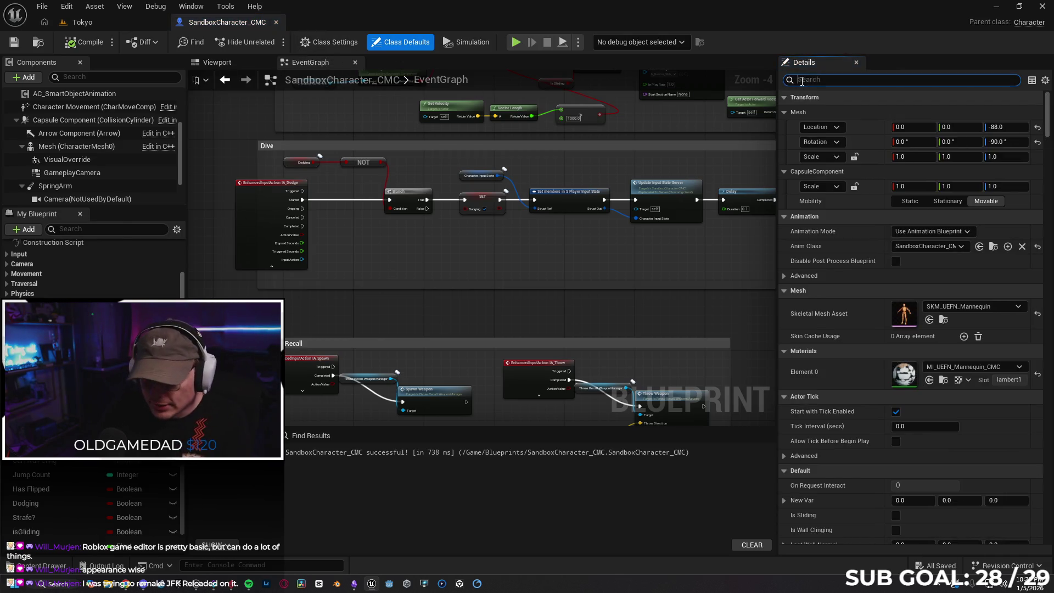
pyautogui.click(799, 81)
pyautogui.write('replica')
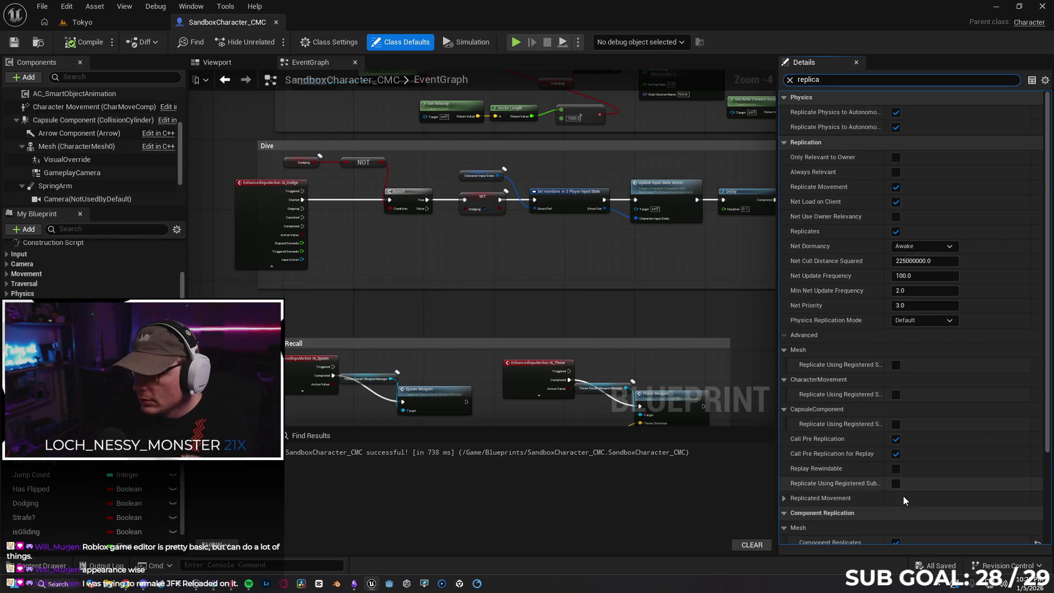
pyautogui.scroll(-5, 903, 490)
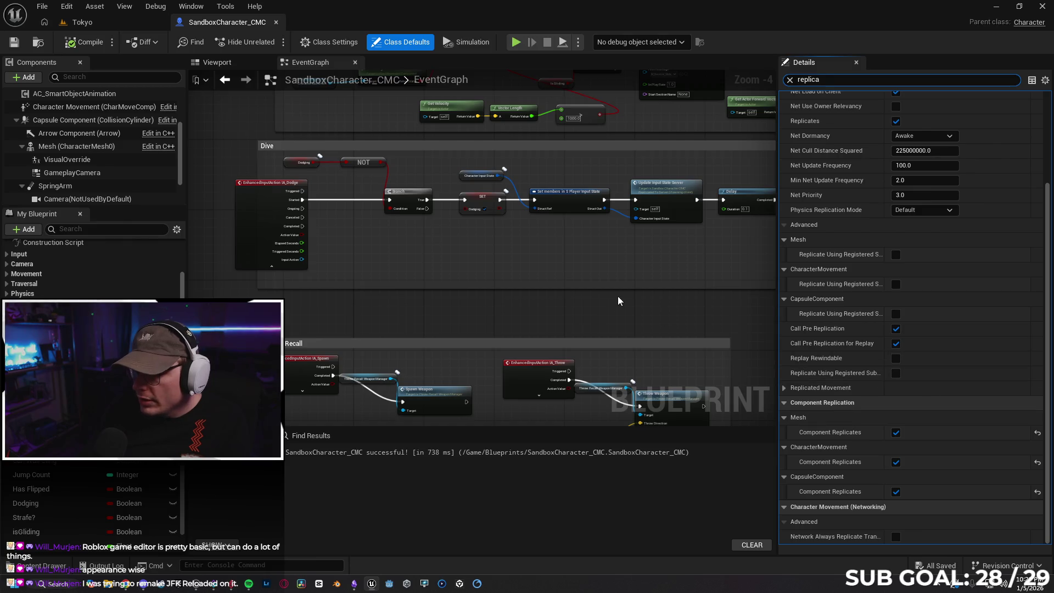
pyautogui.scroll(5, 501, 309)
pyautogui.scroll(-8, 466, 302)
pyautogui.moveTo(306, 186)
pyautogui.mouseDown()
pyautogui.moveTo(346, 348)
pyautogui.moveTo(384, 183)
pyautogui.moveTo(377, 289)
pyautogui.mouseUp()
pyautogui.scroll(5, 437, 151)
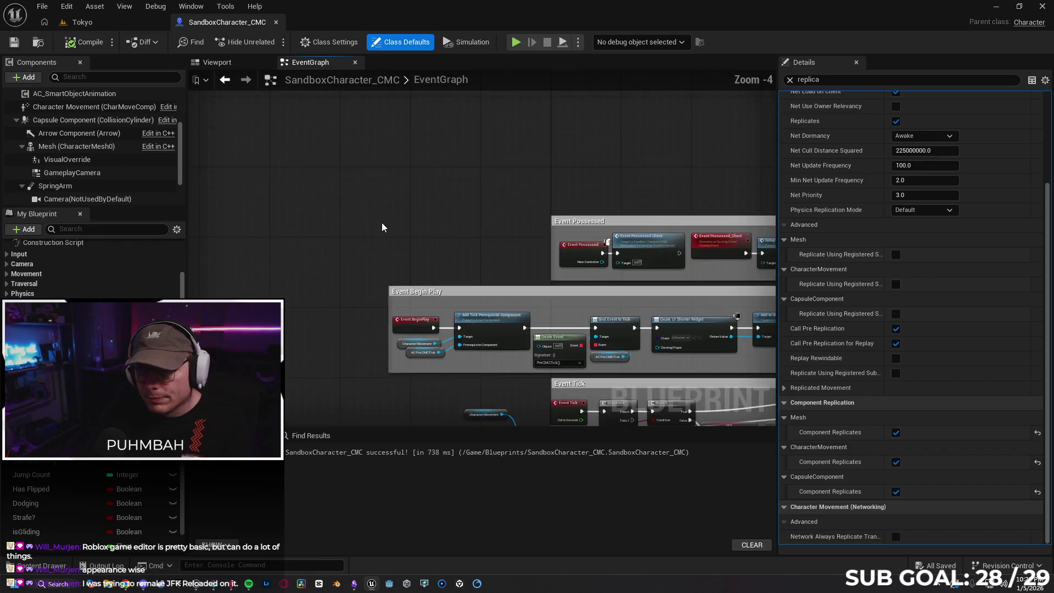
# Check the replication settings of Event Possessed and Event Possessed_Client, then minimize the editor
pyautogui.moveTo(437, 151); pyautogui.dragTo(416, 152)
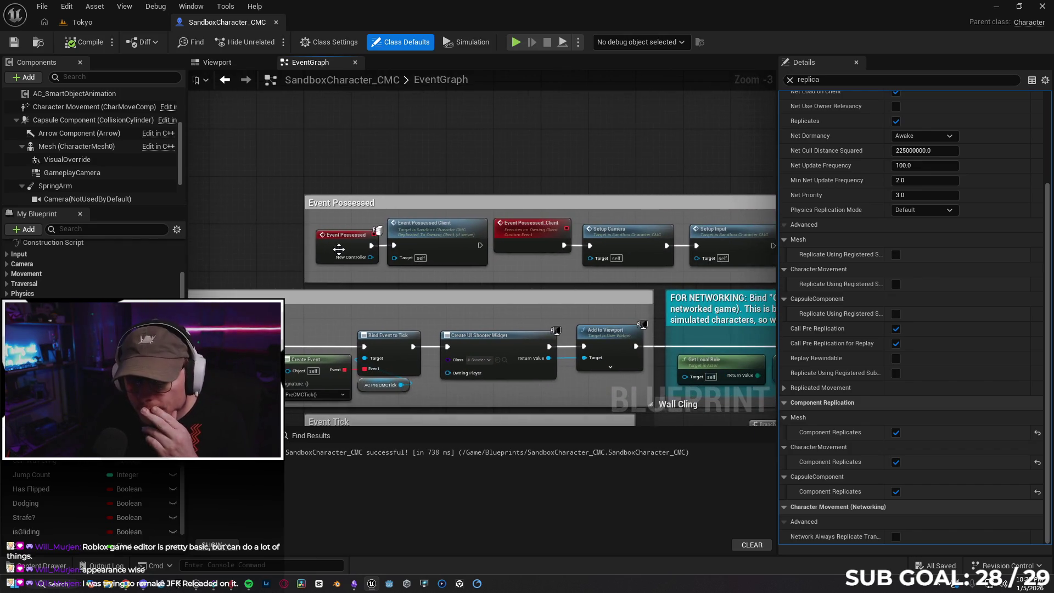
pyautogui.click(339, 248)
pyautogui.scroll(3, 397, 222)
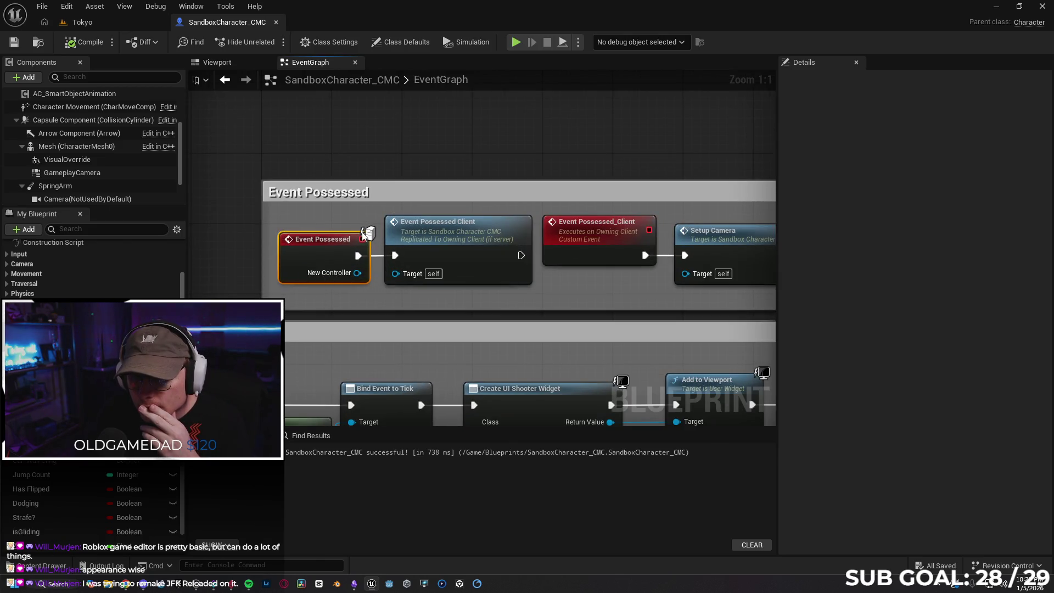
pyautogui.click(446, 238)
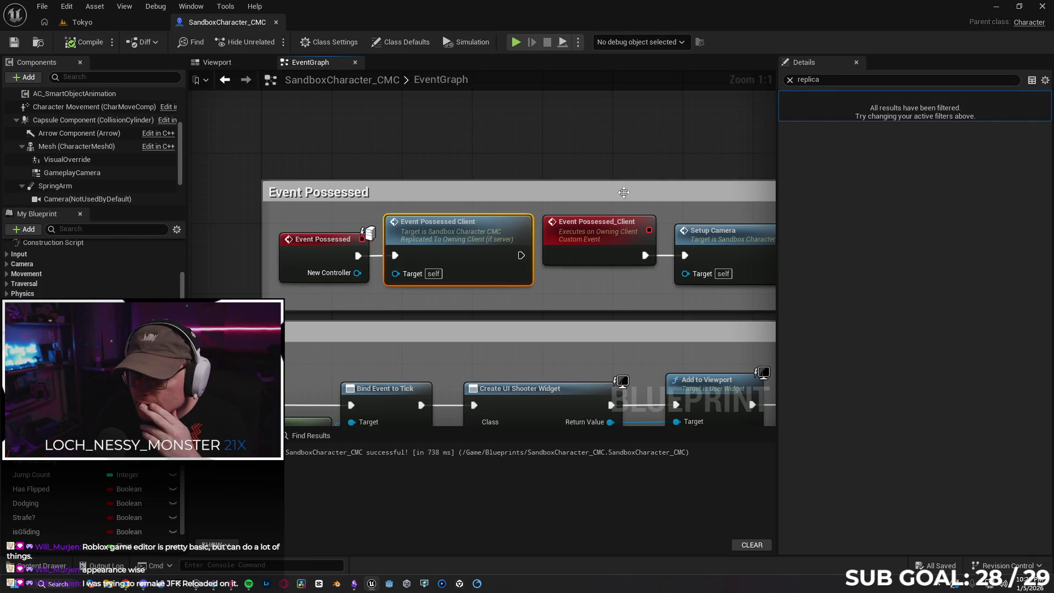
pyautogui.click(611, 240)
pyautogui.moveTo(722, 167)
pyautogui.mouseDown()
pyautogui.moveTo(607, 164)
pyautogui.moveTo(552, 182)
pyautogui.mouseUp()
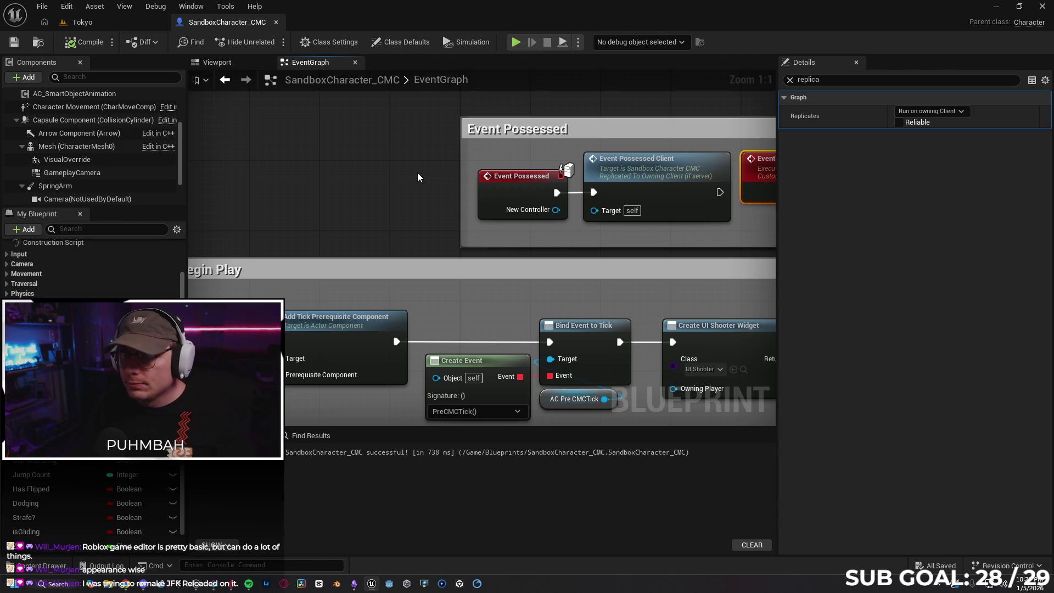
pyautogui.moveTo(556, 209)
pyautogui.mouseDown()
pyautogui.moveTo(600, 215)
pyautogui.moveTo(552, 212)
pyautogui.mouseUp()
pyautogui.moveTo(400, 232); pyautogui.dragTo(303, 172)
pyautogui.click(303, 173)
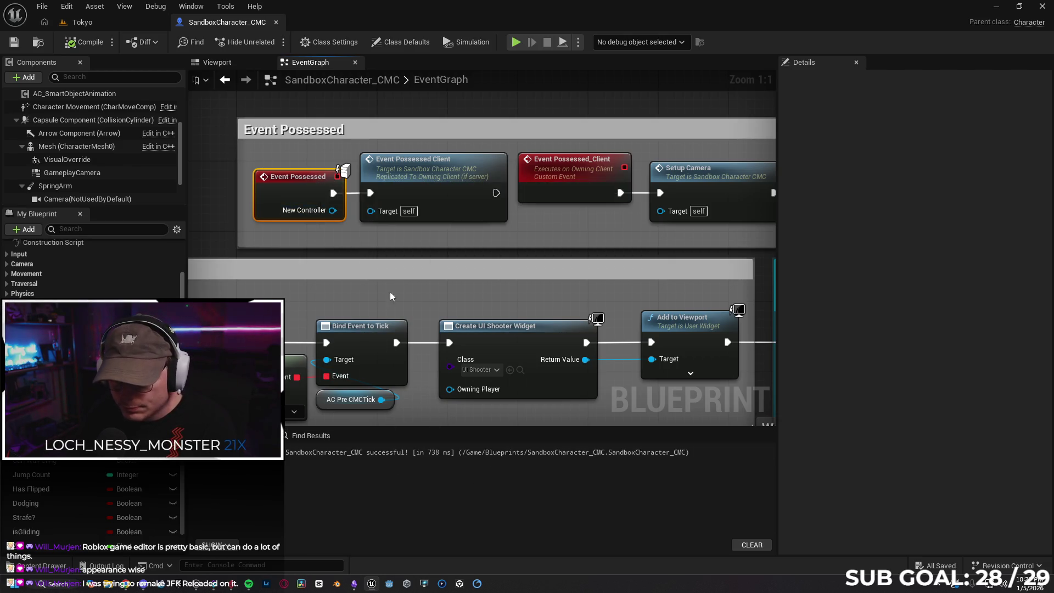
pyautogui.scroll(-4, 401, 285)
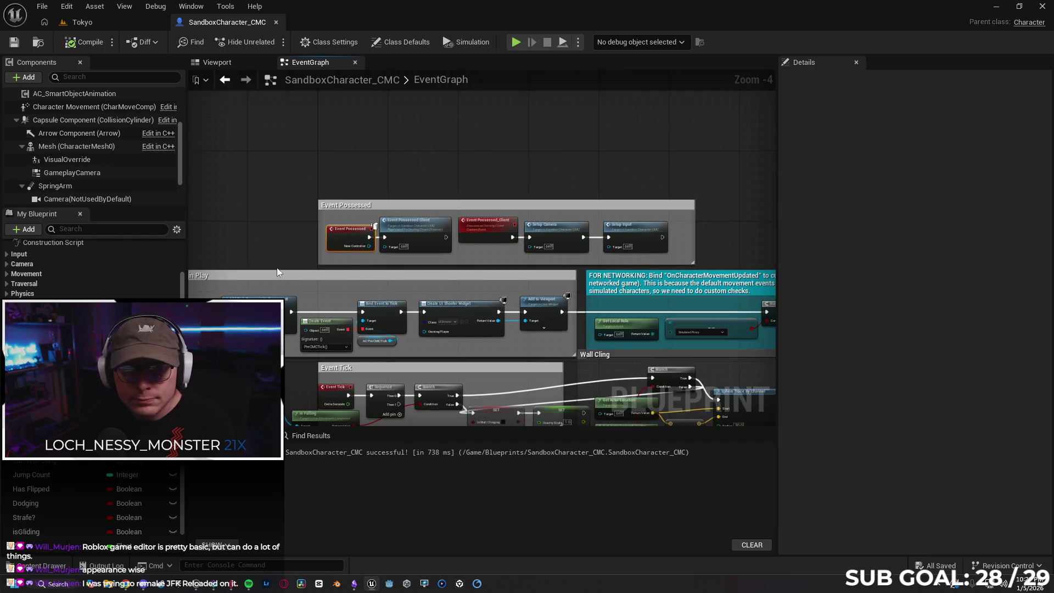
pyautogui.click(995, 6)
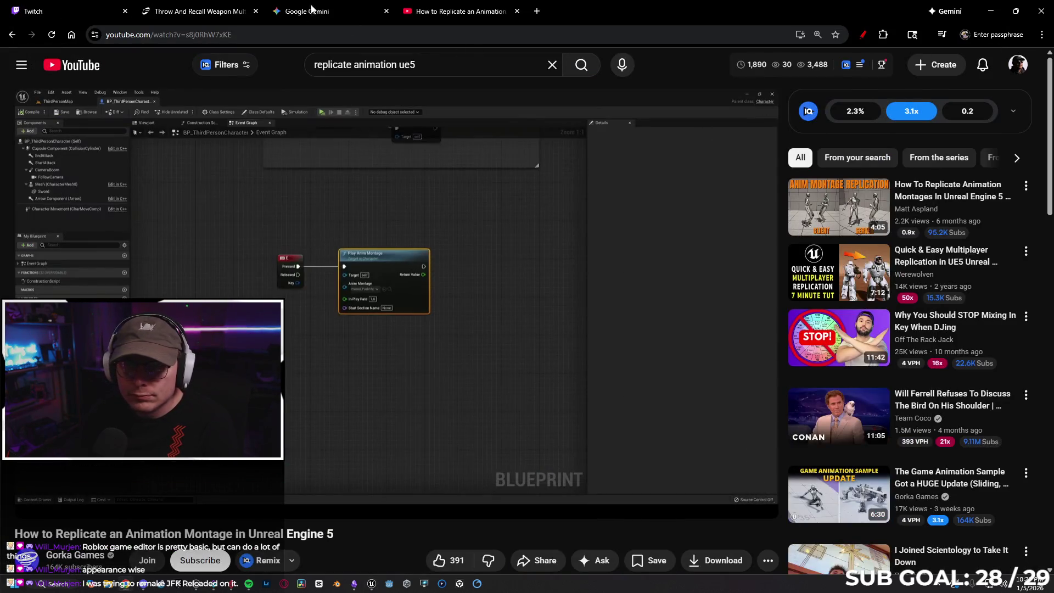
# Ask Gemini to restart the diagnosis: the animation works standalone but rolls in place without moving
pyautogui.click(308, 11)
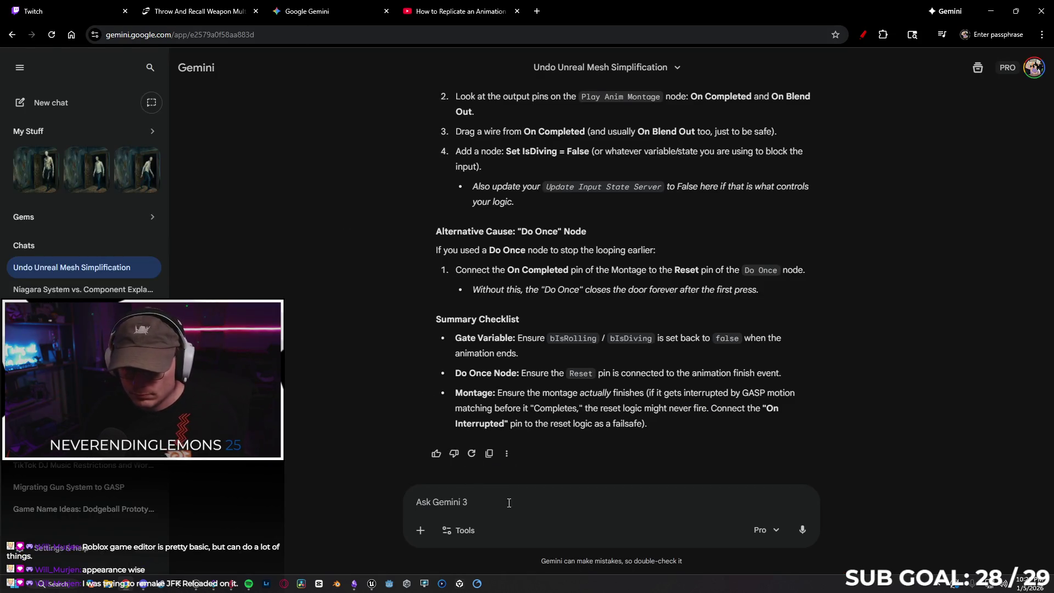
pyautogui.write('Rest')
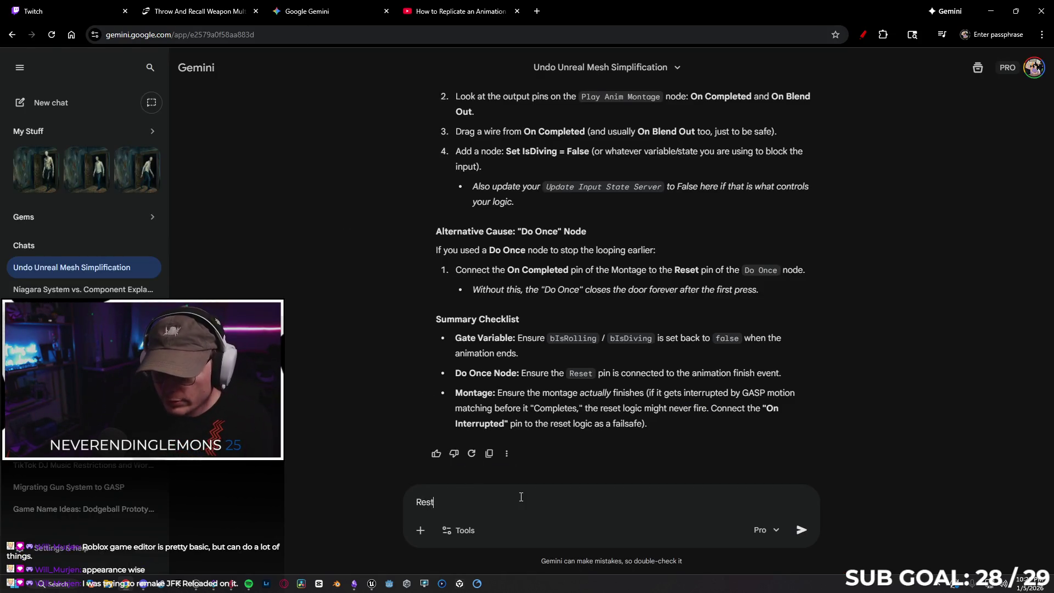
pyautogui.write('art the diagno')
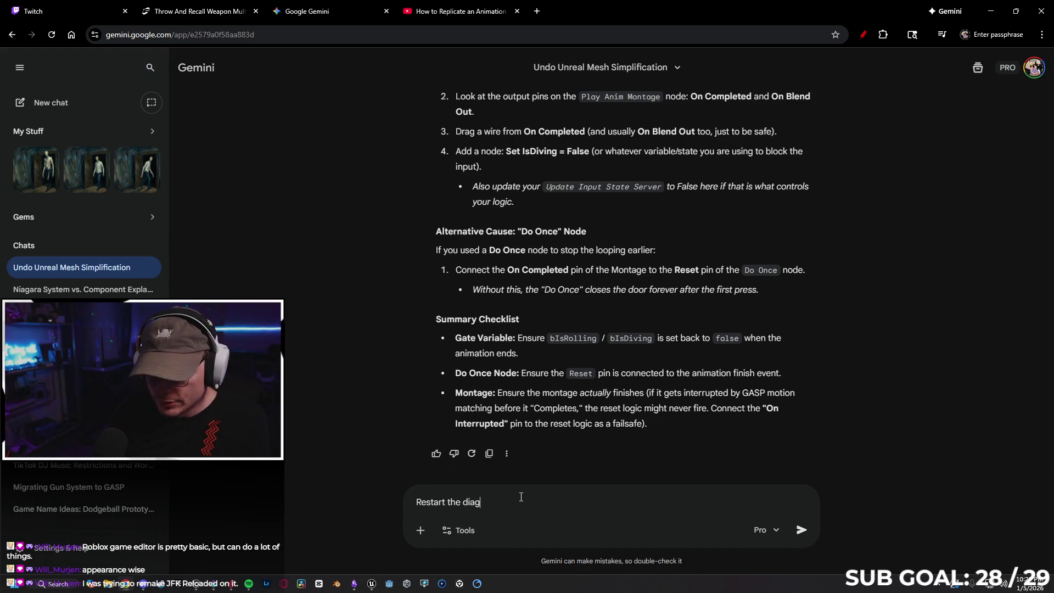
pyautogui.write('sis.')
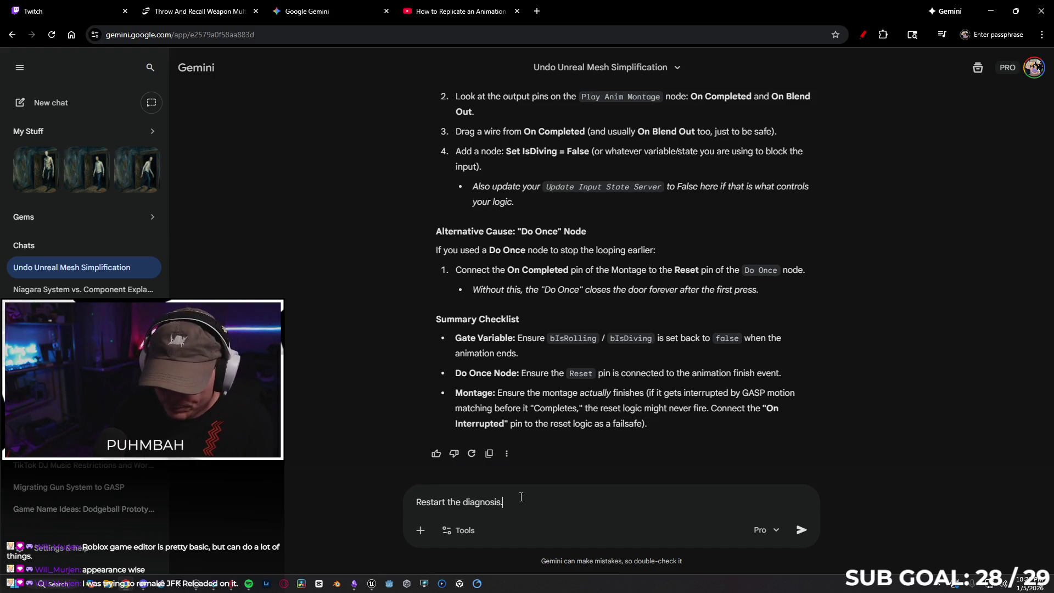
pyautogui.write(' When I')
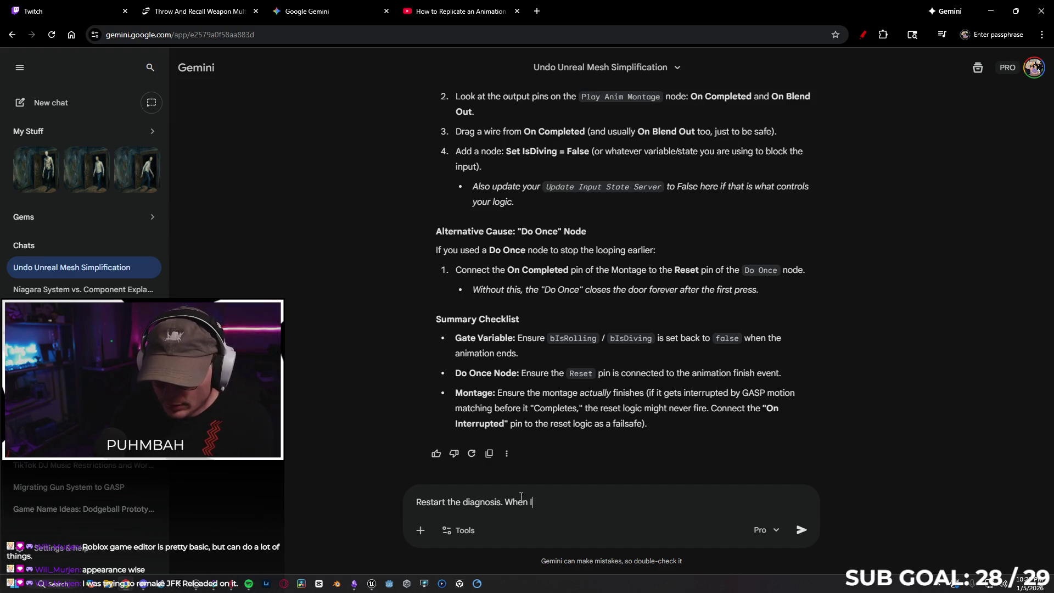
pyautogui.write(' play the animation')
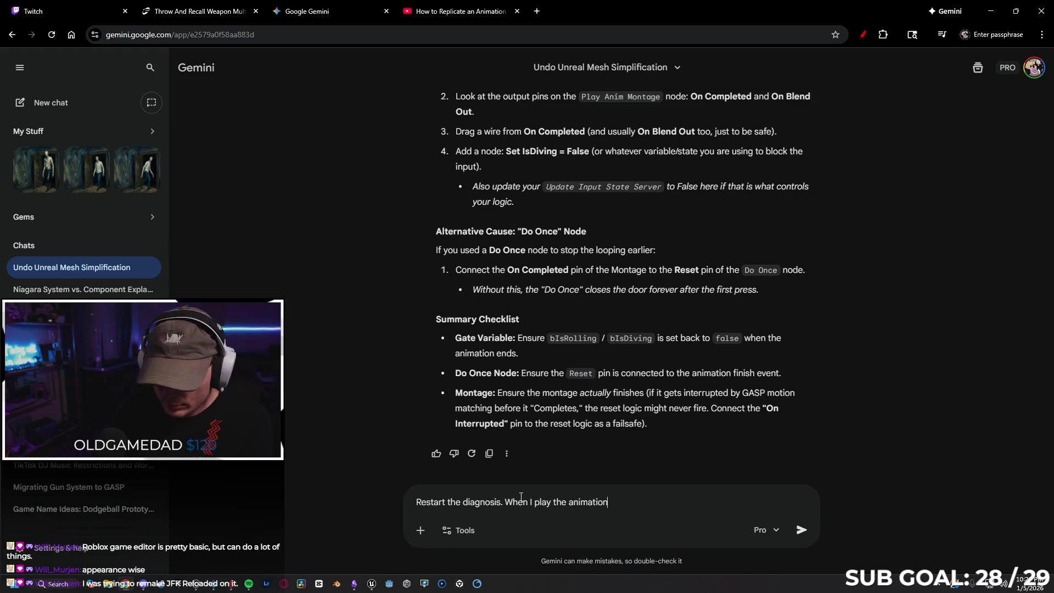
pyautogui.write(' without')
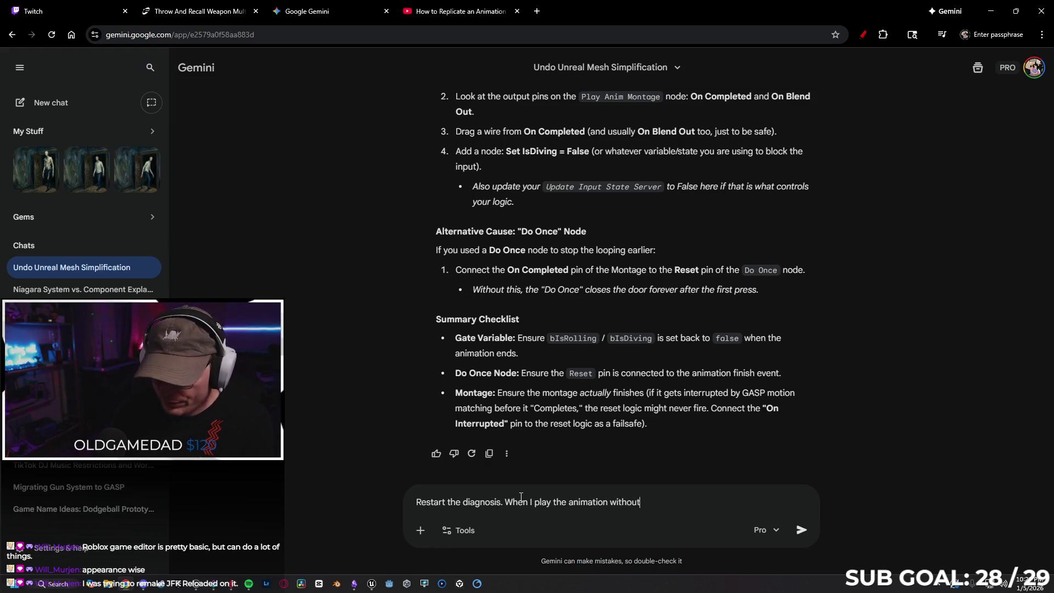
pyautogui.write(' any cu')
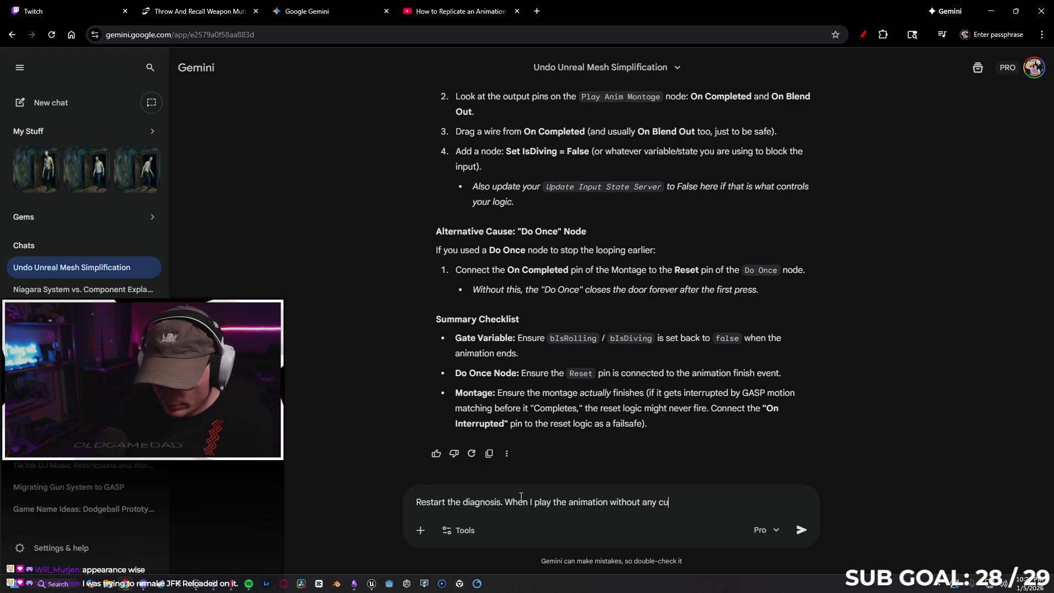
pyautogui.write('stom events, it')
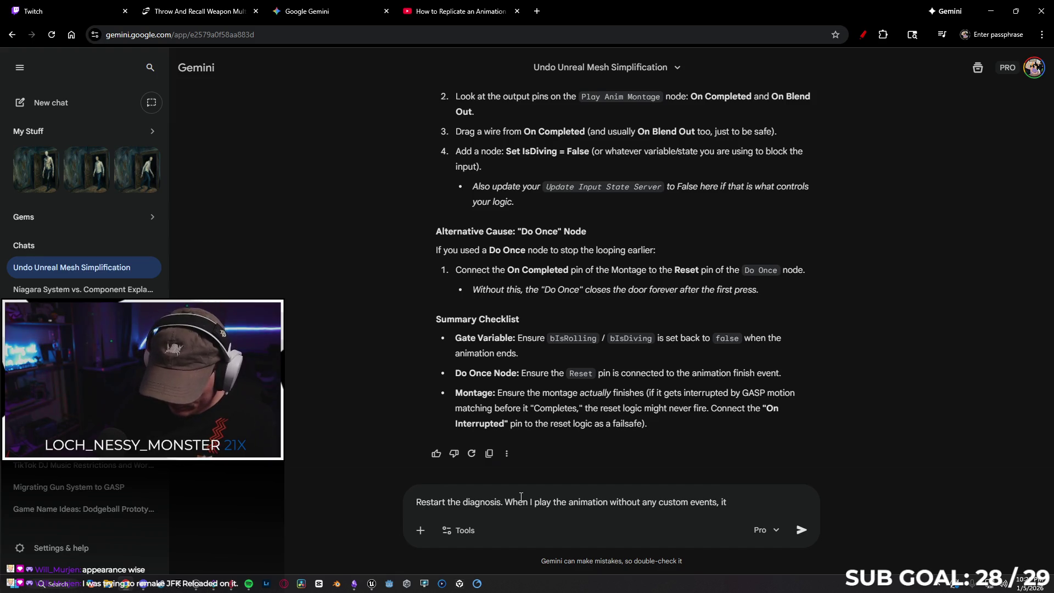
pyautogui.write(' works in')
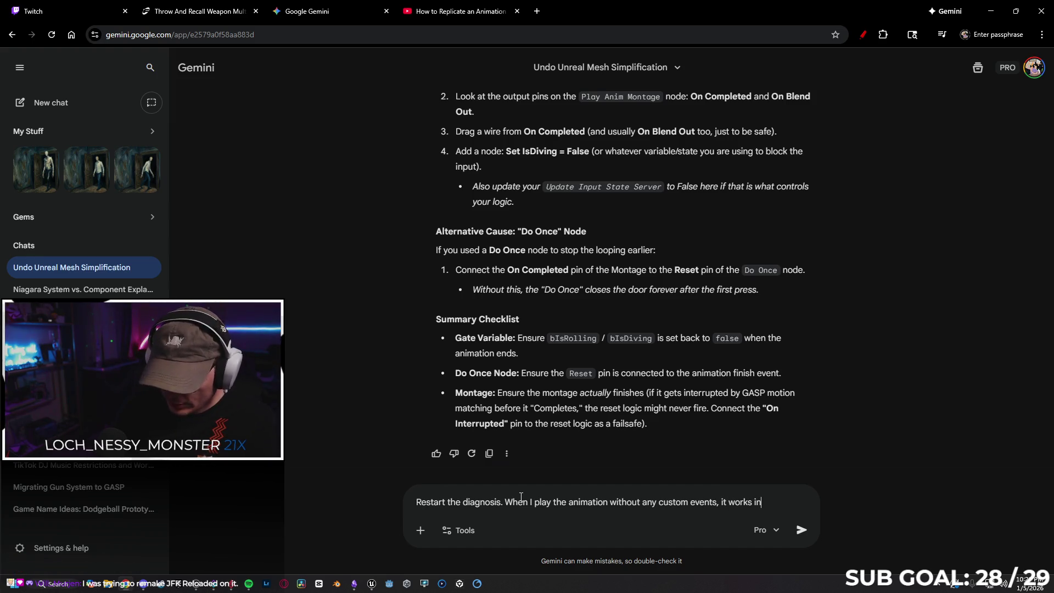
pyautogui.write(' standalone, but it d')
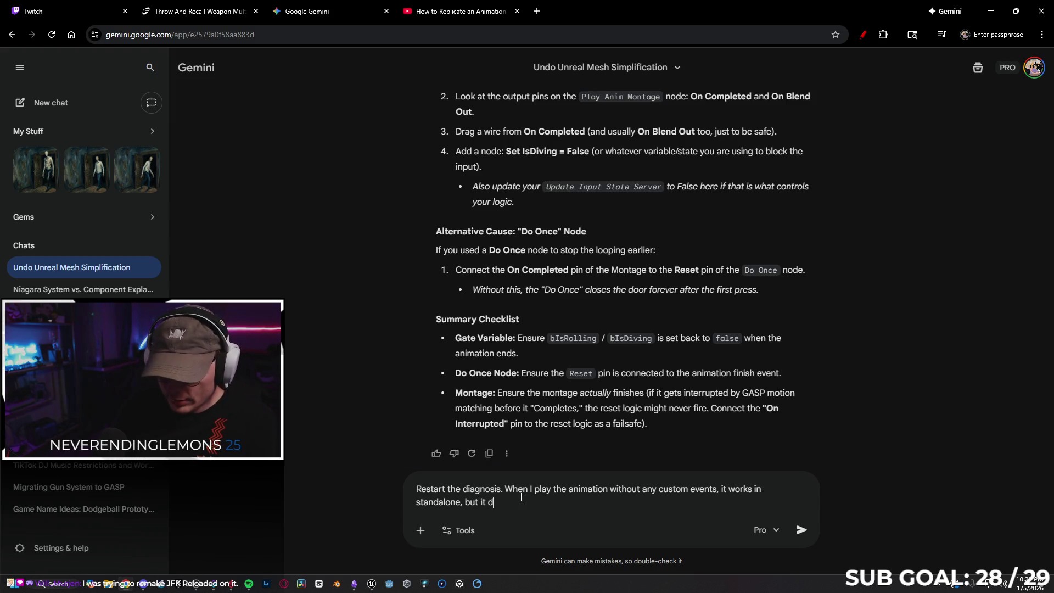
pyautogui.write('oesnt move the player at all, even')
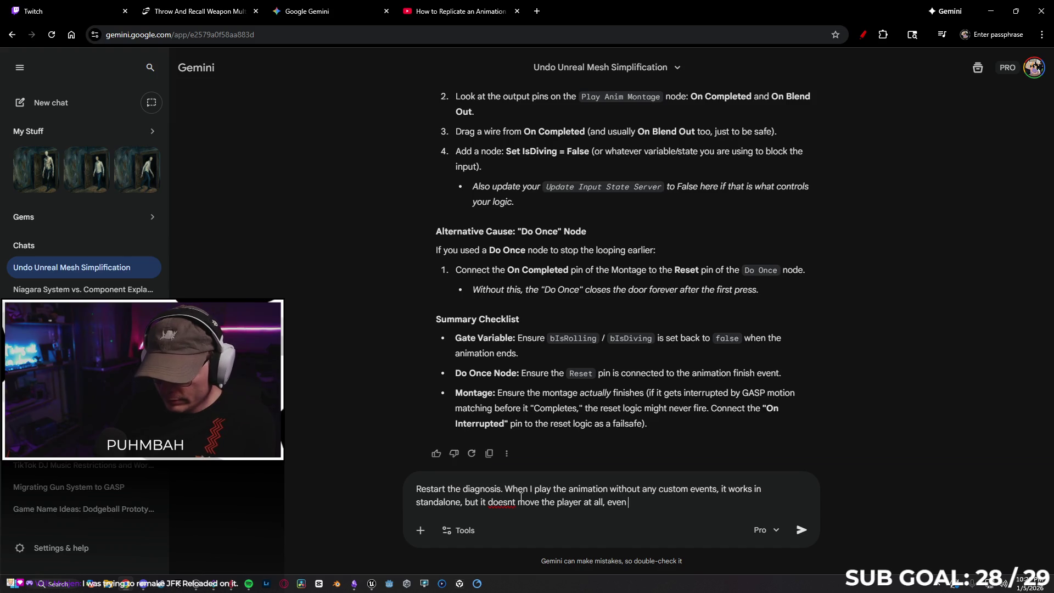
pyautogui.write(' on client')
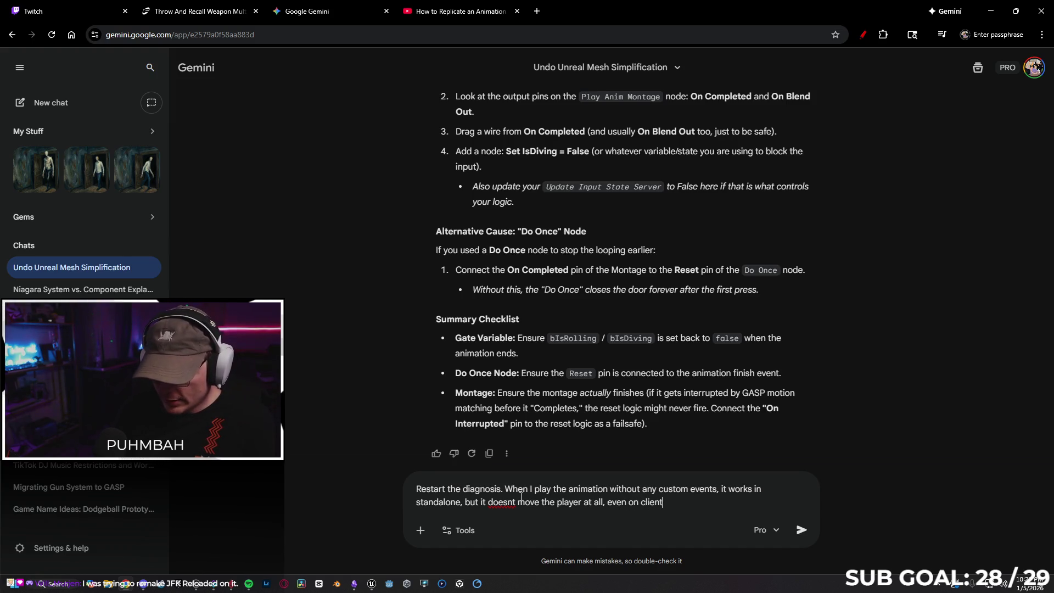
pyautogui.write(' side.')
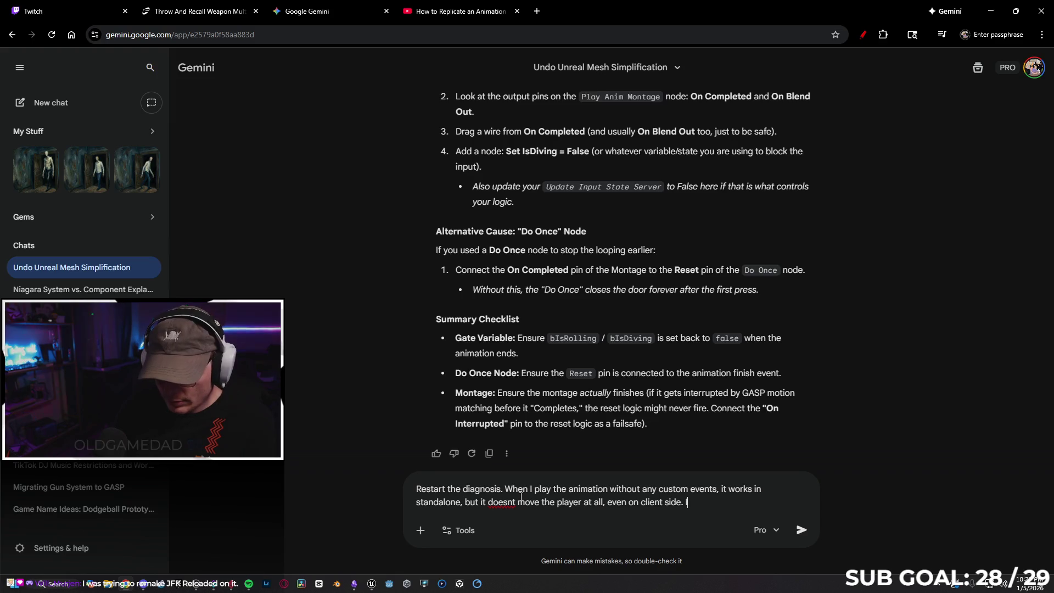
pyautogui.write(' It just rolls in place')
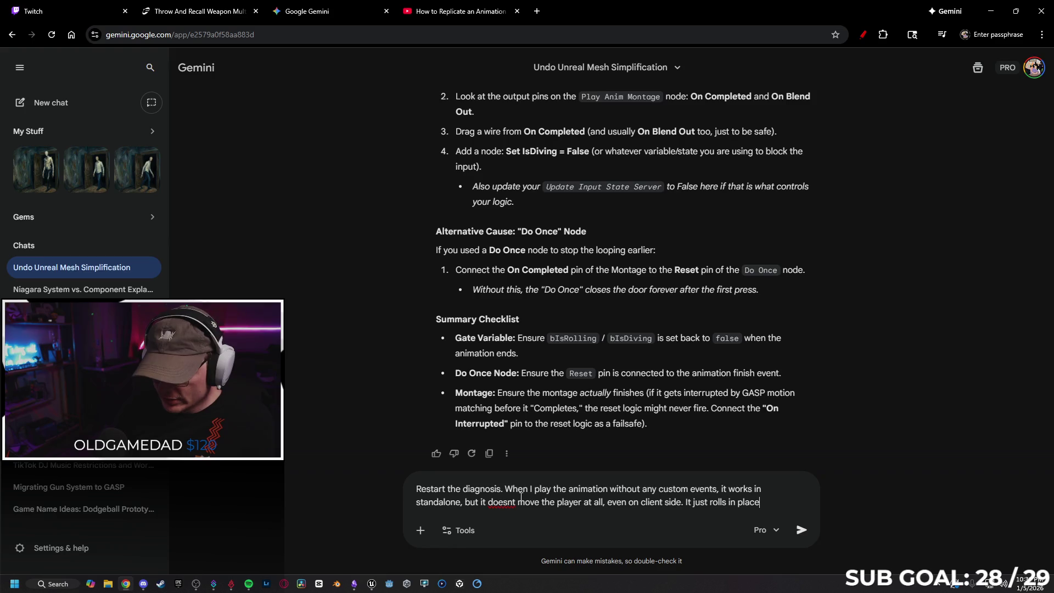
pyautogui.press('Return')
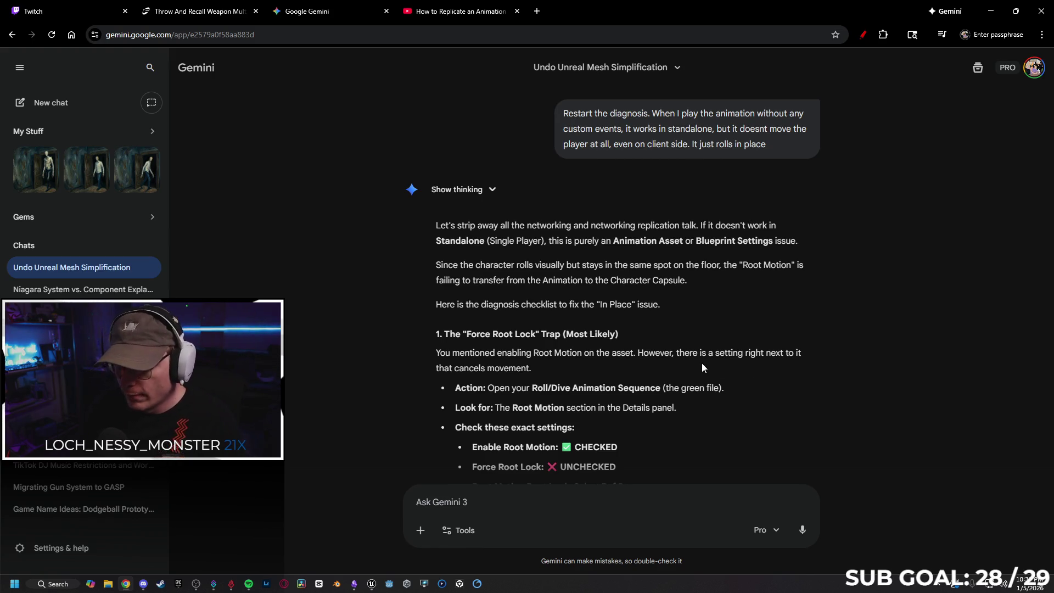
# Read to the end of Gemini's root-motion checklist and begin typing a reply
pyautogui.scroll(-12, 671, 356)
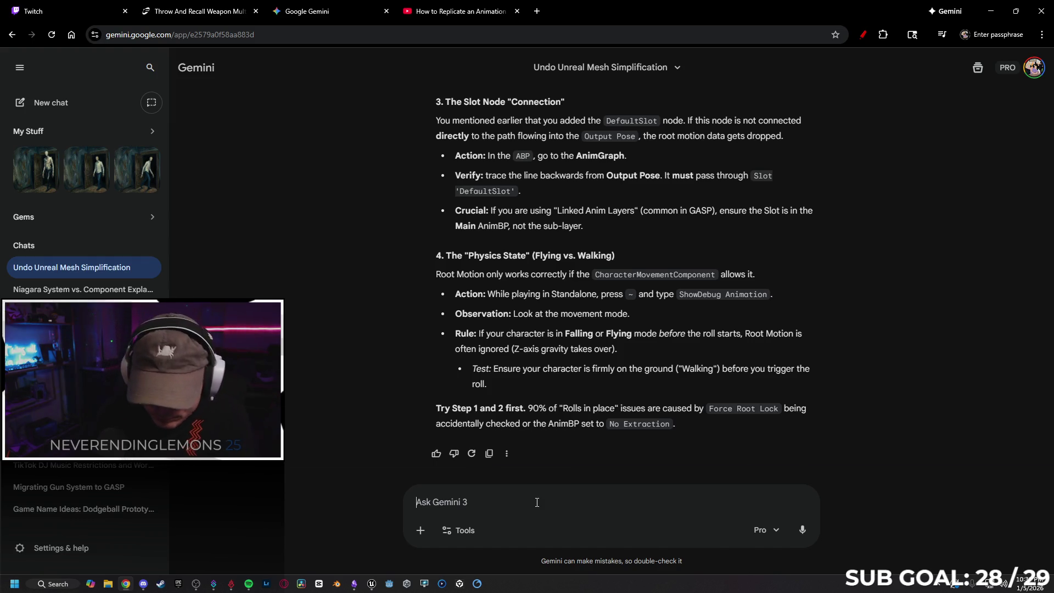
pyautogui.write('No, it DOES w')
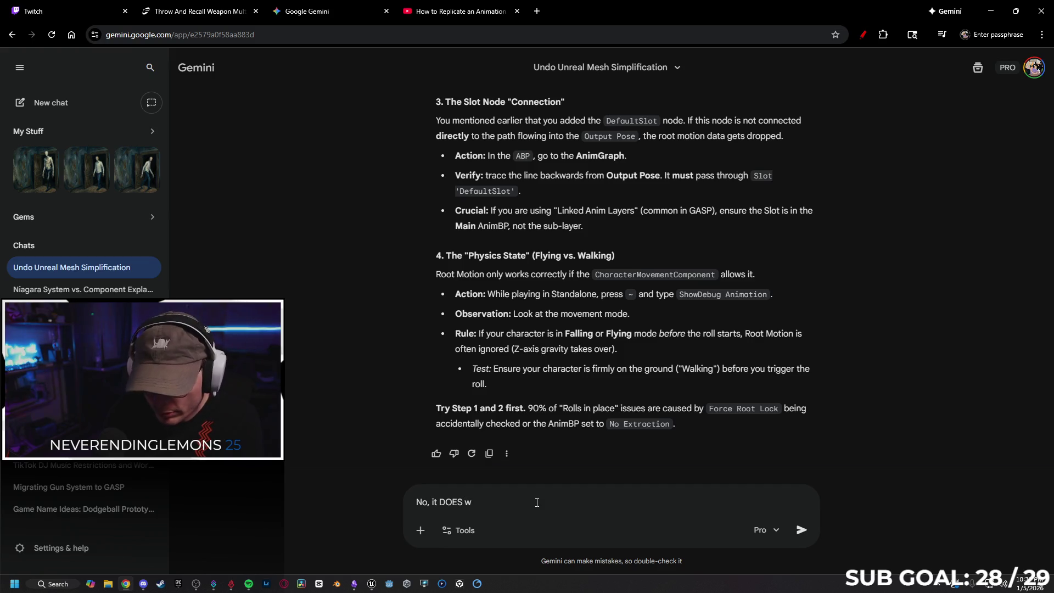
pyautogui.write('ork in standalone, but when I ena')
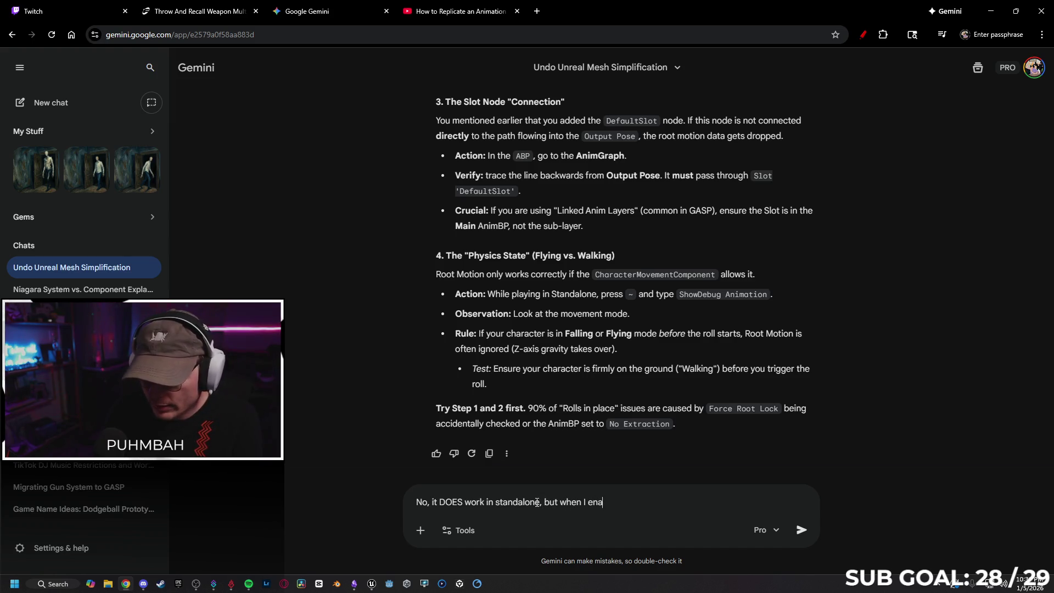
# Tell Gemini it does not work on the client, then return to the character Blueprint
pyautogui.write('e, it does ')
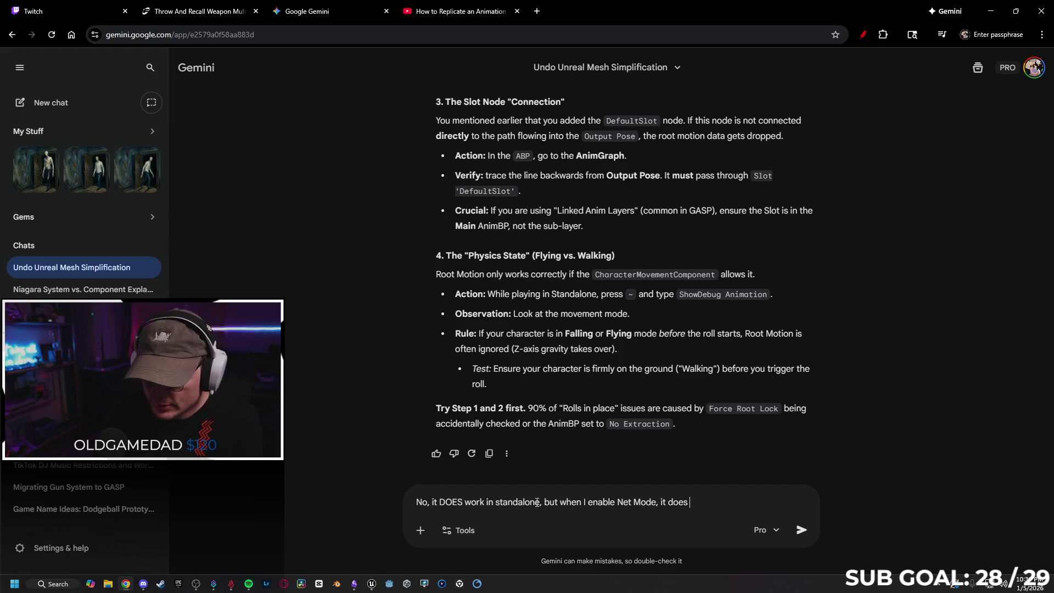
pyautogui.write('not work in the client')
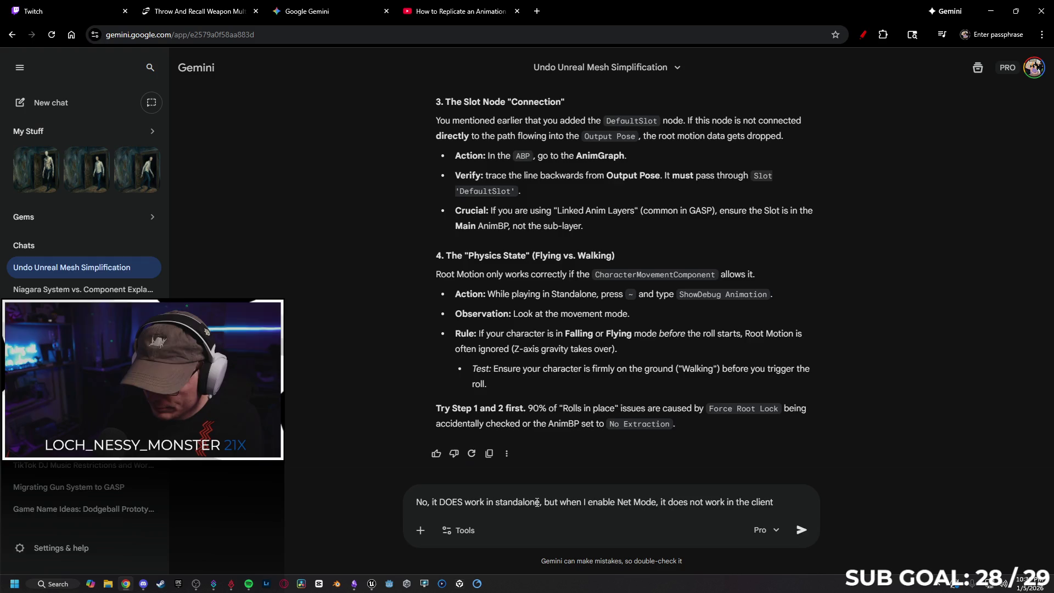
pyautogui.press('Return')
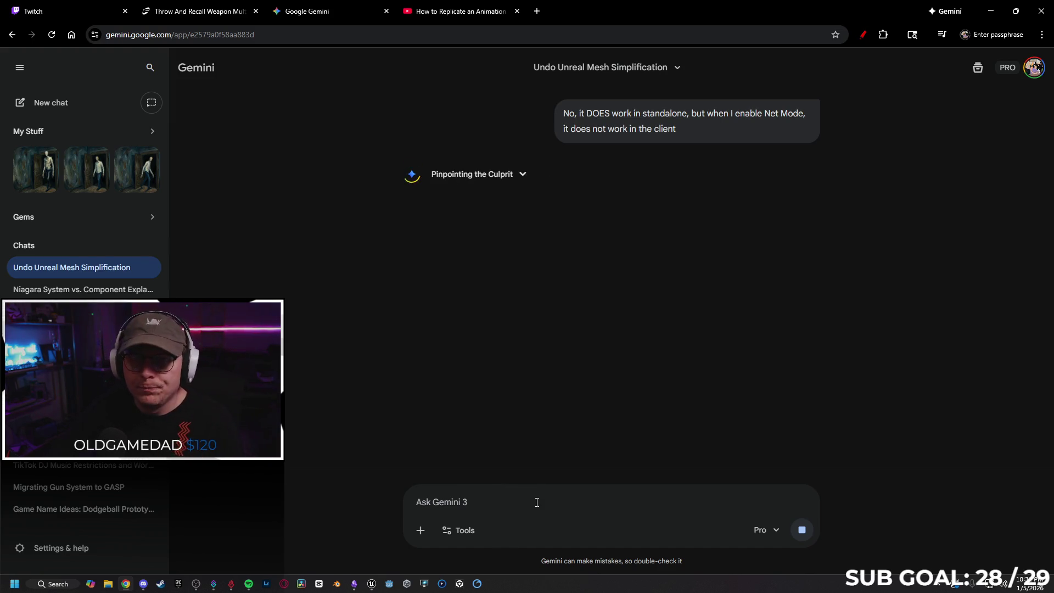
pyautogui.click(372, 584)
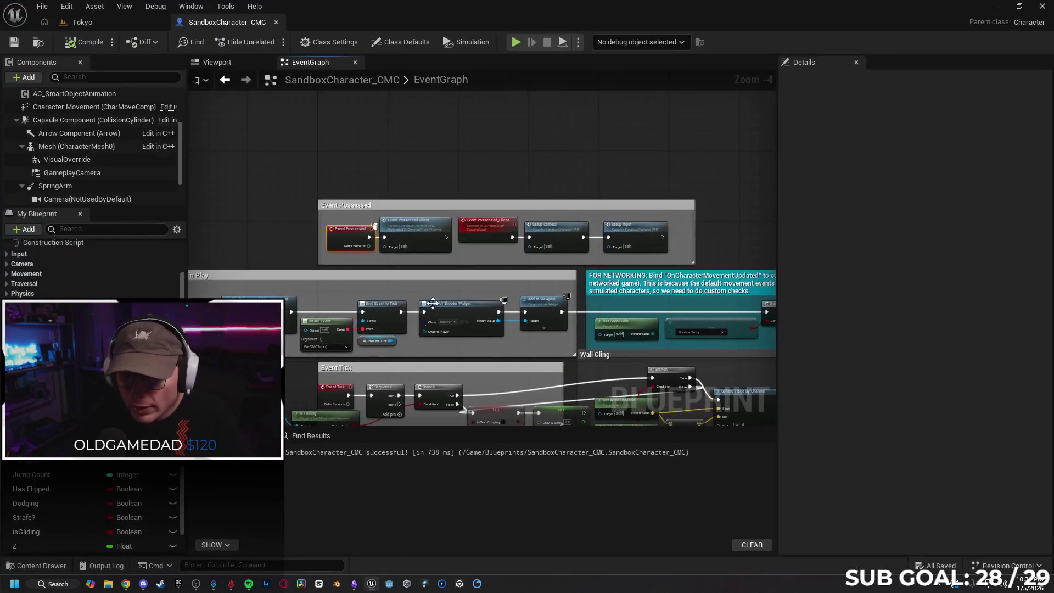
pyautogui.scroll(-1, 310, 208)
pyautogui.moveTo(495, 384)
pyautogui.mouseDown()
pyautogui.moveTo(513, 271)
pyautogui.moveTo(379, 266)
pyautogui.moveTo(438, 291)
pyautogui.moveTo(301, 238)
pyautogui.moveTo(350, 259)
pyautogui.mouseUp()
pyautogui.scroll(-1, 438, 292)
pyautogui.scroll(1, 302, 238)
pyautogui.scroll(-1, 345, 247)
pyautogui.scroll(3, 344, 250)
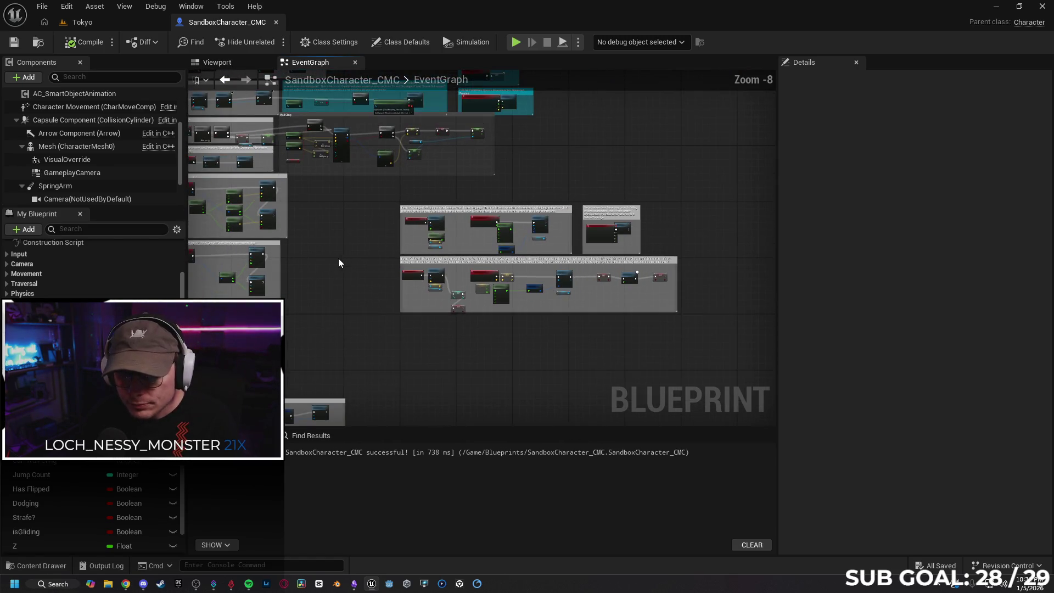
pyautogui.scroll(1, 406, 267)
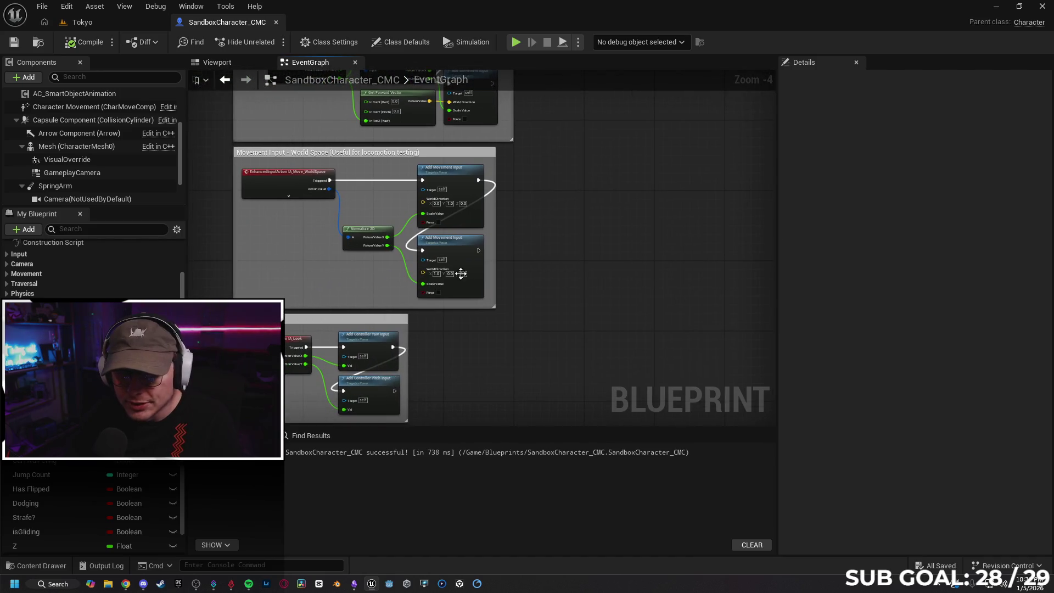
pyautogui.scroll(2, 522, 229)
pyautogui.moveTo(537, 324)
pyautogui.mouseDown()
pyautogui.moveTo(549, 206)
pyautogui.moveTo(679, 82)
pyautogui.moveTo(544, 219)
pyautogui.moveTo(543, 315)
pyautogui.moveTo(544, 159)
pyautogui.mouseUp()
pyautogui.scroll(-3, 548, 207)
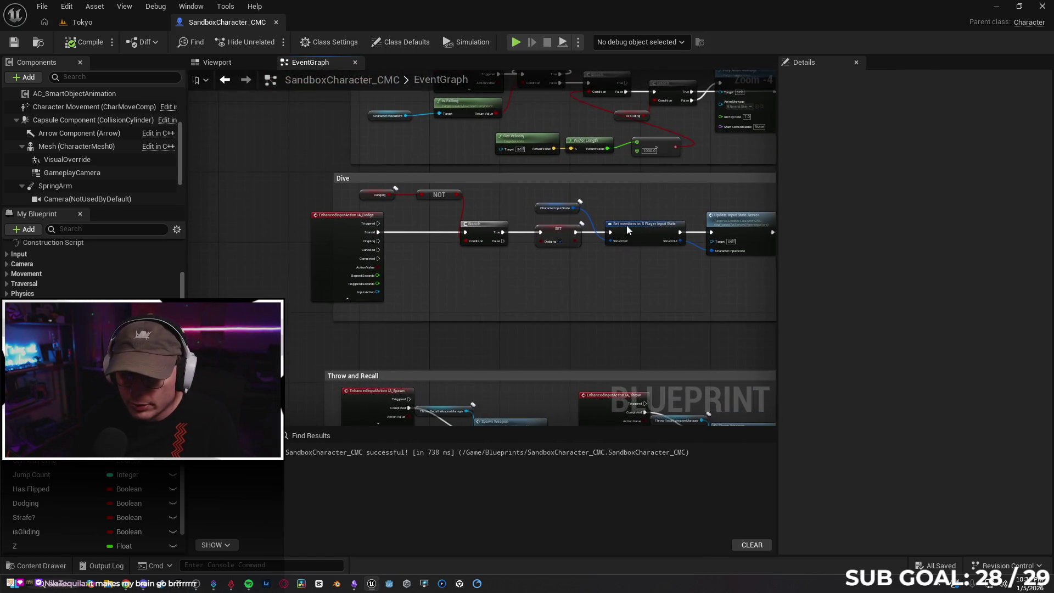
pyautogui.scroll(1, 555, 273)
pyautogui.scroll(2, 540, 289)
pyautogui.moveTo(269, 136); pyautogui.dragTo(326, 137)
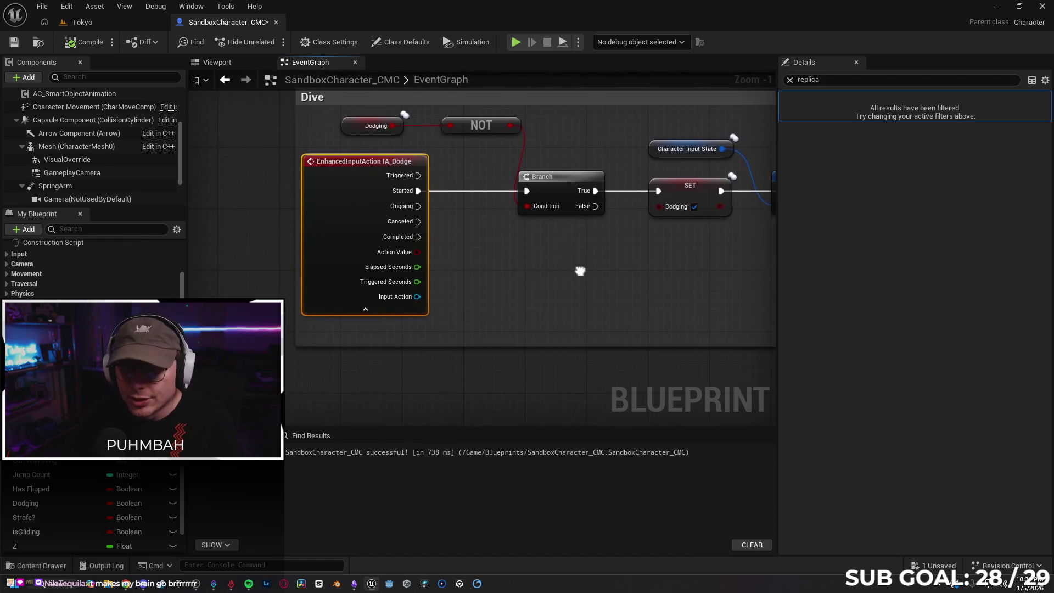
pyautogui.rightClick(378, 398)
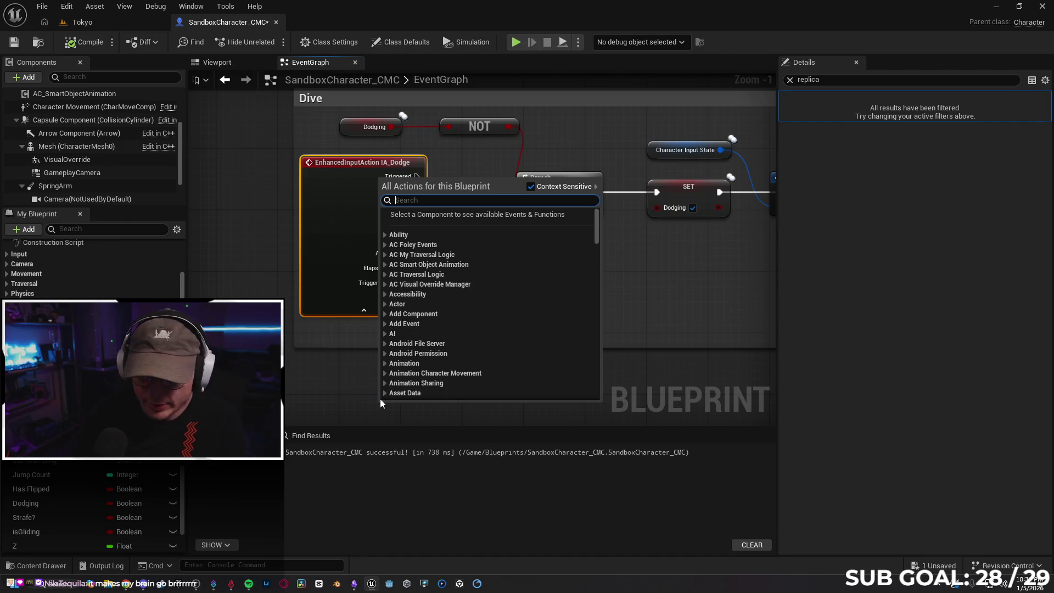
pyautogui.write('evert')
pyautogui.press('BackSpace')
pyautogui.press('BackSpace')
pyautogui.press('BackSpace')
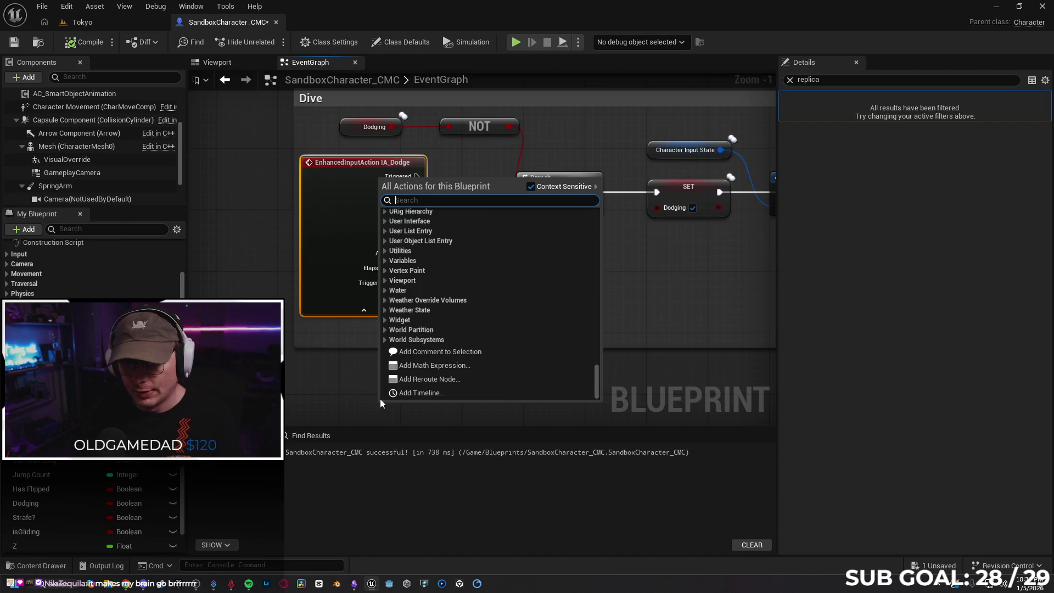
pyautogui.click(670, 300)
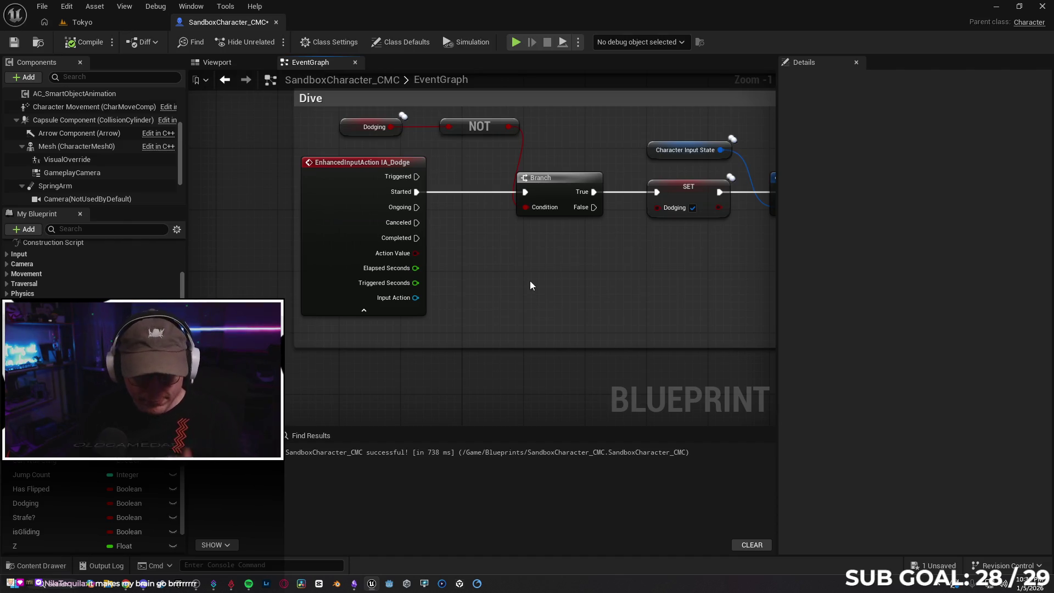
pyautogui.moveTo(529, 282); pyautogui.dragTo(482, 295)
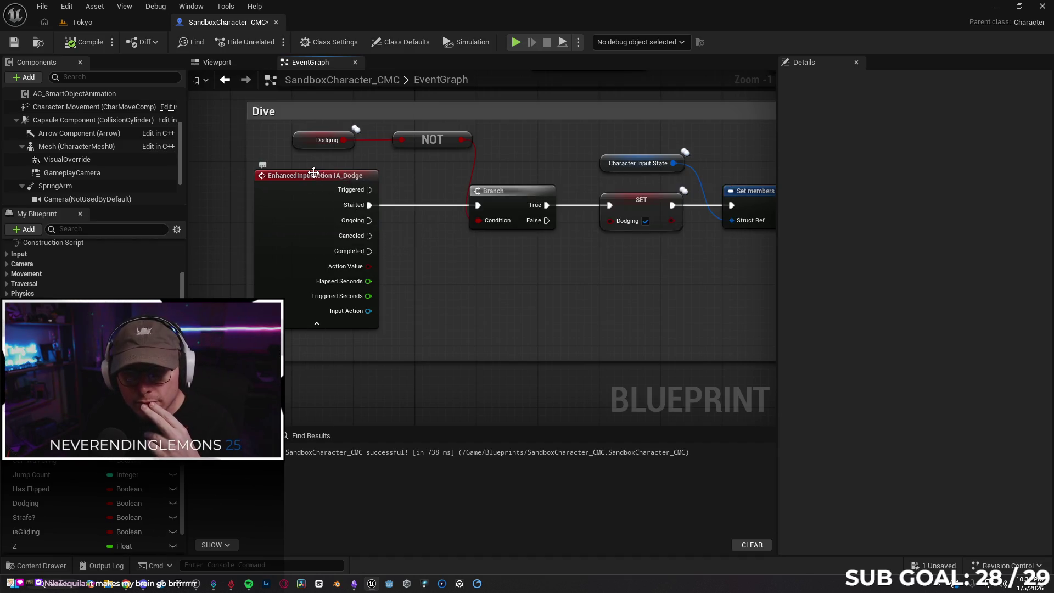
pyautogui.moveTo(486, 270); pyautogui.dragTo(424, 289)
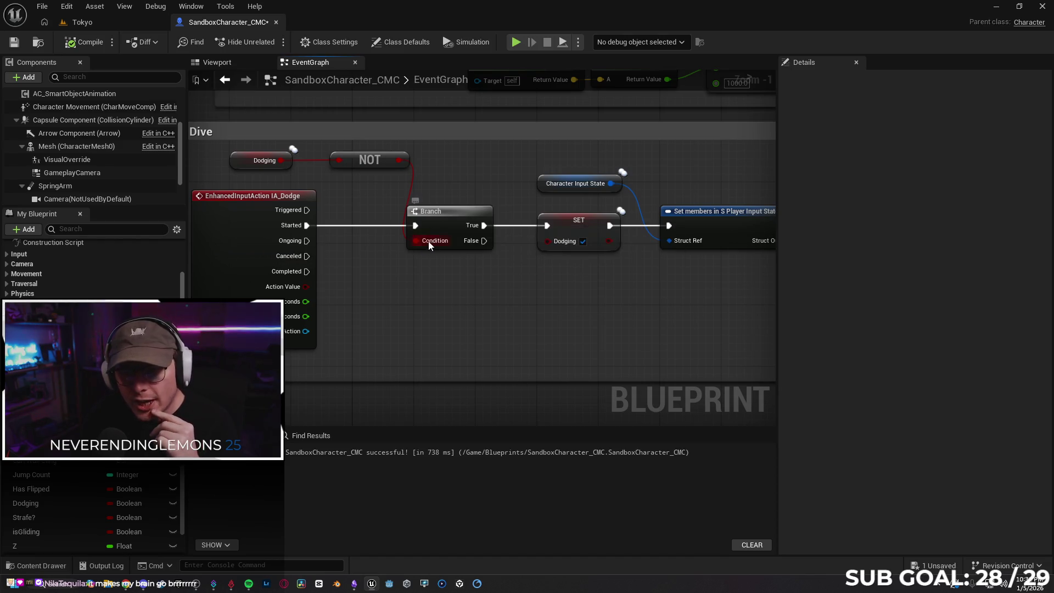
pyautogui.moveTo(237, 162); pyautogui.dragTo(266, 162)
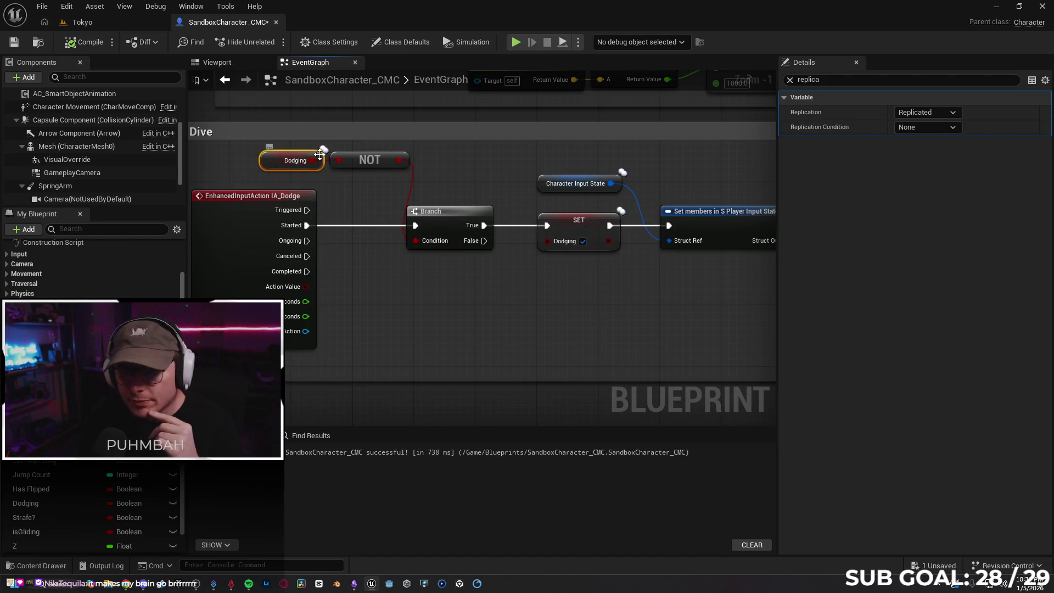
pyautogui.click(398, 309)
pyautogui.moveTo(399, 309)
pyautogui.mouseDown()
pyautogui.moveTo(512, 322)
pyautogui.moveTo(360, 311)
pyautogui.moveTo(332, 211)
pyautogui.mouseUp()
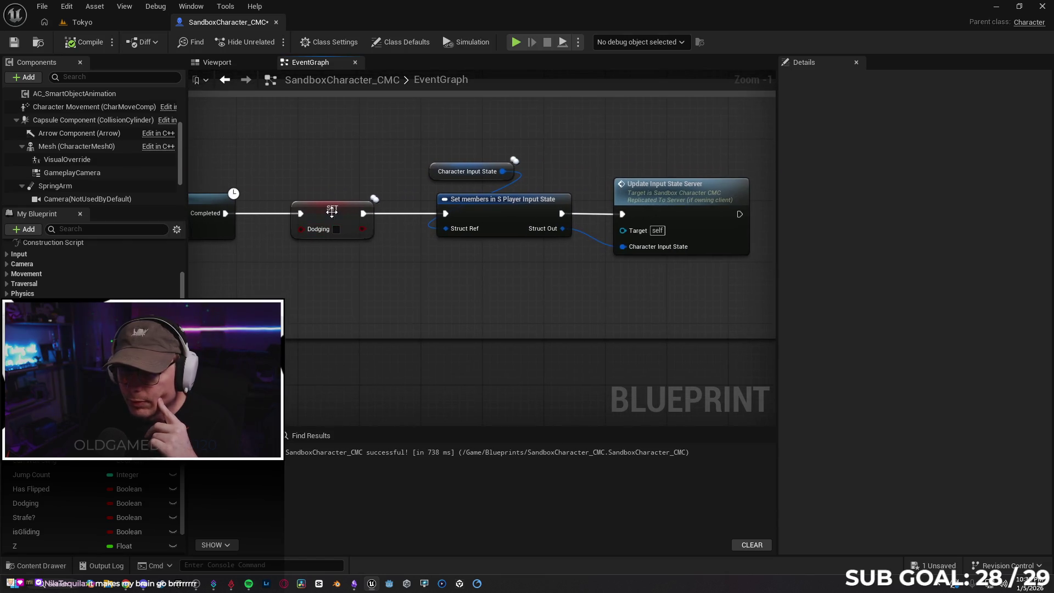
pyautogui.click(332, 211)
pyautogui.moveTo(348, 288); pyautogui.dragTo(390, 291)
pyautogui.click(928, 127)
pyautogui.click(917, 135)
pyautogui.moveTo(618, 253)
pyautogui.mouseDown()
pyautogui.moveTo(502, 261)
pyautogui.moveTo(565, 255)
pyautogui.moveTo(371, 224)
pyautogui.mouseUp()
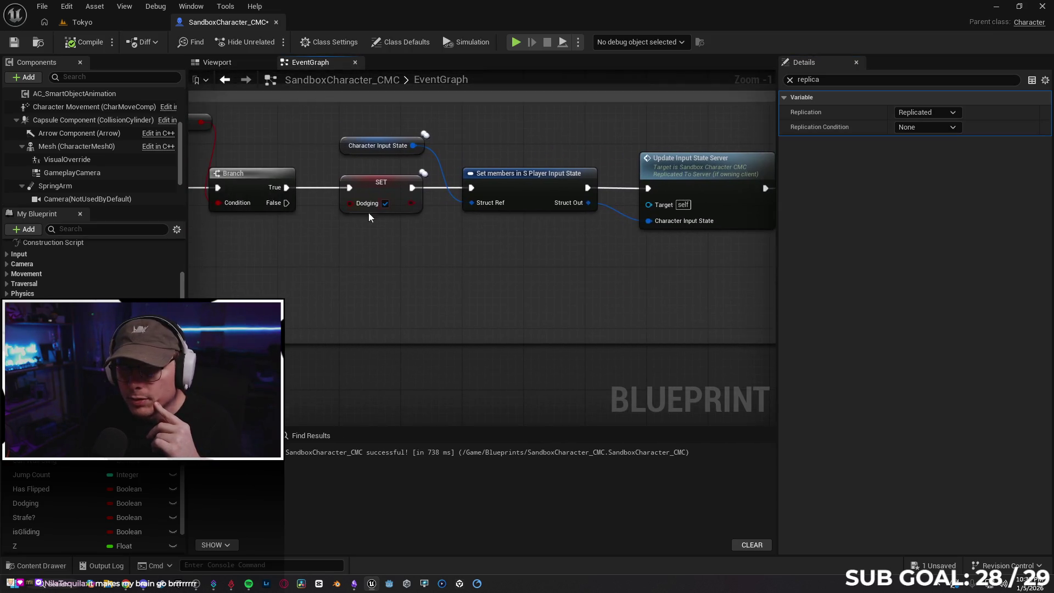
pyautogui.click(365, 192)
pyautogui.moveTo(225, 288); pyautogui.dragTo(460, 298)
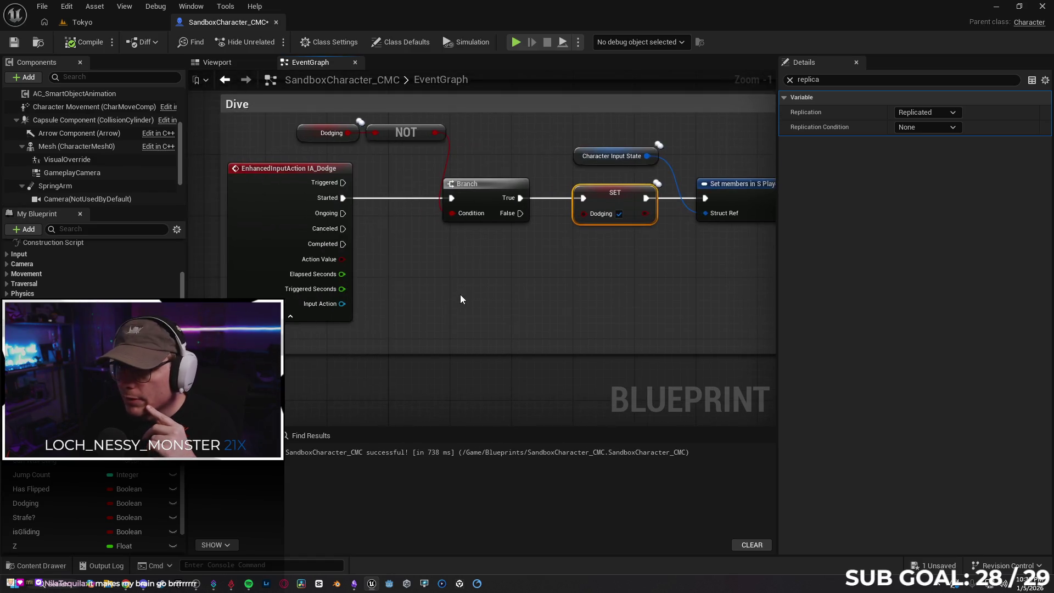
pyautogui.click(469, 282)
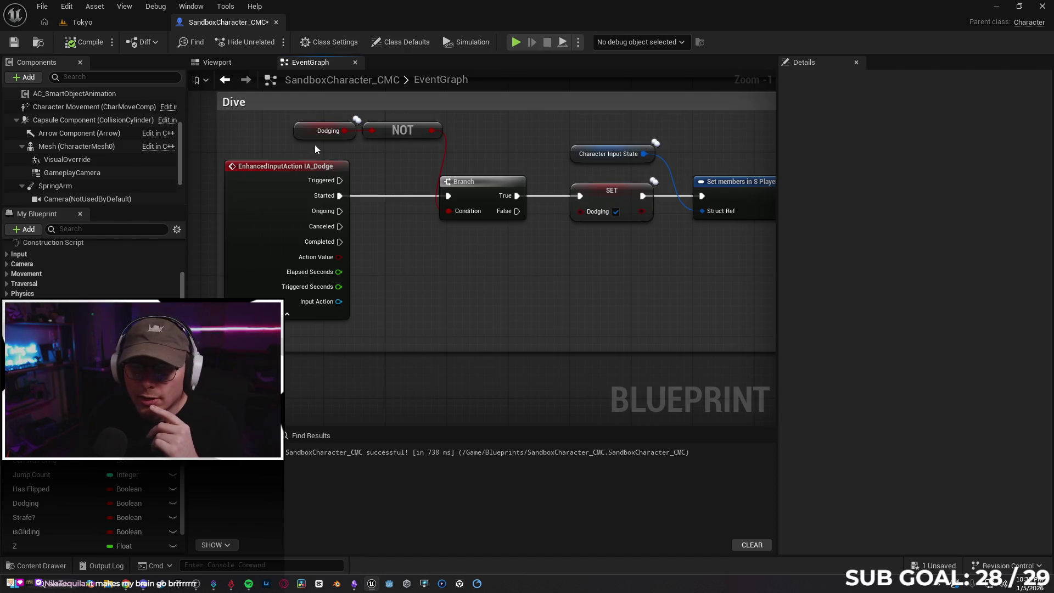
pyautogui.moveTo(478, 194)
pyautogui.mouseDown()
pyautogui.moveTo(289, 195)
pyautogui.moveTo(369, 243)
pyautogui.moveTo(279, 252)
pyautogui.mouseUp()
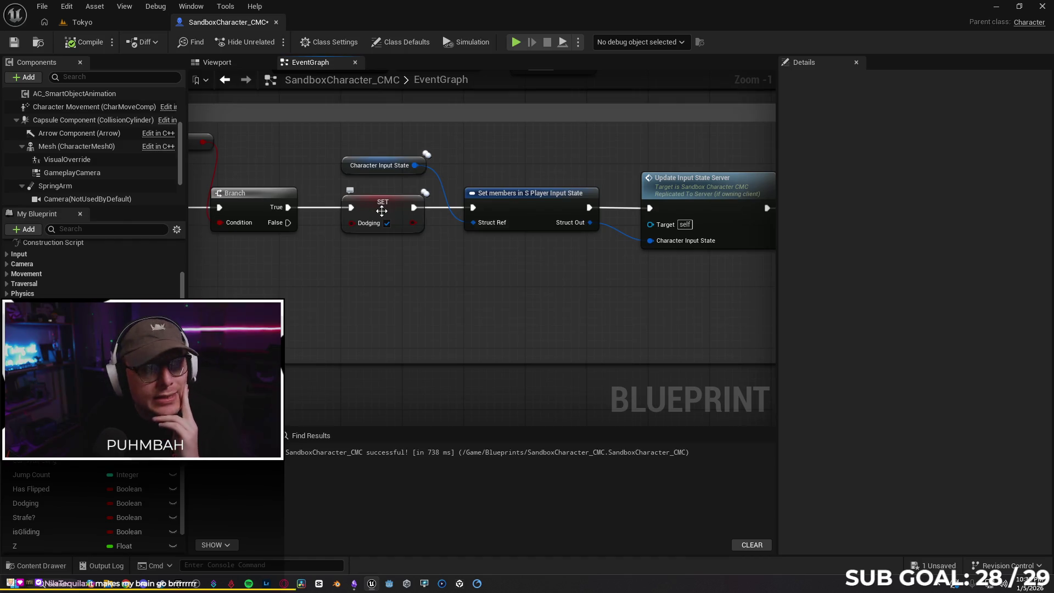
pyautogui.moveTo(391, 209); pyautogui.dragTo(328, 182)
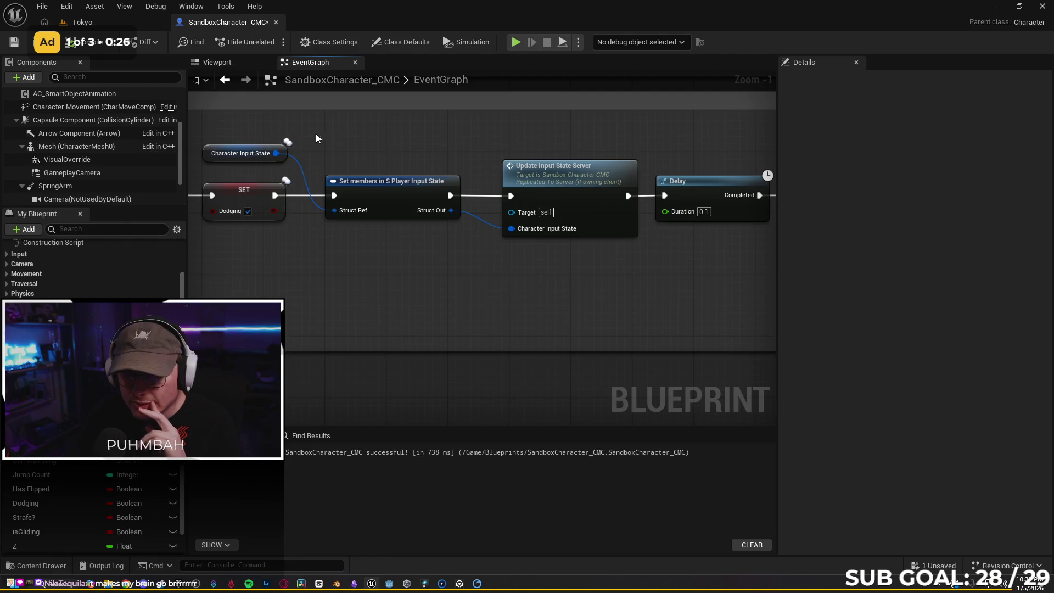
pyautogui.moveTo(579, 201); pyautogui.dragTo(465, 203)
pyautogui.hotkey('alt', 'Tab')
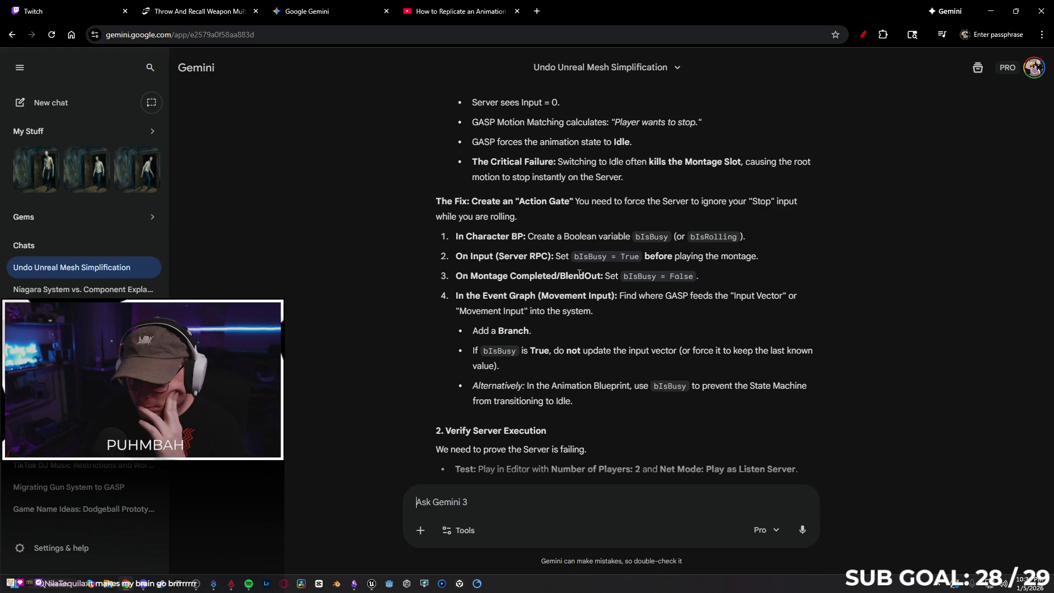
# Use a context-menu option on Gemini's answer, then go to the 'How to Replicate an Animation' tutorial
pyautogui.rightClick(793, 273)
pyautogui.click(787, 249)
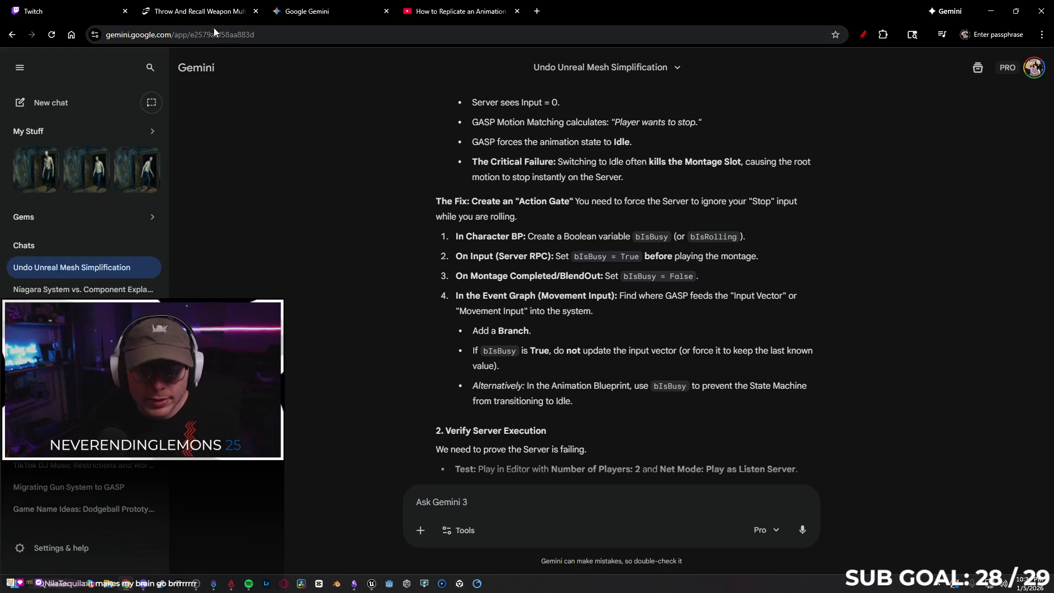
pyautogui.click(484, 10)
# Play the replication tutorial, pause it at 3:01, and return to the Unreal Editor
pyautogui.click(36, 503)
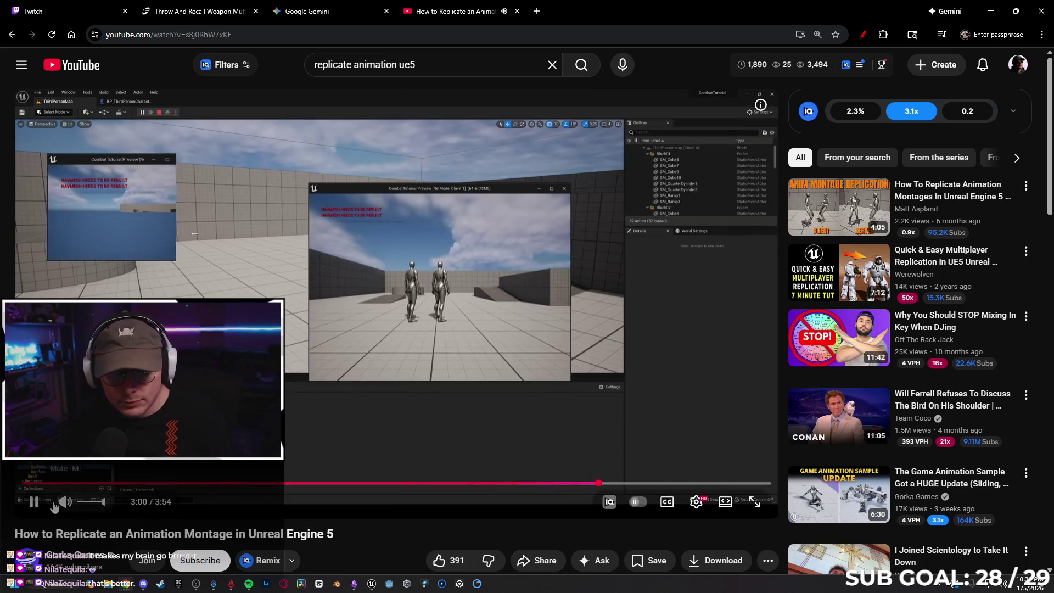
pyautogui.click(362, 251)
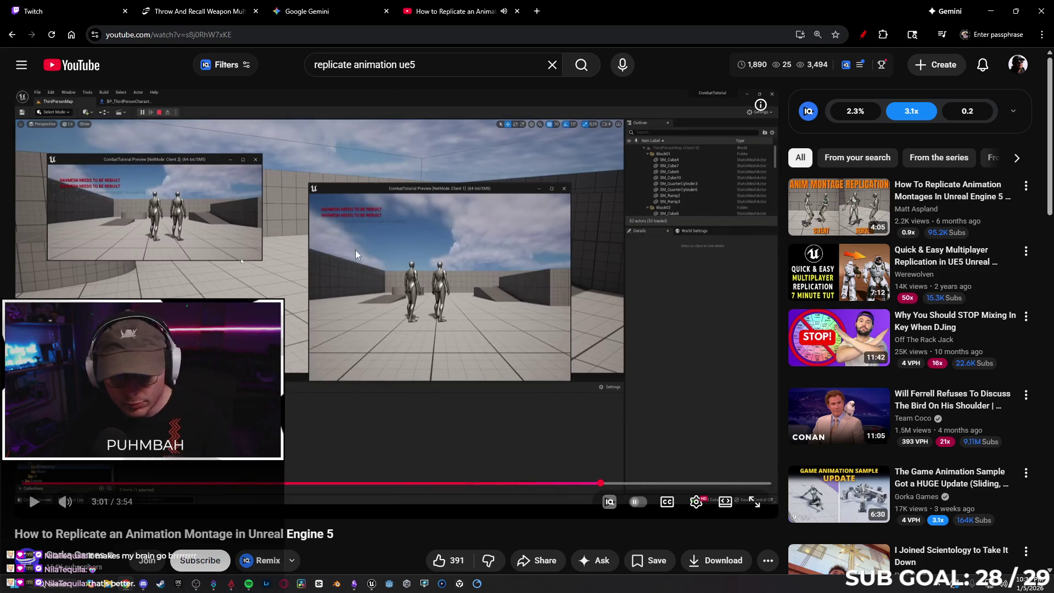
pyautogui.click(373, 584)
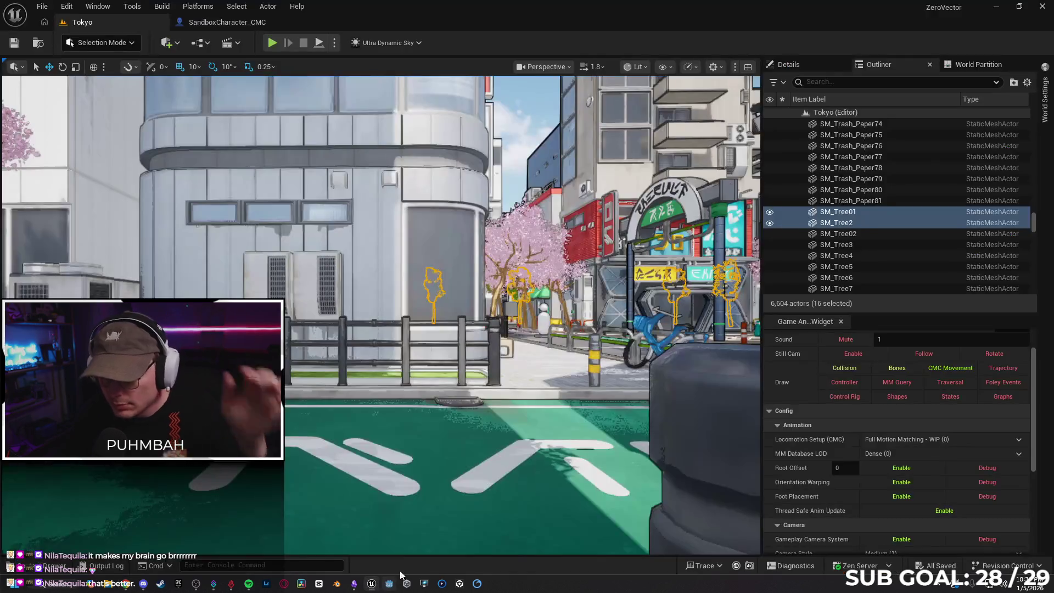
# Bring the Dive group into view in the SandboxCharacter_CMC event graph and make room beside it
pyautogui.click(250, 18)
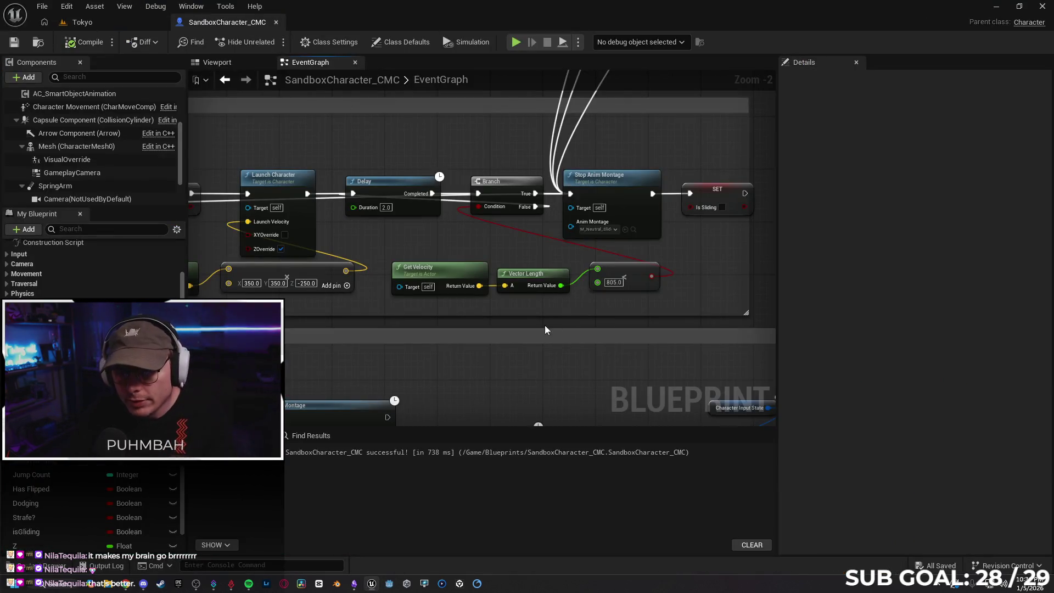
pyautogui.scroll(-10, 550, 324)
pyautogui.scroll(8, 674, 234)
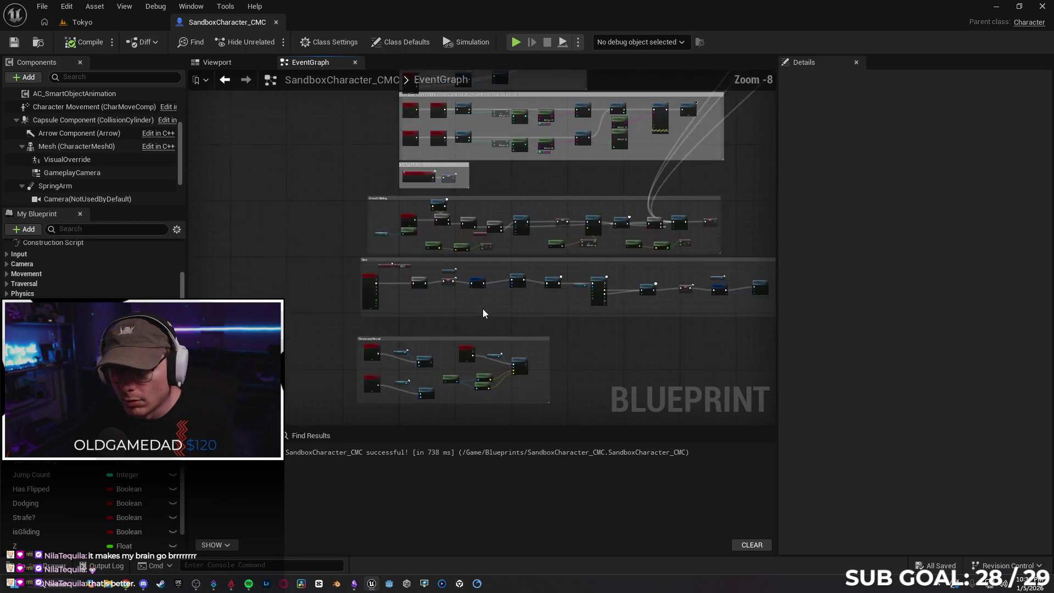
pyautogui.scroll(1, 93, 270)
pyautogui.moveTo(80, 279); pyautogui.dragTo(296, 246)
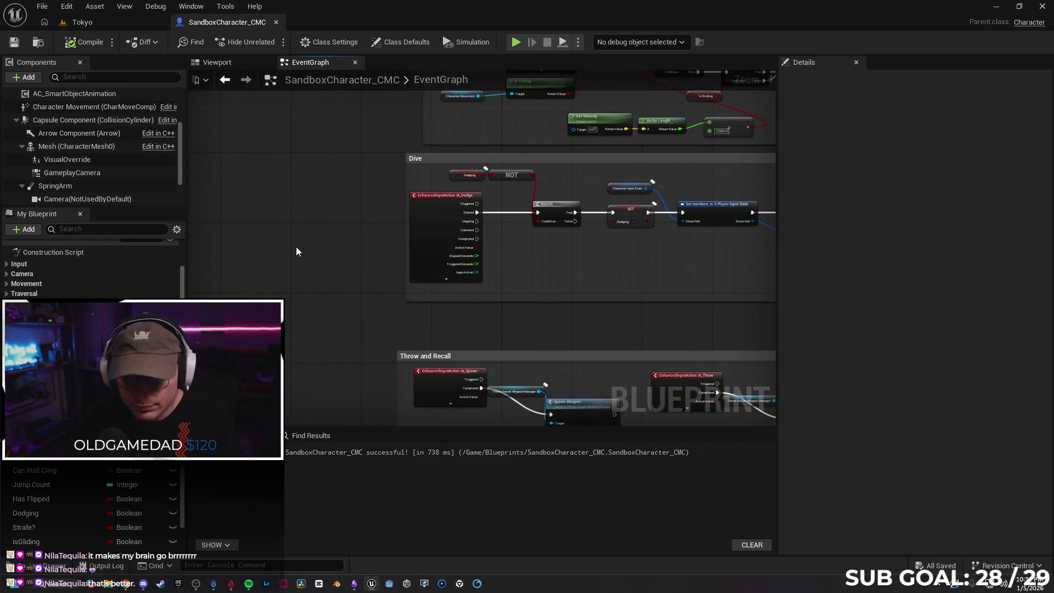
pyautogui.rightClick(298, 248)
pyautogui.write('rpc')
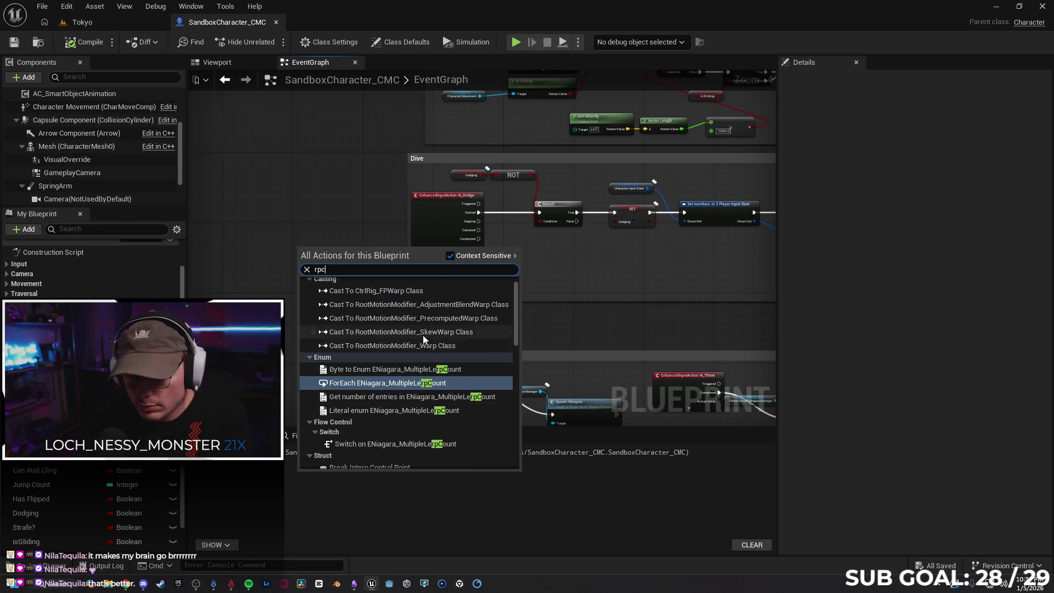
pyautogui.scroll(-5, 416, 381)
pyautogui.scroll(-5, 384, 360)
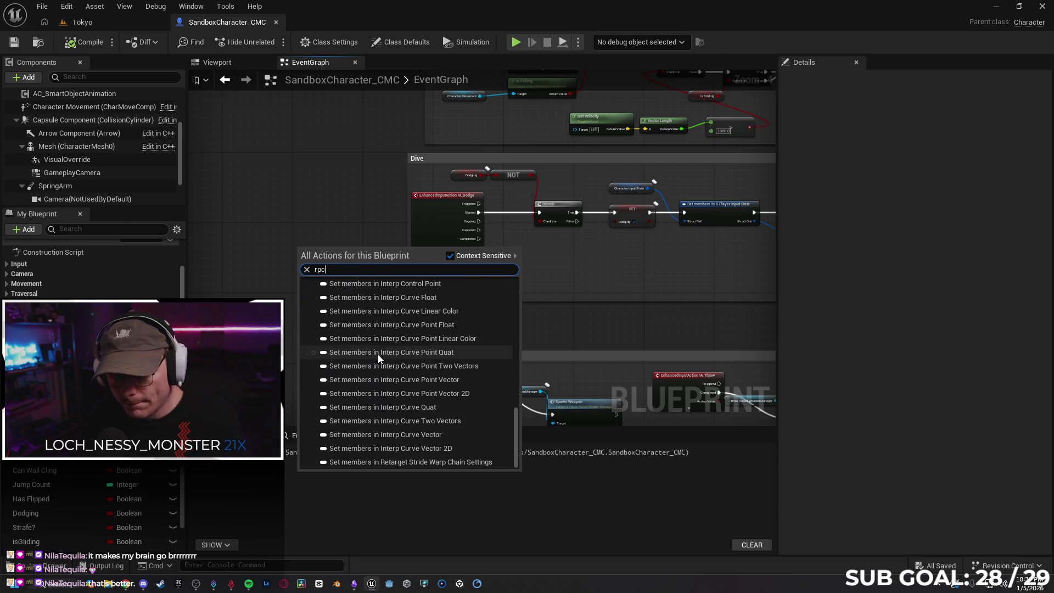
pyautogui.click(301, 145)
pyautogui.scroll(1, 604, 263)
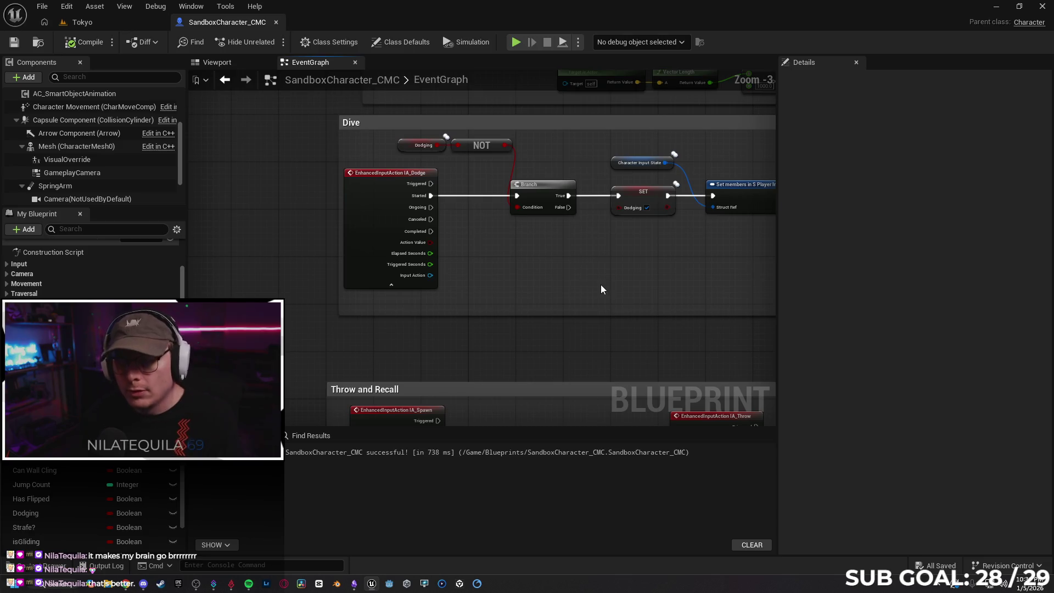
pyautogui.moveTo(597, 284)
pyautogui.mouseDown()
pyautogui.moveTo(464, 290)
pyautogui.moveTo(678, 295)
pyautogui.moveTo(582, 287)
pyautogui.moveTo(593, 285)
pyautogui.mouseUp()
# Add a new custom event named RPC_Dive next to the Dive group
pyautogui.rightClick(276, 256)
pyautogui.write('dodg')
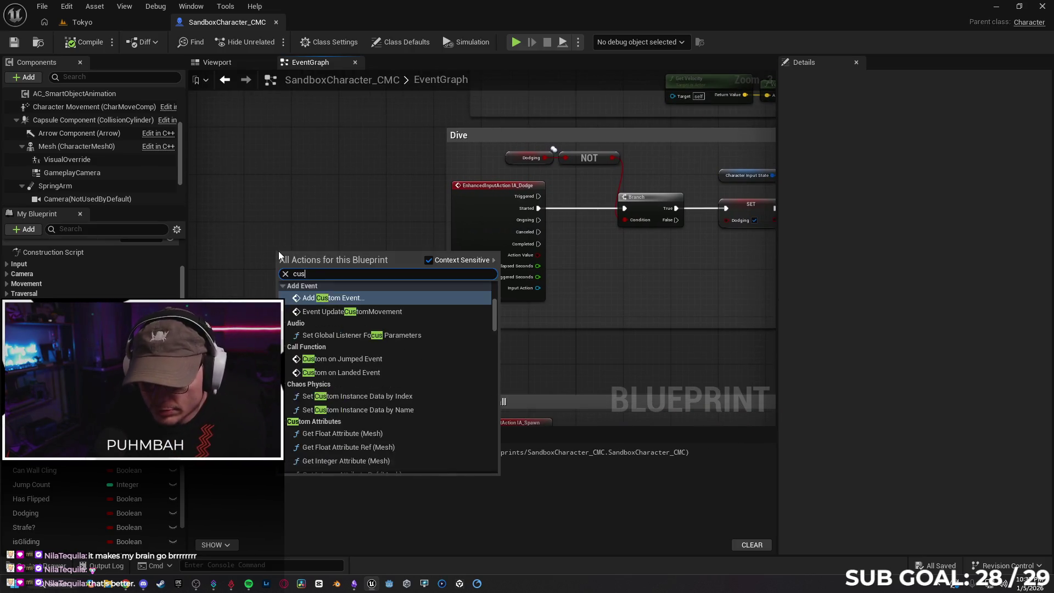
pyautogui.press('Escape')
pyautogui.write('RPC_Di')
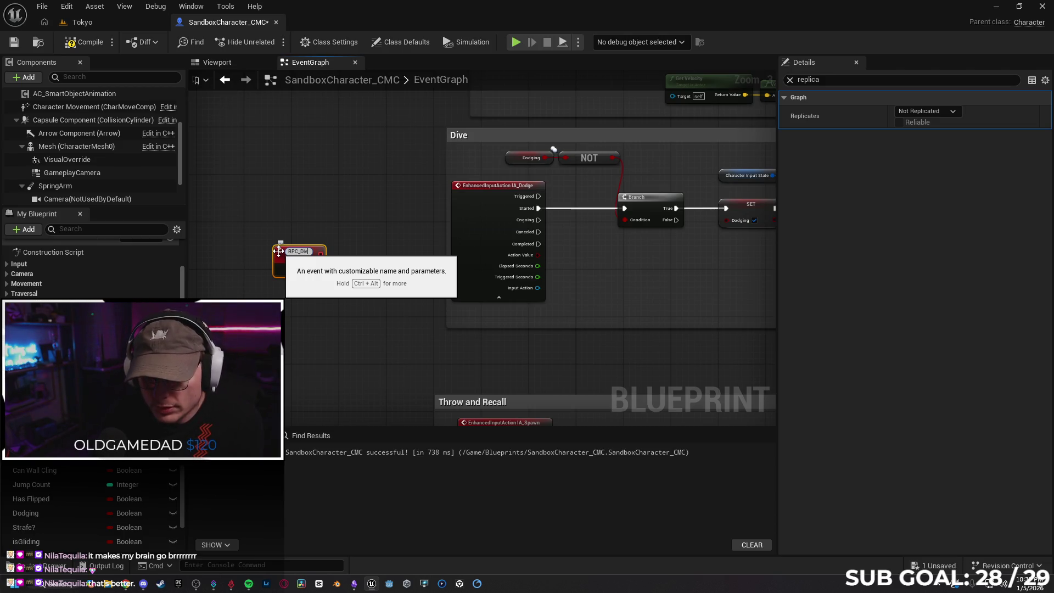
pyautogui.write('e')
pyautogui.press('Return')
pyautogui.moveTo(290, 261)
pyautogui.mouseDown()
pyautogui.moveTo(357, 247)
pyautogui.moveTo(437, 266)
pyautogui.moveTo(361, 269)
pyautogui.mouseUp()
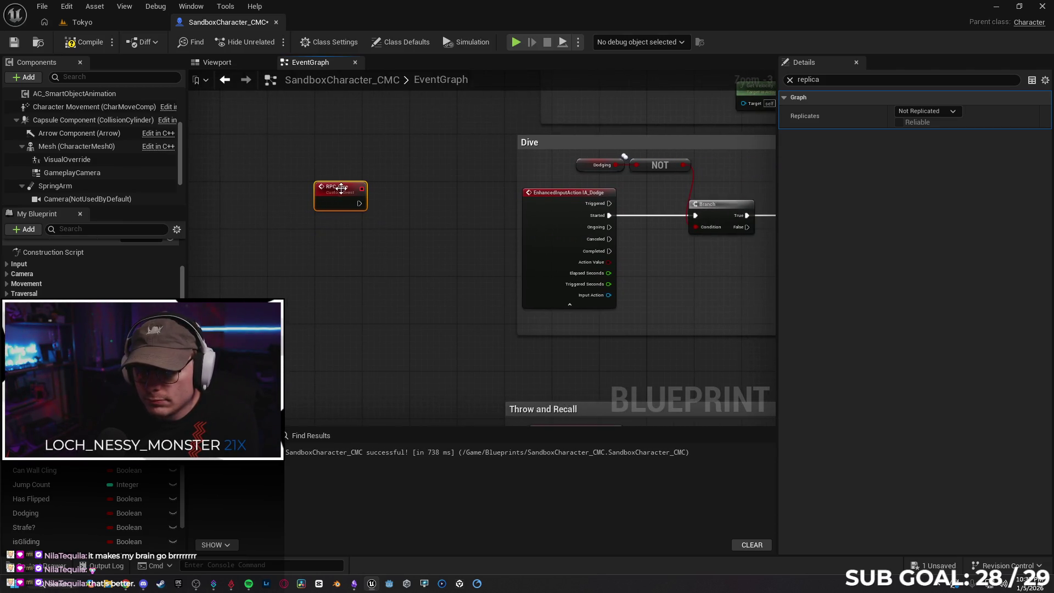
pyautogui.moveTo(341, 188); pyautogui.dragTo(303, 192)
pyautogui.moveTo(395, 236); pyautogui.dragTo(312, 245)
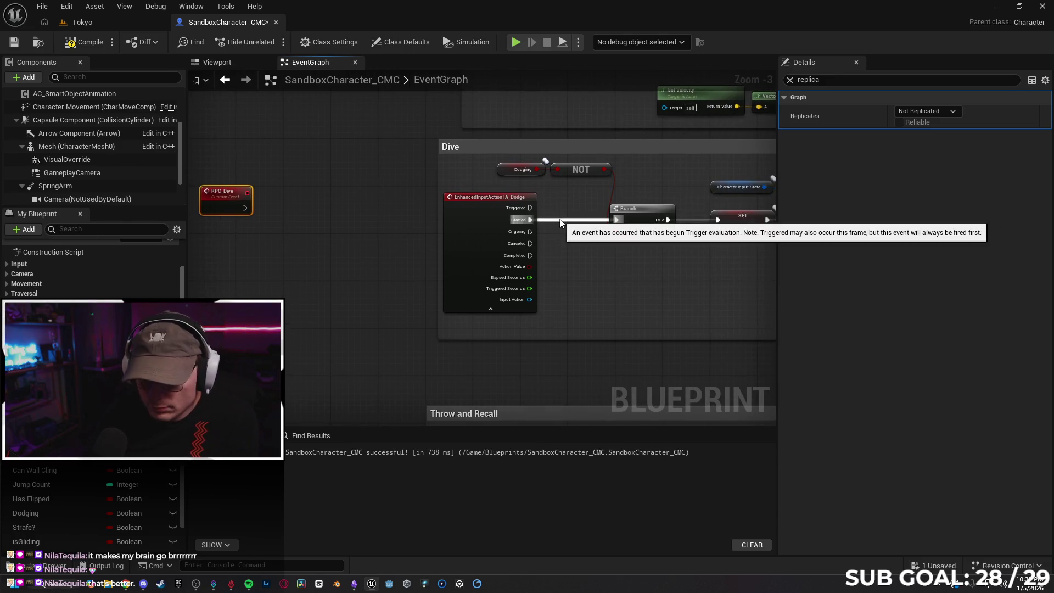
pyautogui.click(471, 204)
# Wire RPC_Dive into the Branch and call RPC Dive from IA_Dodge Started instead
pyautogui.keyDown('alt'); pyautogui.click(530, 220); pyautogui.keyUp('alt')
pyautogui.moveTo(501, 220)
pyautogui.mouseDown()
pyautogui.moveTo(407, 219)
pyautogui.moveTo(227, 265)
pyautogui.mouseUp()
pyautogui.moveTo(233, 208); pyautogui.dragTo(616, 219)
pyautogui.moveTo(259, 242); pyautogui.dragTo(264, 183)
pyautogui.moveTo(287, 207); pyautogui.dragTo(336, 201)
pyautogui.write('rpc dive')
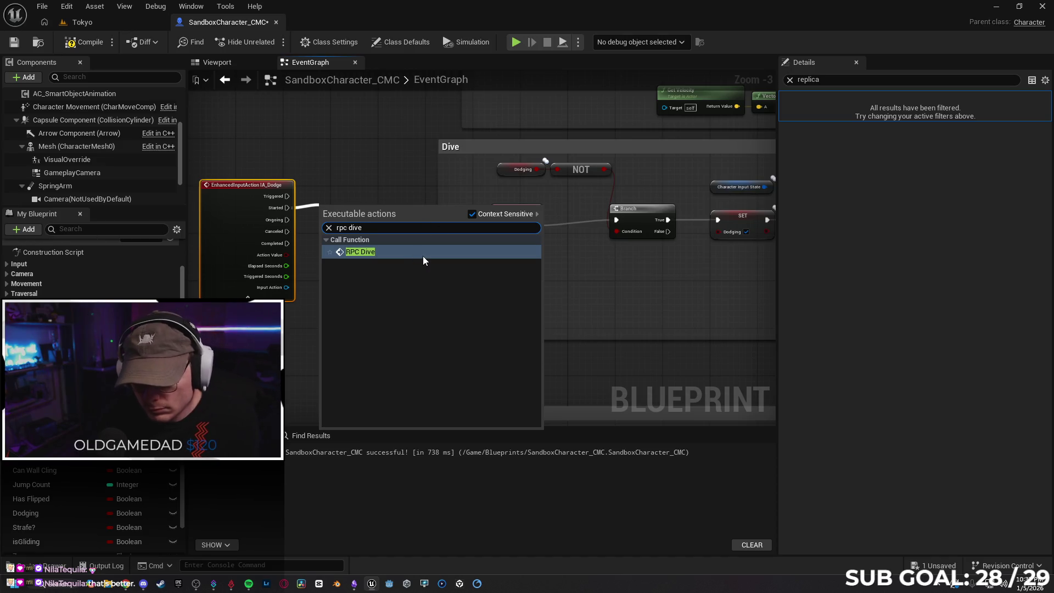
pyautogui.click(423, 253)
pyautogui.moveTo(371, 212); pyautogui.dragTo(370, 198)
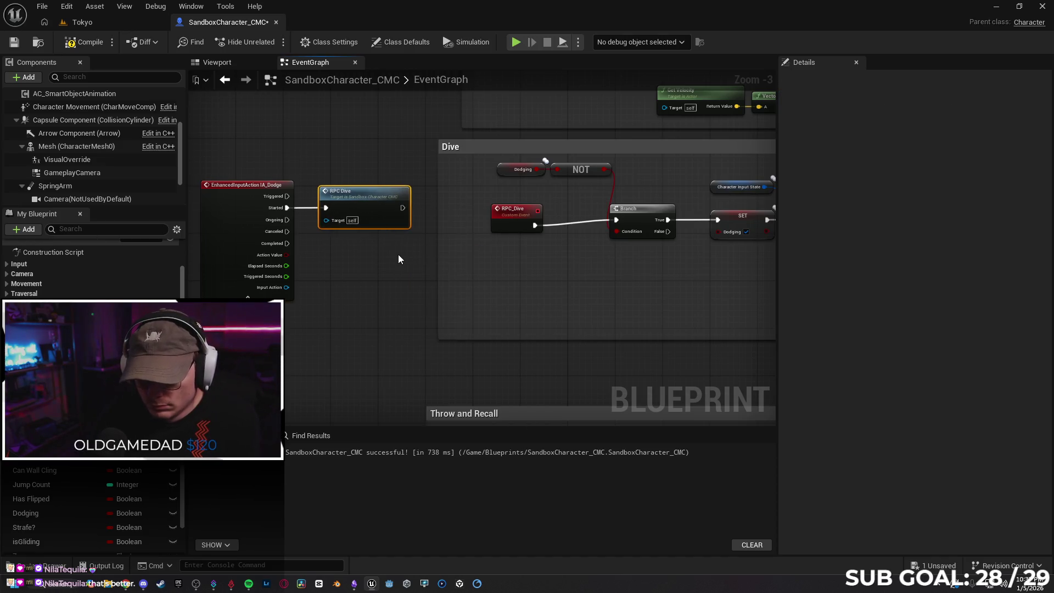
# Set RPC_Dive's Replicates option to Run on Server
pyautogui.moveTo(506, 226); pyautogui.dragTo(508, 221)
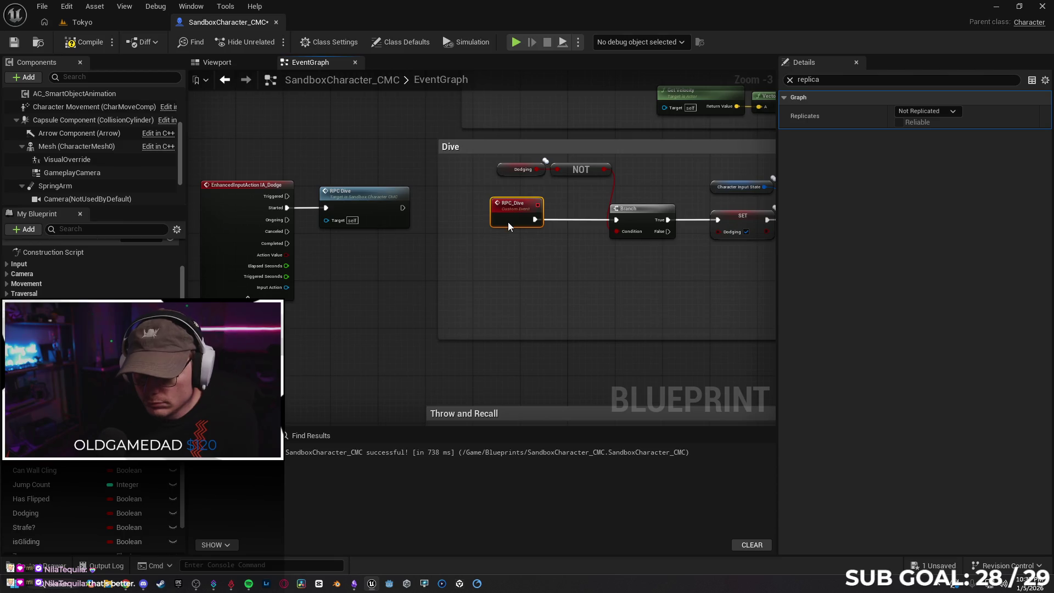
pyautogui.click(937, 113)
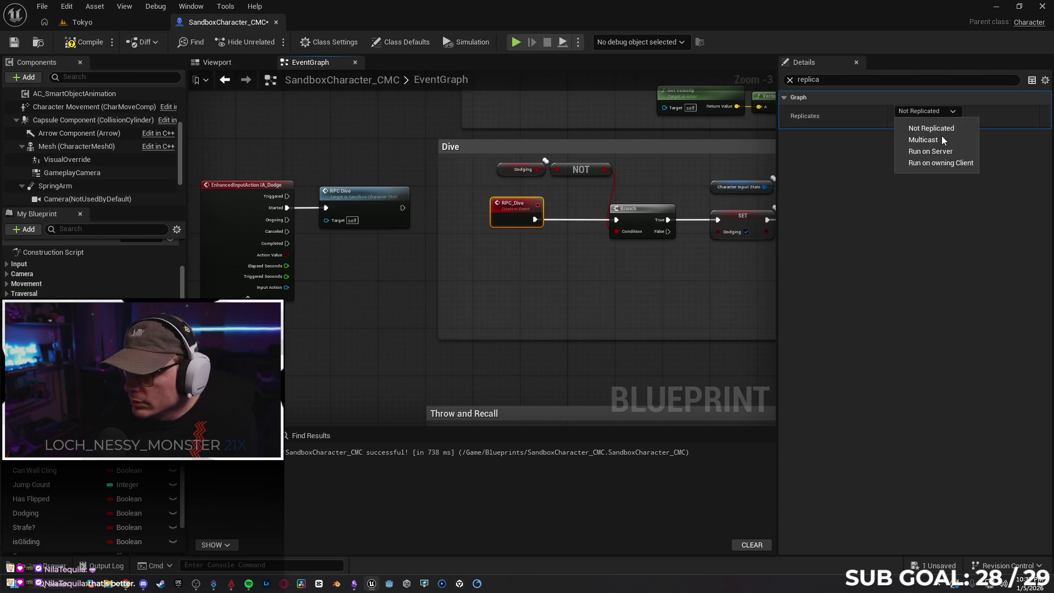
pyautogui.click(945, 150)
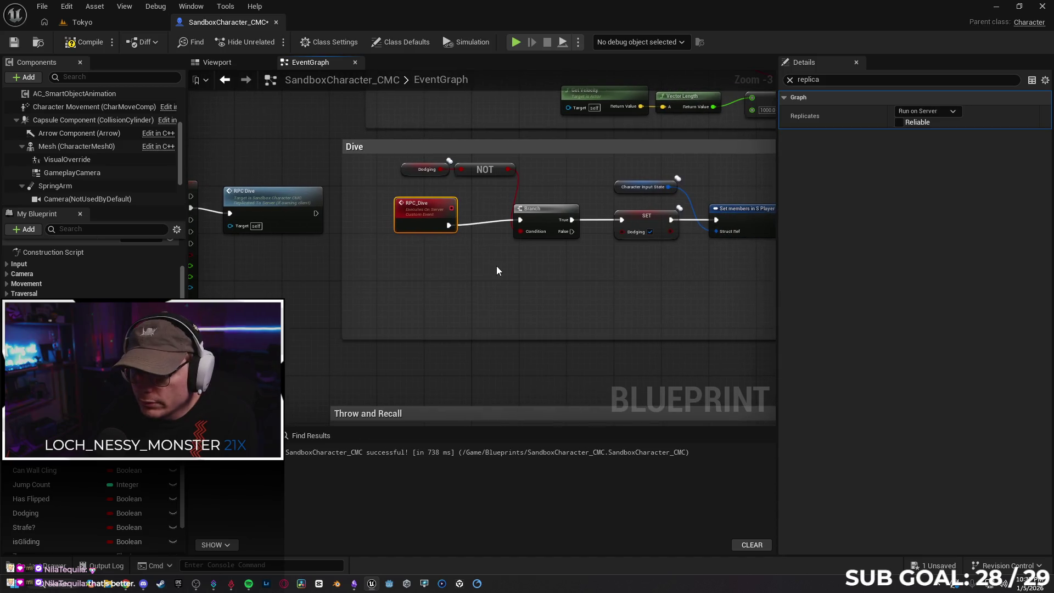
pyautogui.moveTo(511, 268)
pyautogui.mouseDown()
pyautogui.moveTo(490, 259)
pyautogui.moveTo(565, 247)
pyautogui.moveTo(541, 296)
pyautogui.moveTo(574, 303)
pyautogui.moveTo(432, 261)
pyautogui.moveTo(566, 300)
pyautogui.moveTo(523, 297)
pyautogui.mouseUp()
# Add a new custom event named RPC Play Dive Anim to the graph
pyautogui.moveTo(616, 297)
pyautogui.mouseDown()
pyautogui.moveTo(494, 285)
pyautogui.moveTo(532, 287)
pyautogui.moveTo(481, 296)
pyautogui.mouseUp()
pyautogui.rightClick(456, 254)
pyautogui.write('custom')
pyautogui.press('Return')
pyautogui.write('RPC Pla')
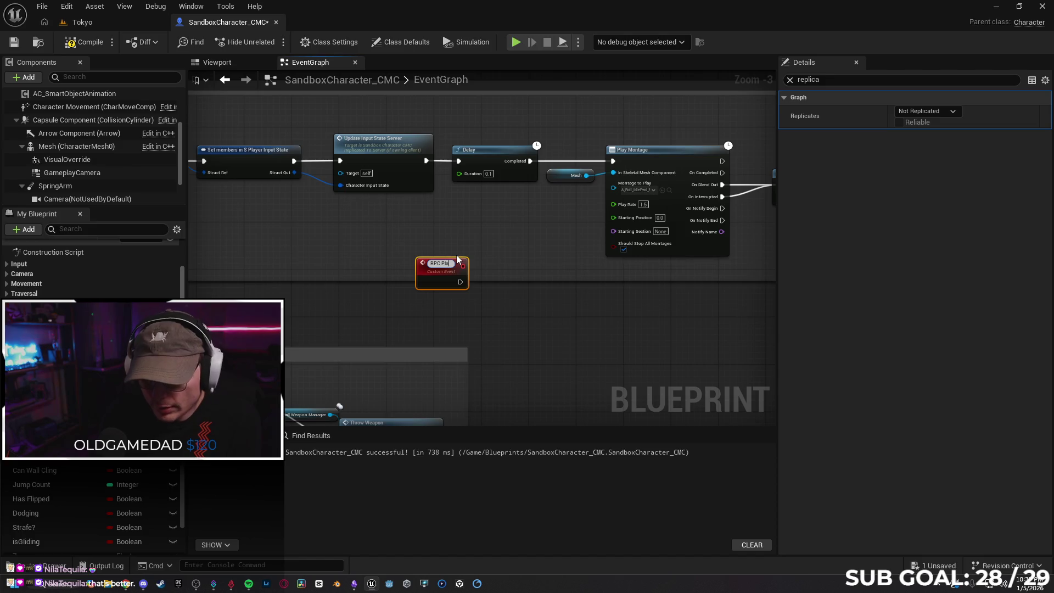
pyautogui.write('y Dive Anim')
pyautogui.press('Return')
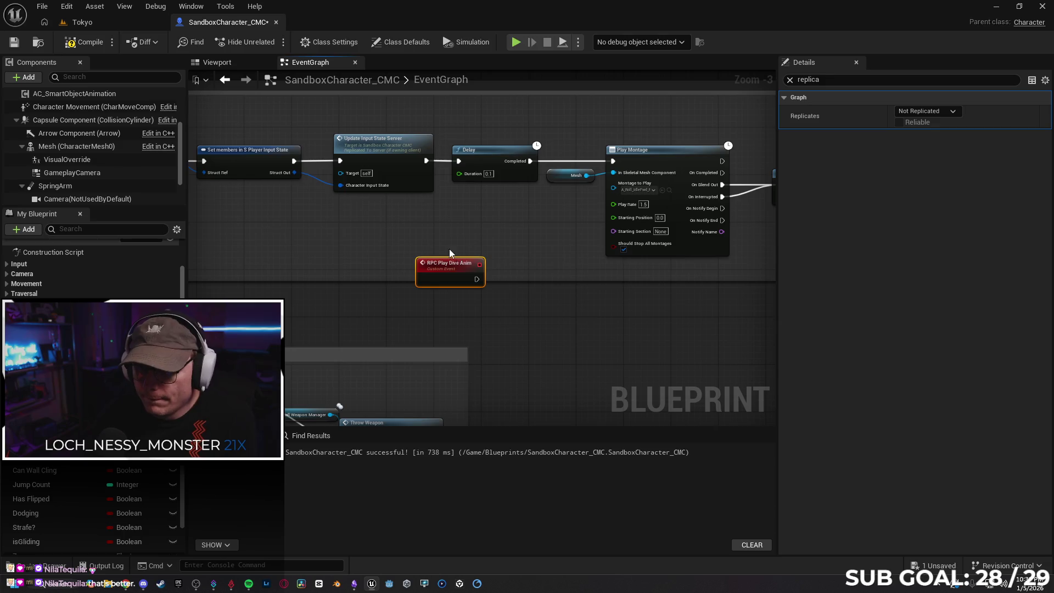
# Move RPC Play Dive Anim into the Dive group above the Branch and SET nodes
pyautogui.moveTo(526, 192); pyautogui.dragTo(464, 243)
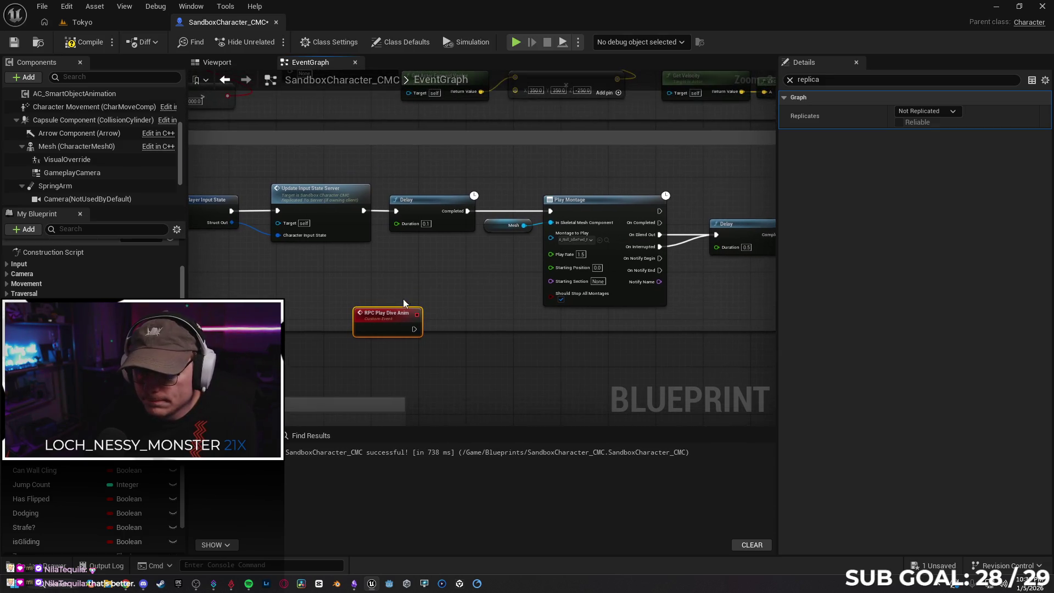
pyautogui.moveTo(405, 314)
pyautogui.mouseDown()
pyautogui.moveTo(470, 167)
pyautogui.moveTo(447, 163)
pyautogui.mouseUp()
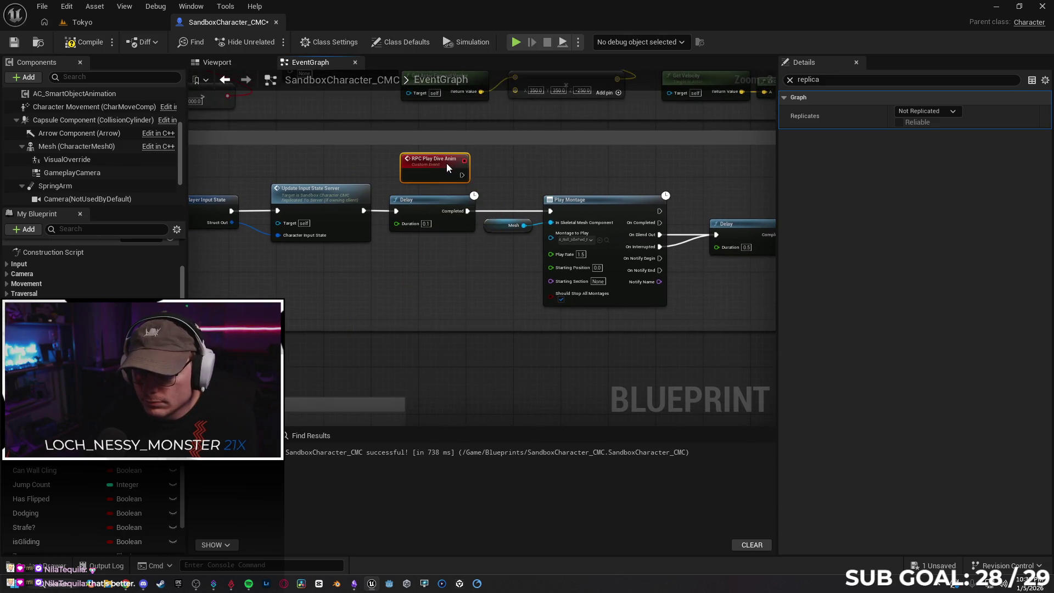
pyautogui.moveTo(354, 163); pyautogui.dragTo(342, 162)
pyautogui.moveTo(331, 272); pyautogui.dragTo(614, 276)
pyautogui.moveTo(617, 156); pyautogui.dragTo(298, 160)
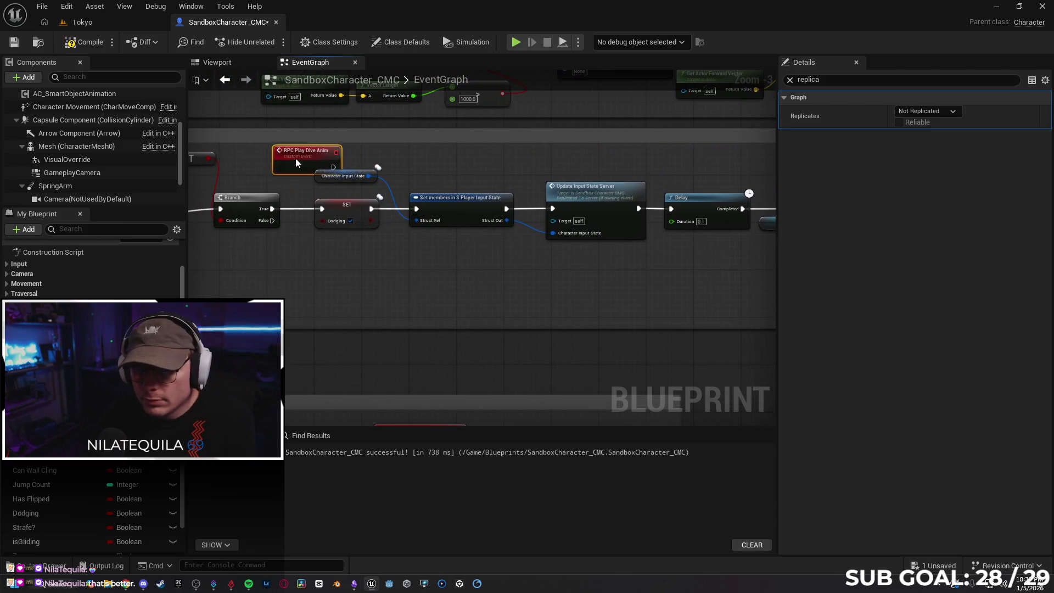
pyautogui.moveTo(326, 274)
pyautogui.mouseDown()
pyautogui.moveTo(506, 270)
pyautogui.moveTo(519, 281)
pyautogui.mouseUp()
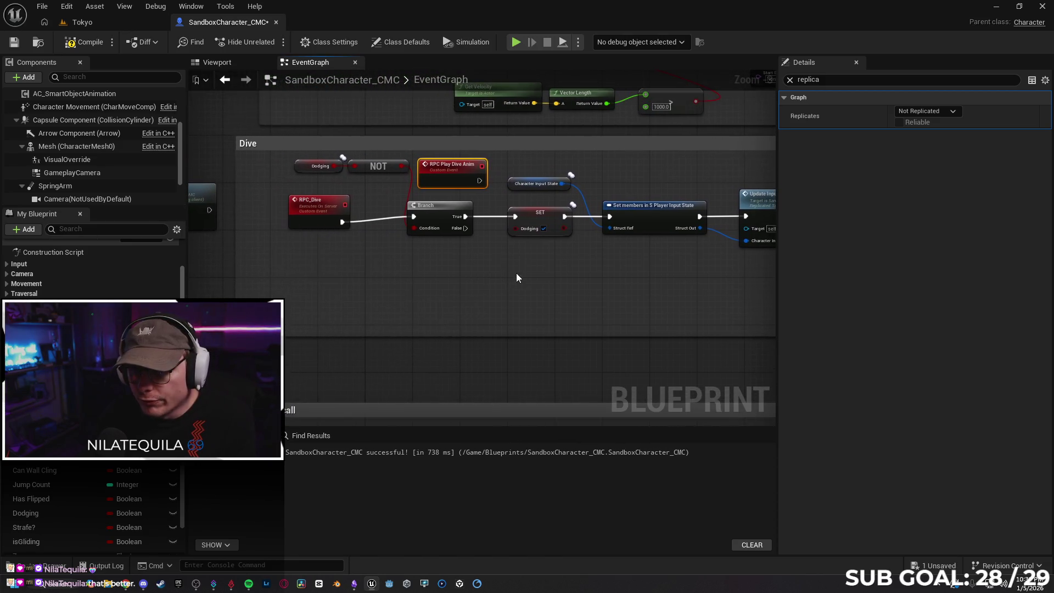
pyautogui.moveTo(446, 174)
pyautogui.mouseDown()
pyautogui.moveTo(470, 172)
pyautogui.moveTo(455, 173)
pyautogui.moveTo(518, 220)
pyautogui.mouseUp()
pyautogui.moveTo(519, 294)
pyautogui.mouseDown()
pyautogui.moveTo(528, 308)
pyautogui.moveTo(483, 297)
pyautogui.moveTo(535, 316)
pyautogui.mouseUp()
pyautogui.moveTo(478, 253)
pyautogui.mouseDown()
pyautogui.moveTo(370, 290)
pyautogui.moveTo(445, 304)
pyautogui.moveTo(534, 235)
pyautogui.moveTo(578, 232)
pyautogui.mouseUp()
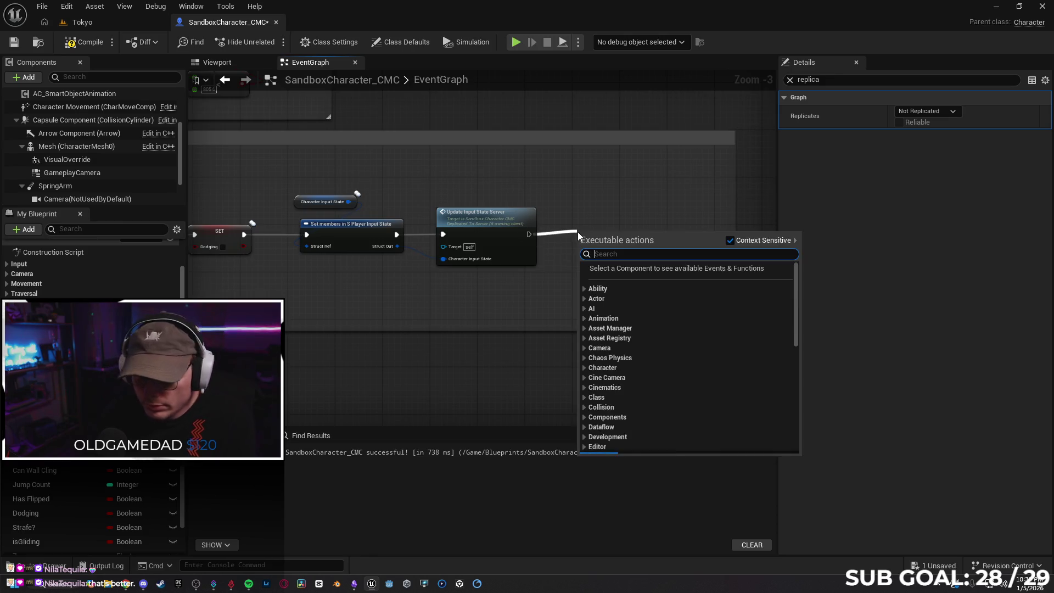
# Add an RPC Play Dive Anim call after Update Input State Server and compile
pyautogui.write('rpc')
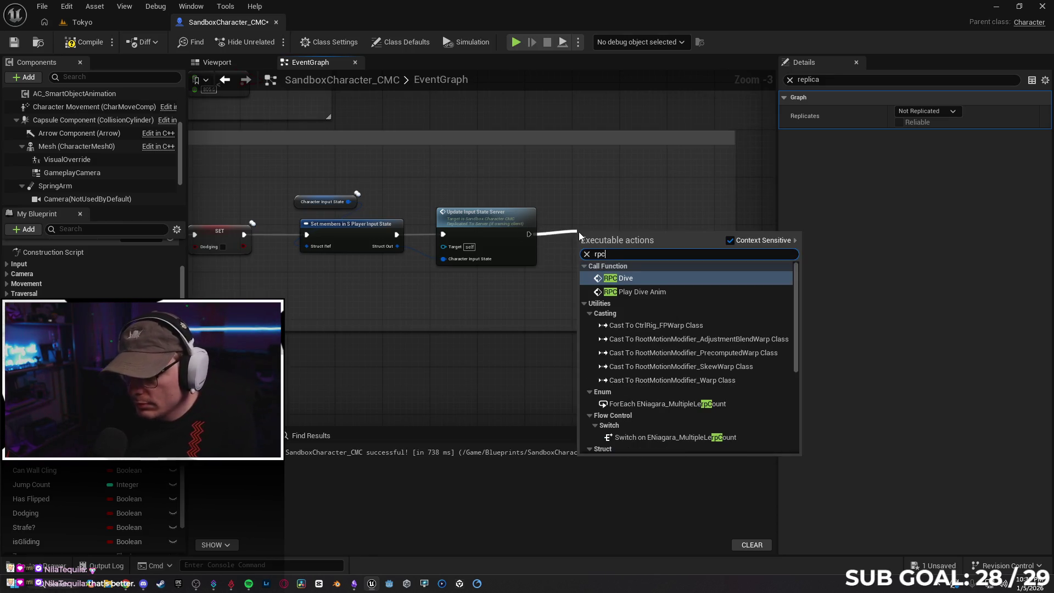
pyautogui.press('Down')
pyautogui.press('Return')
pyautogui.moveTo(611, 226); pyautogui.dragTo(609, 223)
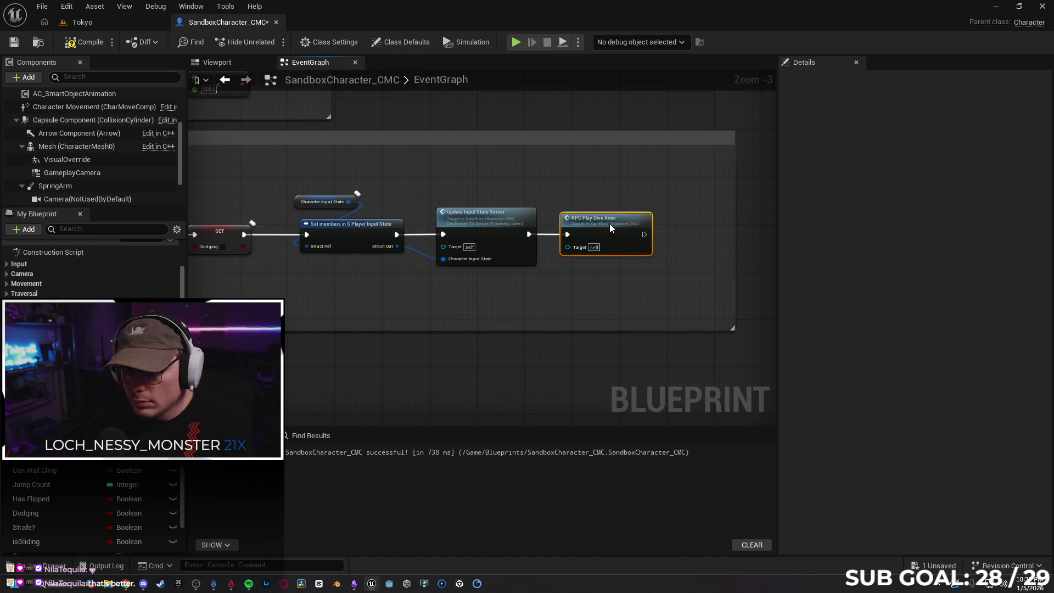
pyautogui.click(111, 42)
pyautogui.click(93, 41)
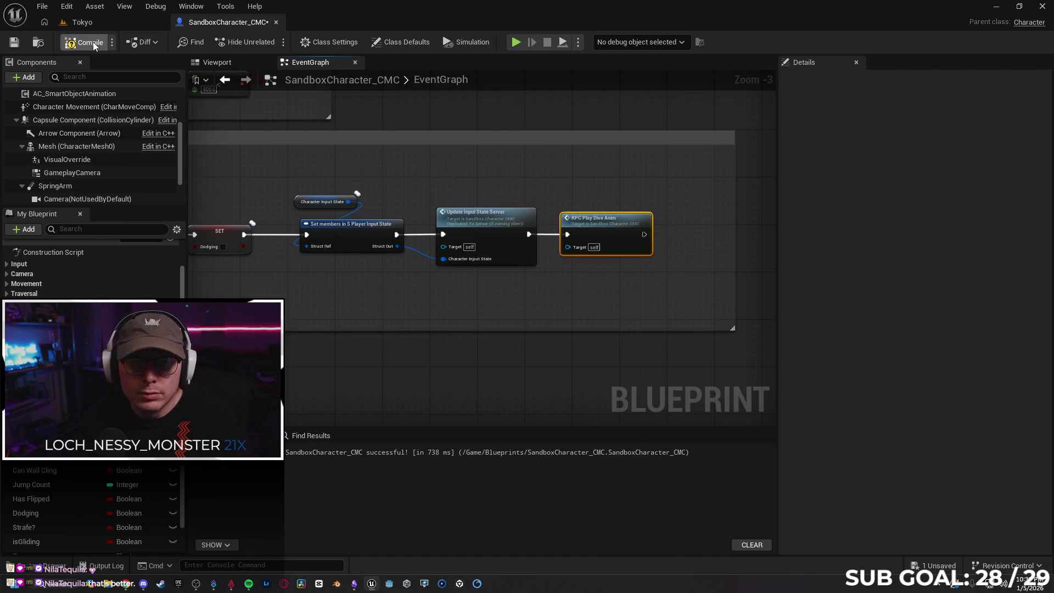
# Set the RPC Play Dive Anim event's replication to Multicast
pyautogui.moveTo(438, 262)
pyautogui.mouseDown()
pyautogui.moveTo(388, 277)
pyautogui.moveTo(583, 280)
pyautogui.mouseUp()
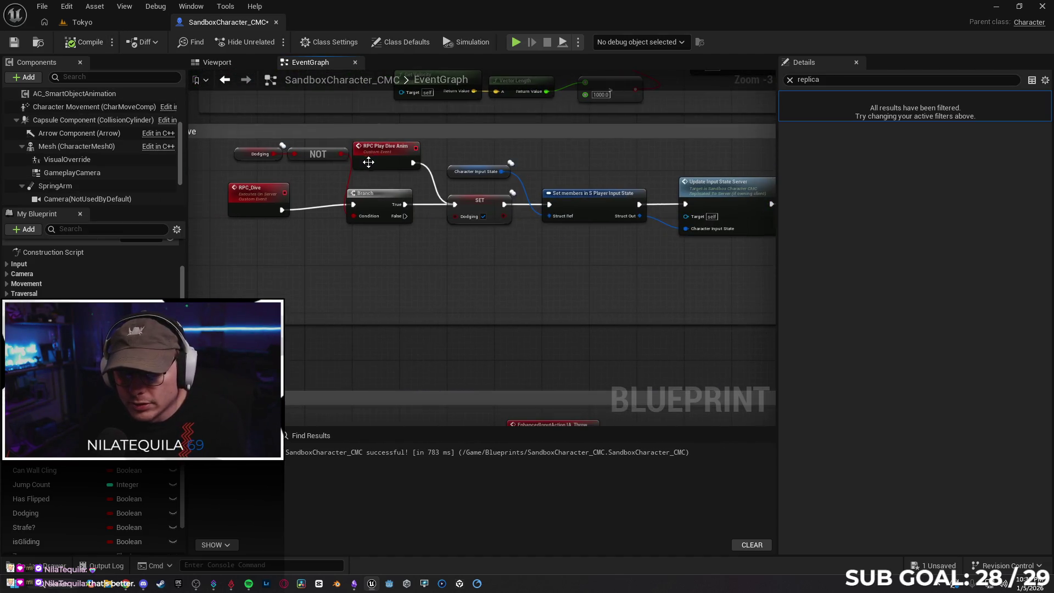
pyautogui.click(367, 160)
pyautogui.click(906, 113)
pyautogui.click(924, 137)
pyautogui.moveTo(437, 243); pyautogui.dragTo(485, 252)
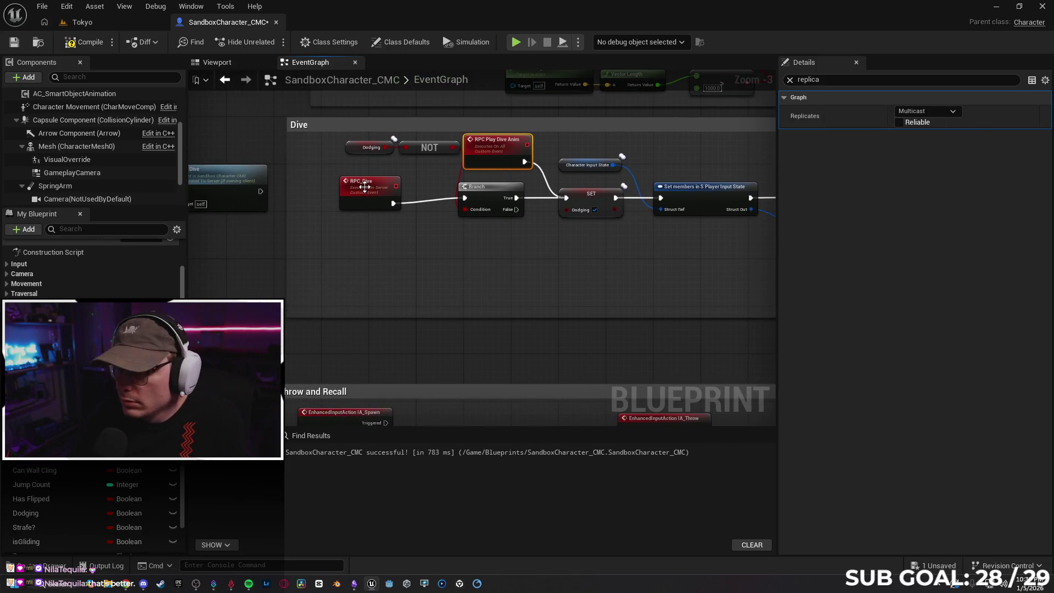
pyautogui.moveTo(372, 262); pyautogui.dragTo(543, 246)
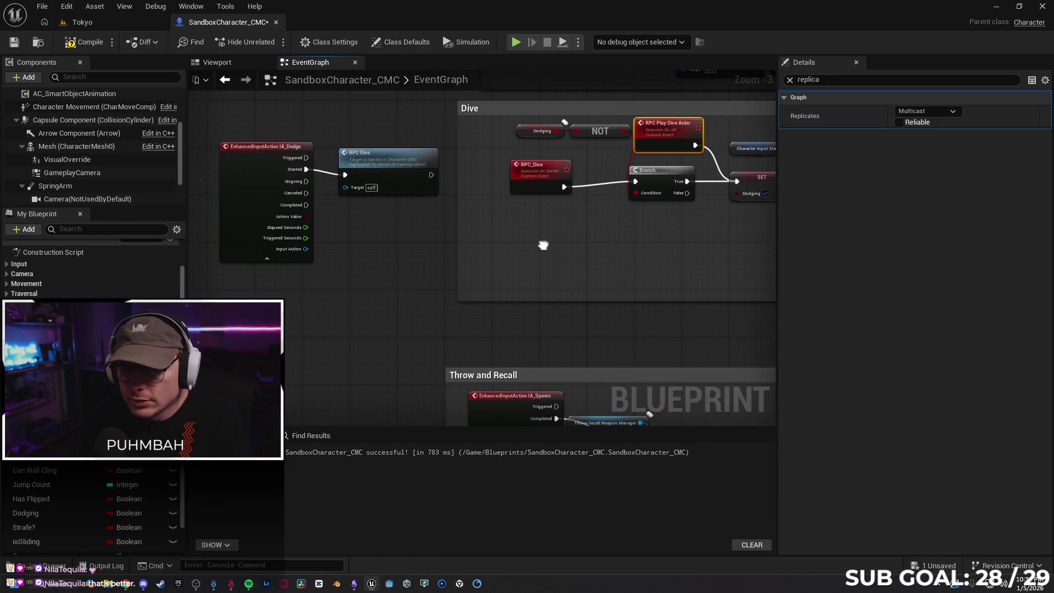
pyautogui.moveTo(388, 153); pyautogui.dragTo(388, 148)
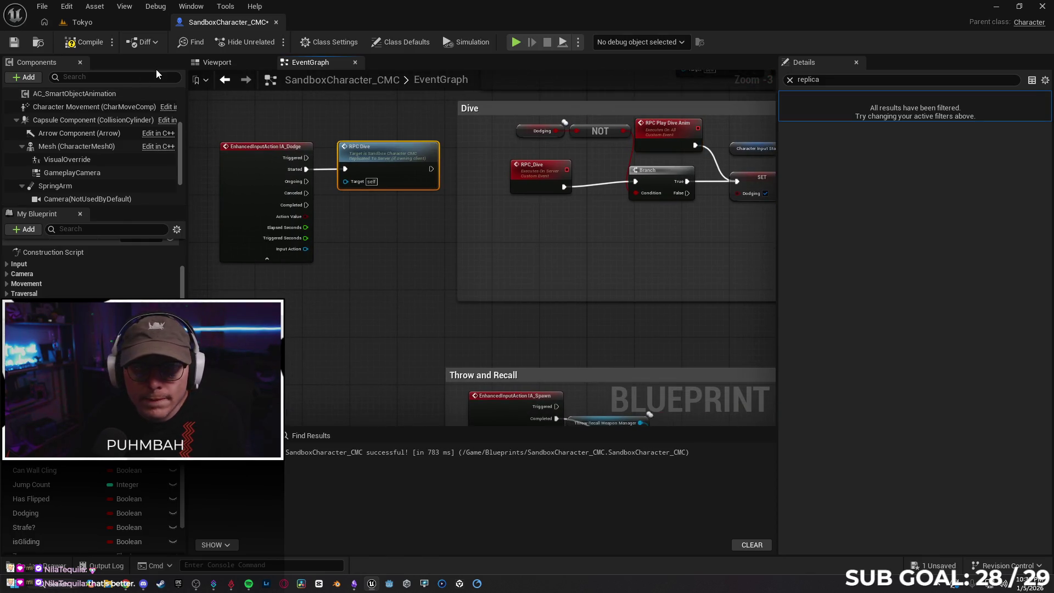
pyautogui.click(101, 23)
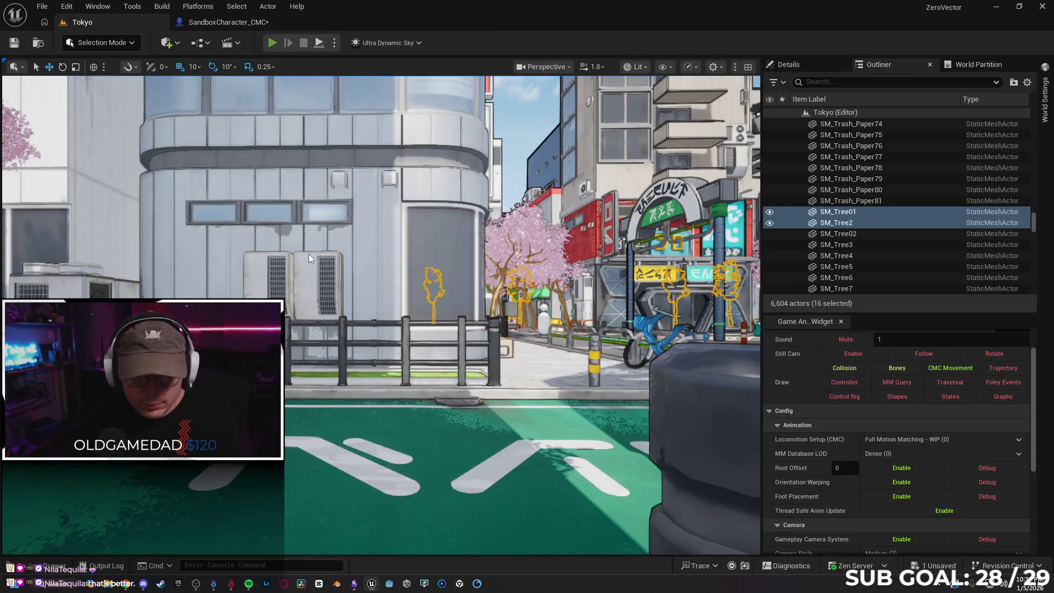
pyautogui.hotkey('alt', 'p')
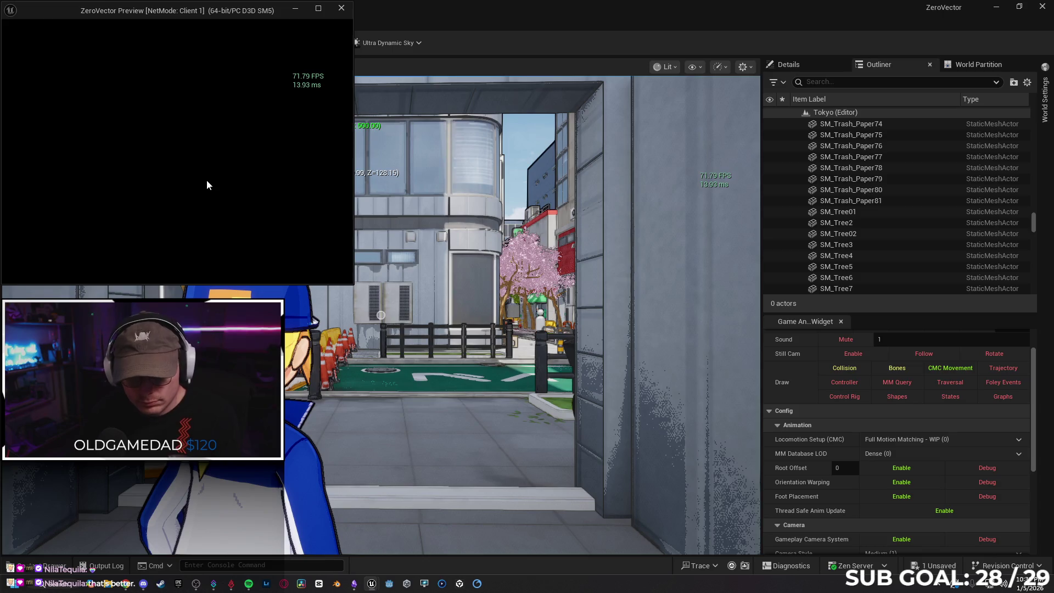
pyautogui.press('w')
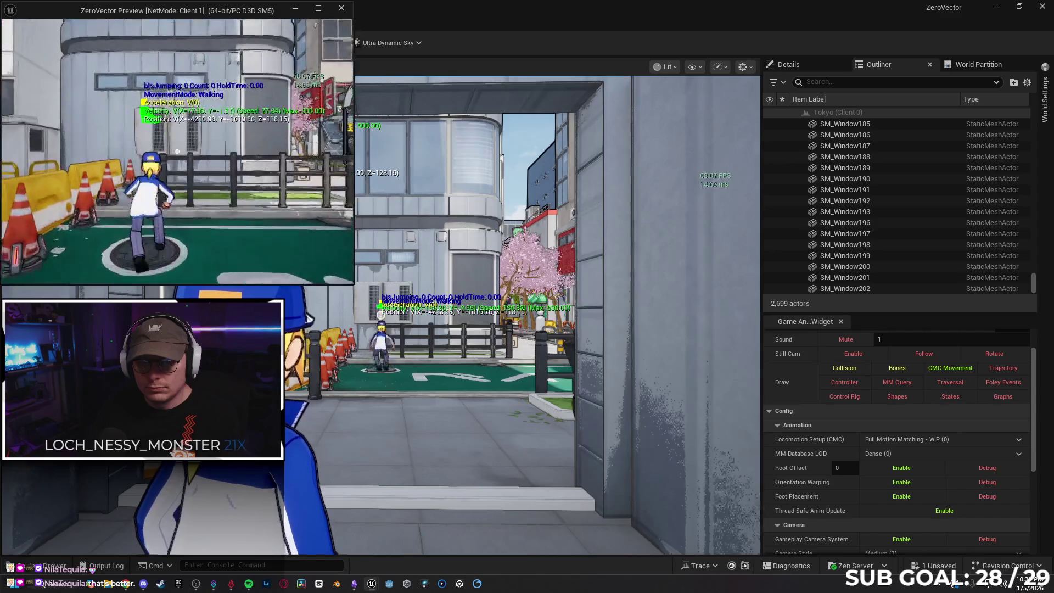
pyautogui.hotkey('alt', 'Tab')
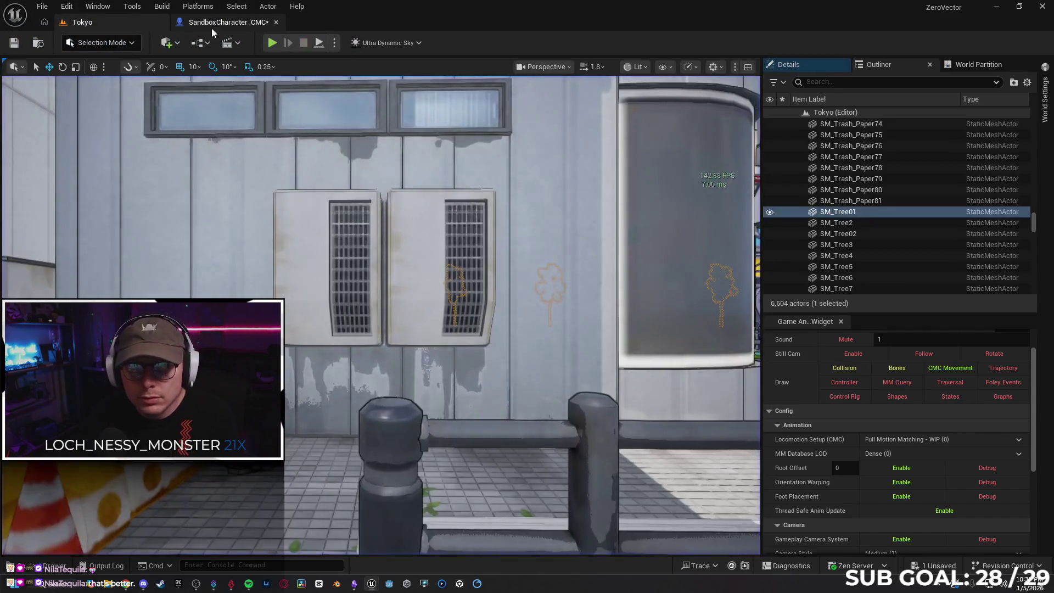
pyautogui.click(214, 23)
pyautogui.moveTo(469, 229)
pyautogui.mouseDown()
pyautogui.moveTo(546, 245)
pyautogui.moveTo(478, 251)
pyautogui.mouseUp()
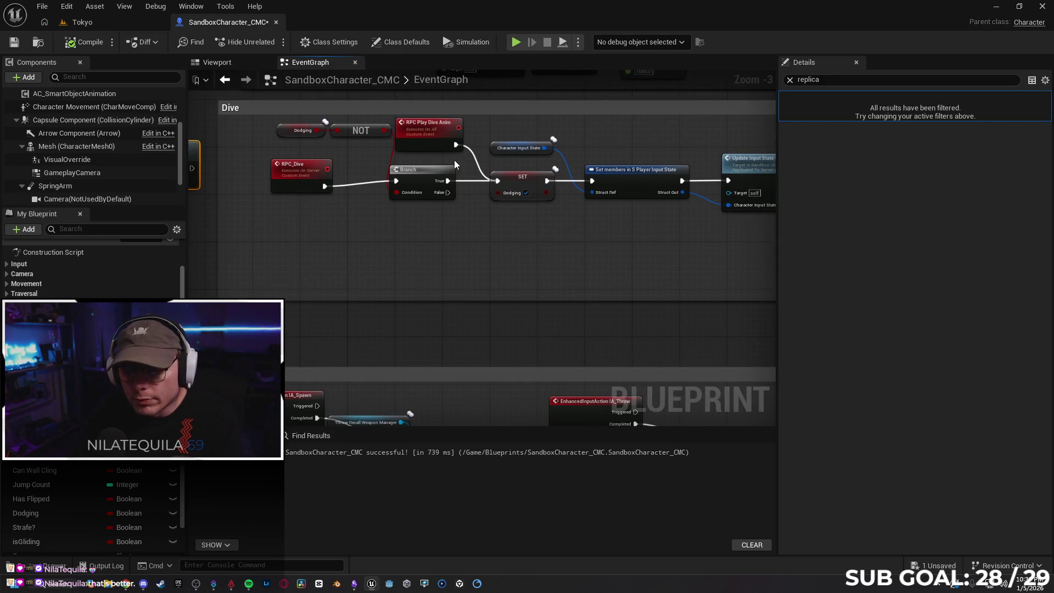
pyautogui.moveTo(454, 151)
pyautogui.mouseDown()
pyautogui.moveTo(360, 115)
pyautogui.moveTo(396, 181)
pyautogui.mouseUp()
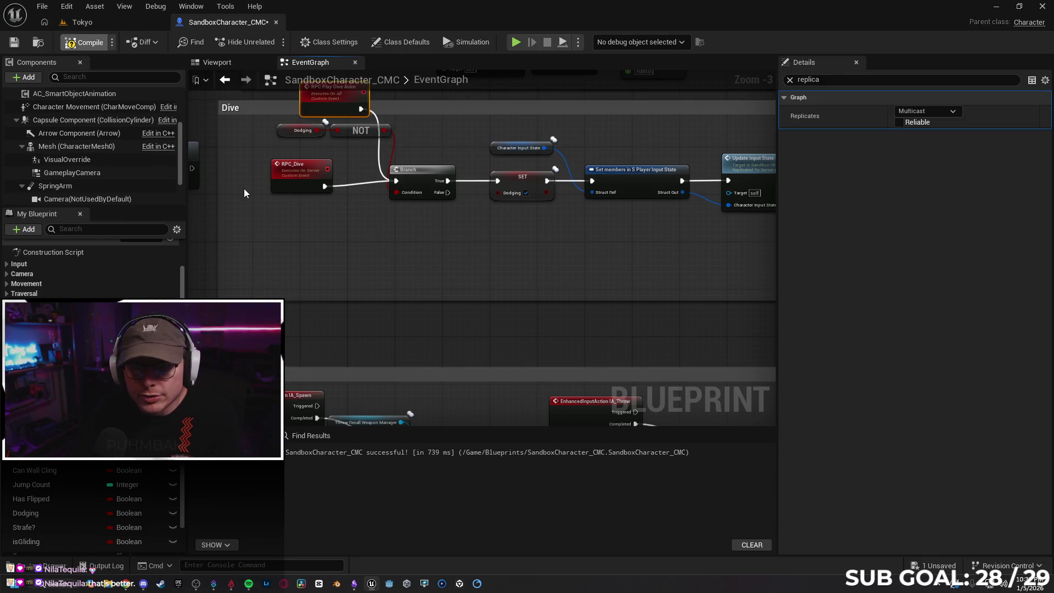
pyautogui.click(93, 24)
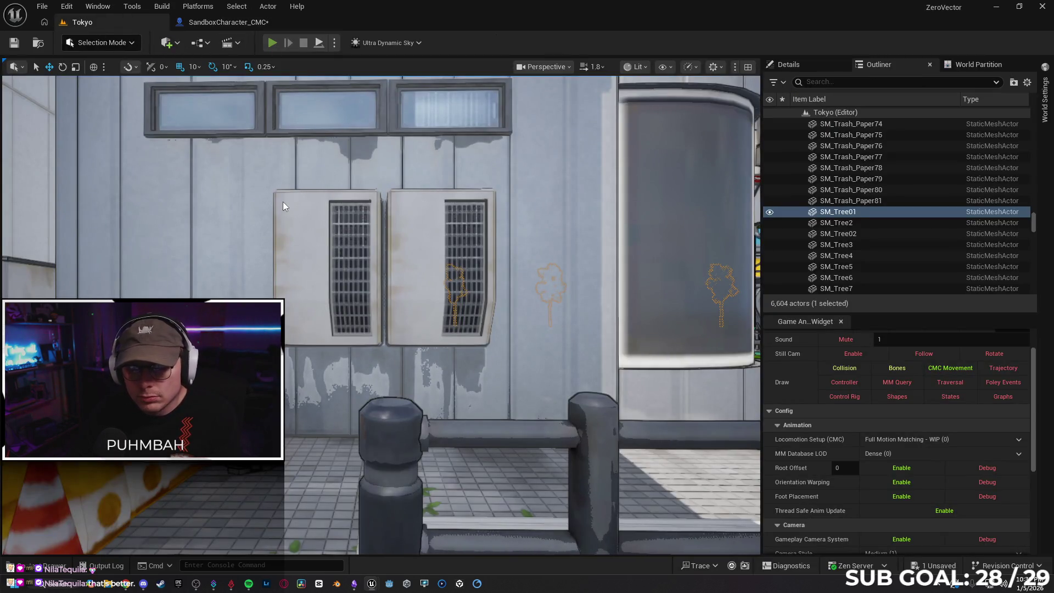
pyautogui.hotkey('alt', 'p')
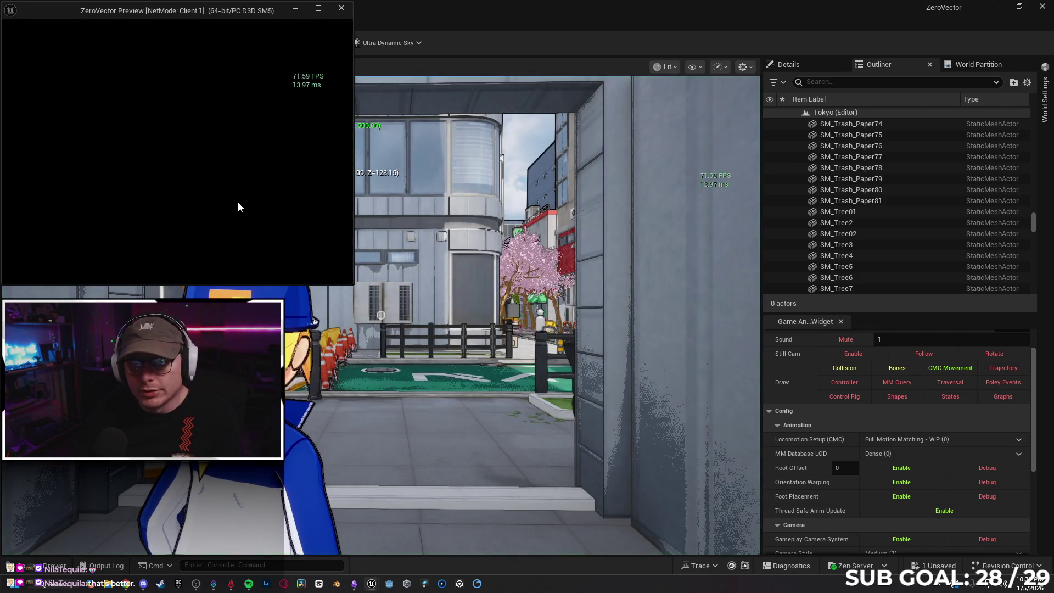
pyautogui.press('w')
pyautogui.press('w')
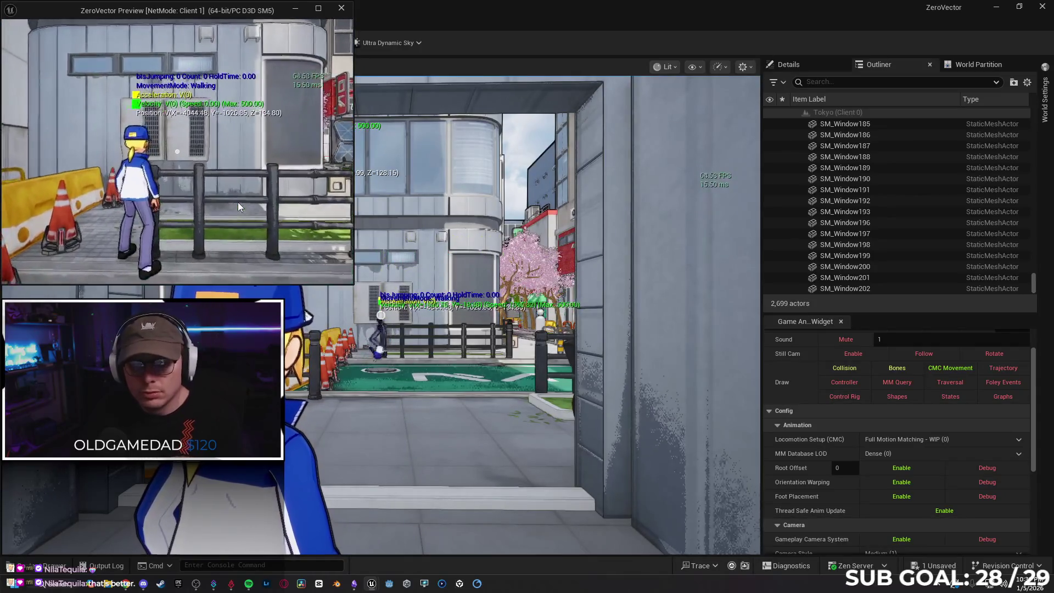
pyautogui.press('Escape')
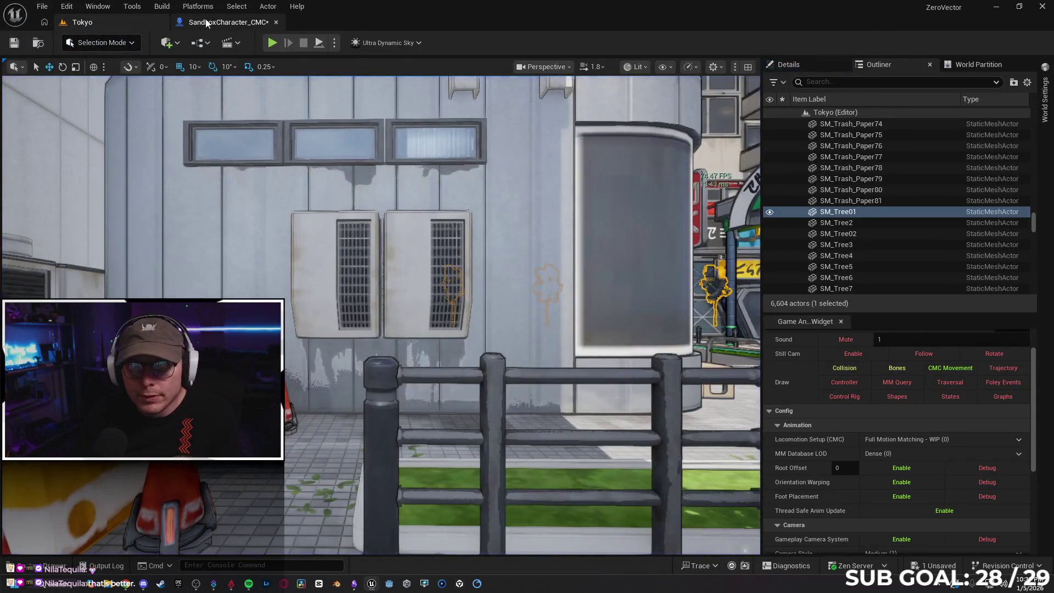
pyautogui.click(229, 22)
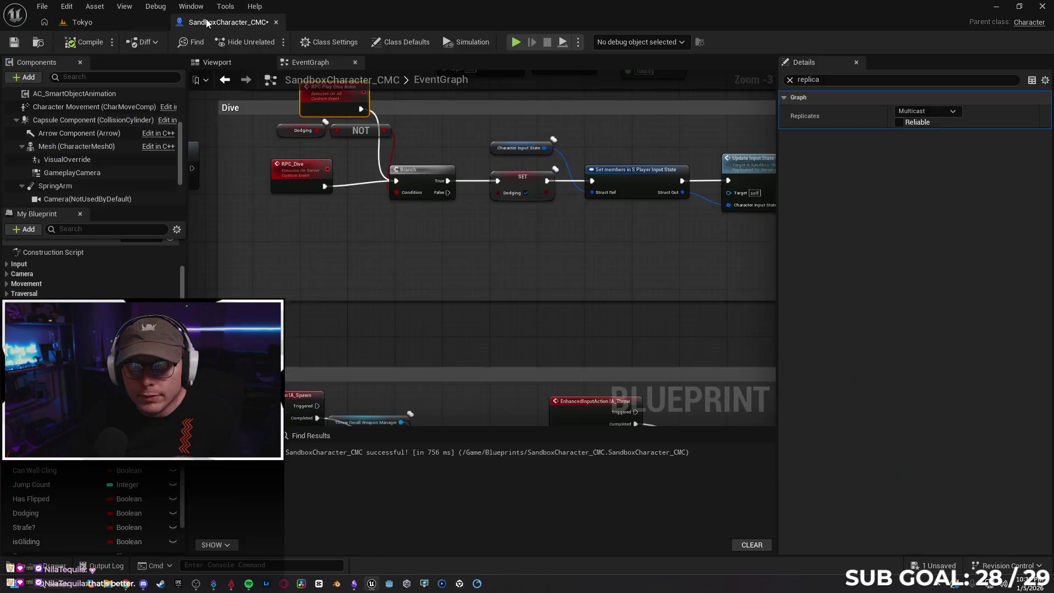
pyautogui.moveTo(294, 155); pyautogui.dragTo(258, 156)
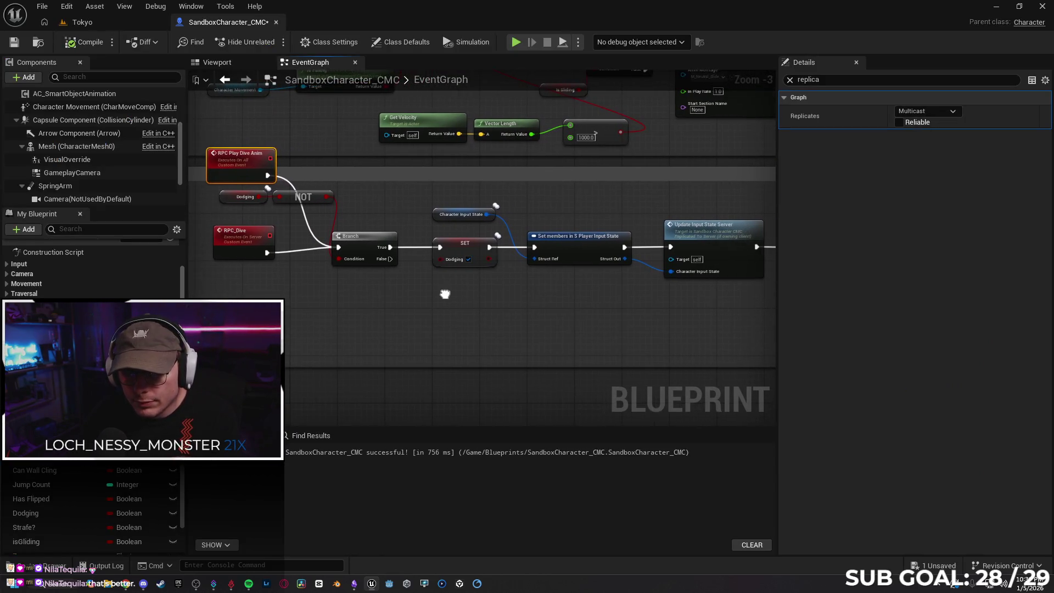
pyautogui.click(248, 223)
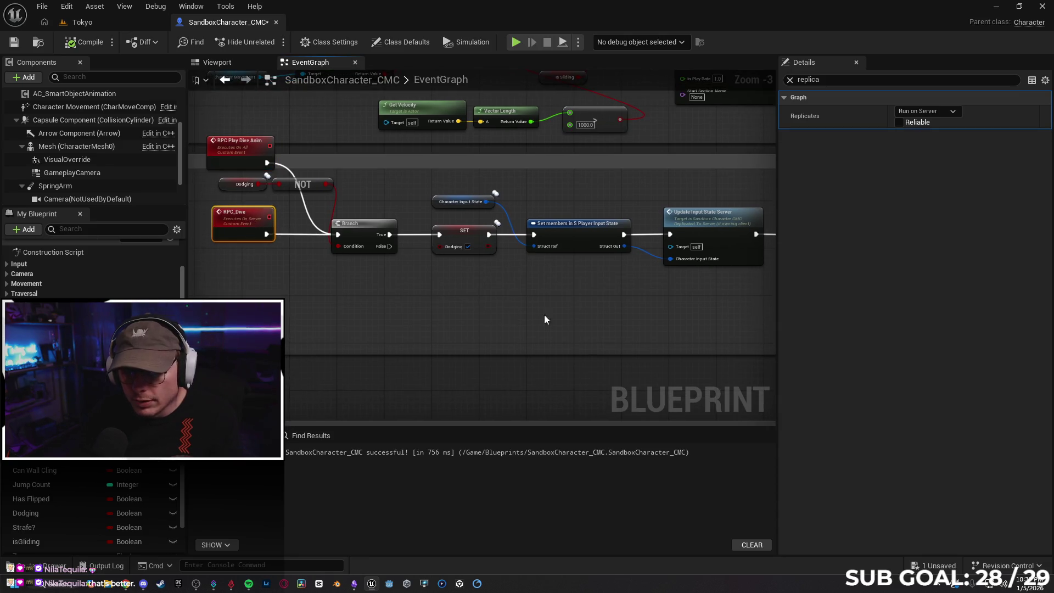
pyautogui.moveTo(539, 314); pyautogui.dragTo(447, 313)
pyautogui.moveTo(615, 318); pyautogui.dragTo(522, 321)
pyautogui.moveTo(687, 307); pyautogui.dragTo(605, 303)
pyautogui.moveTo(302, 294)
pyautogui.mouseDown()
pyautogui.moveTo(581, 290)
pyautogui.moveTo(381, 286)
pyautogui.mouseUp()
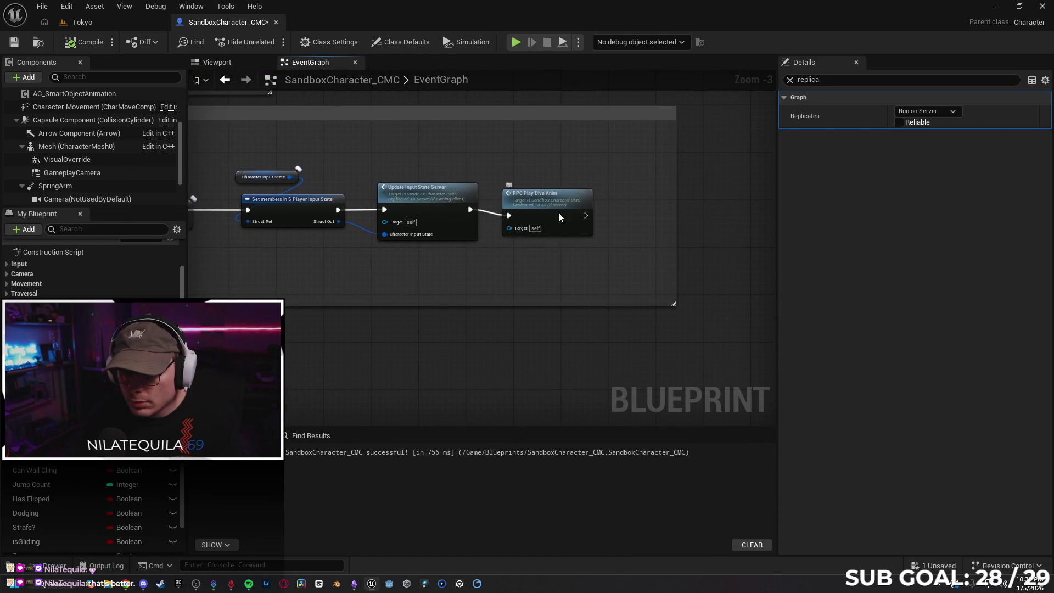
pyautogui.click(558, 208)
pyautogui.moveTo(524, 293)
pyautogui.mouseDown()
pyautogui.moveTo(635, 283)
pyautogui.moveTo(487, 297)
pyautogui.moveTo(431, 287)
pyautogui.moveTo(472, 286)
pyautogui.mouseUp()
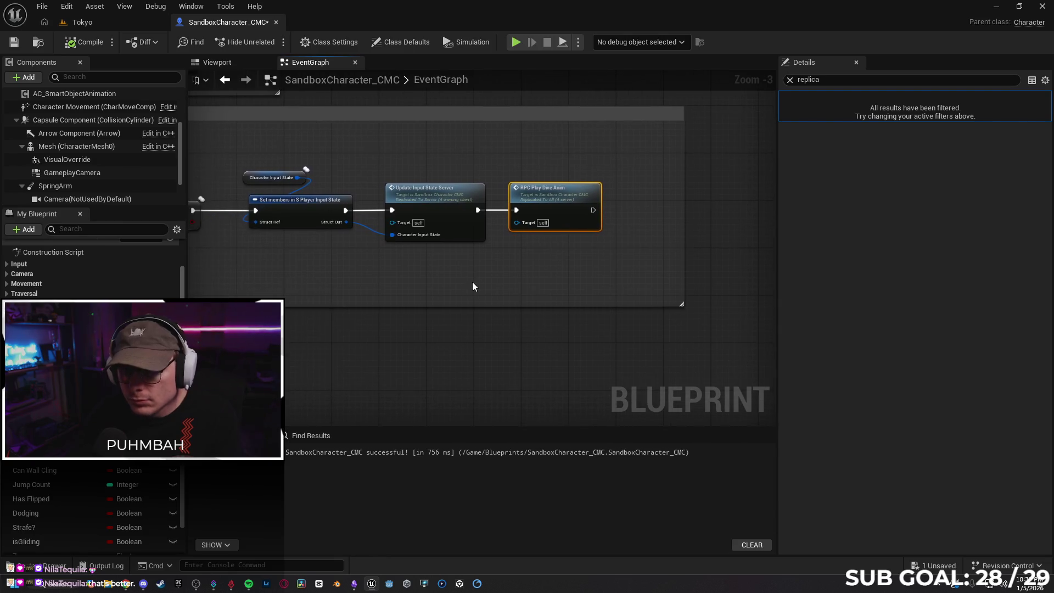
pyautogui.moveTo(245, 289)
pyautogui.mouseDown()
pyautogui.moveTo(473, 263)
pyautogui.moveTo(242, 272)
pyautogui.moveTo(234, 283)
pyautogui.mouseUp()
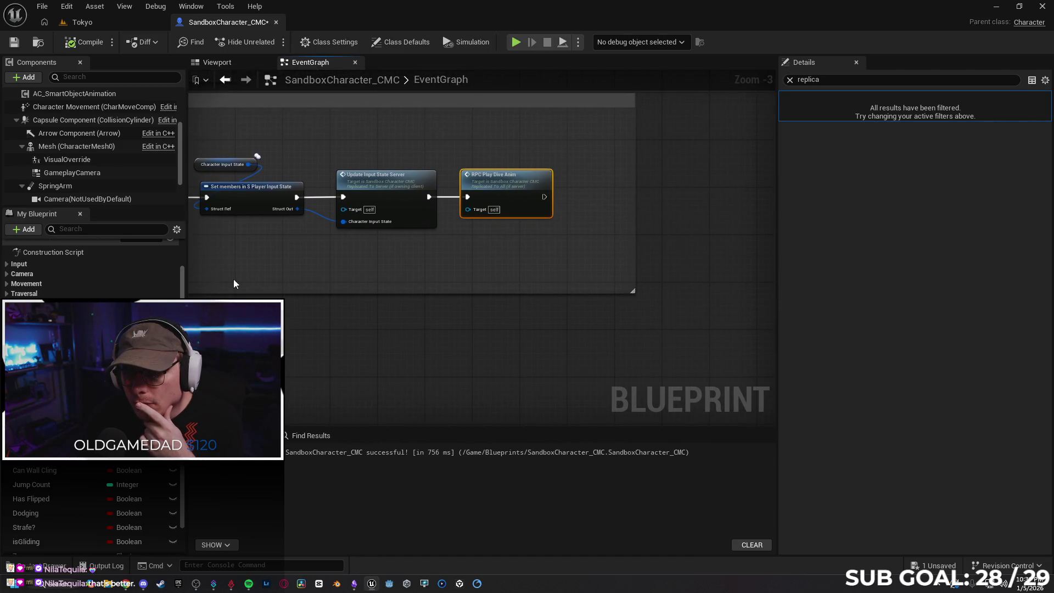
# Add a Do Once node and wire RPC Play Dive Anim's output into it
pyautogui.rightClick(361, 273)
pyautogui.write('do once')
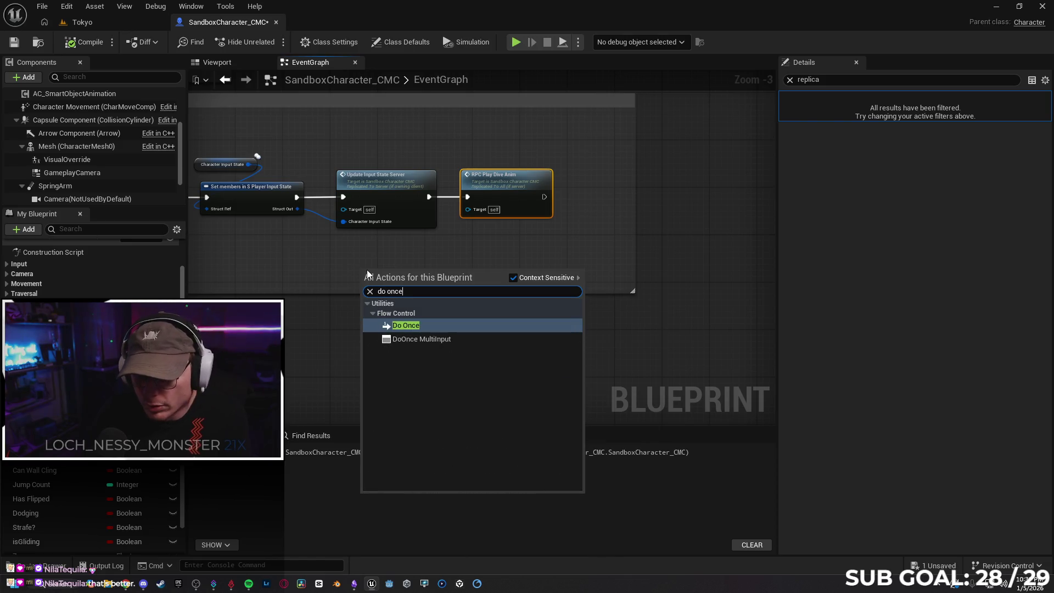
pyautogui.press('Return')
pyautogui.moveTo(406, 271)
pyautogui.mouseDown()
pyautogui.moveTo(469, 239)
pyautogui.moveTo(591, 213)
pyautogui.moveTo(614, 185)
pyautogui.mouseUp()
pyautogui.moveTo(548, 196); pyautogui.dragTo(574, 197)
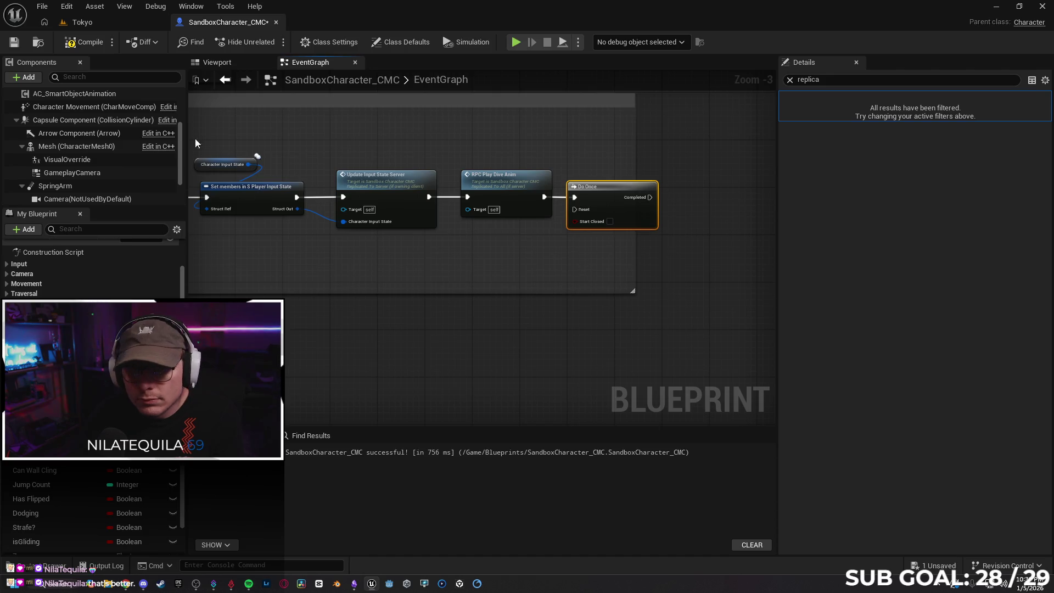
# Play-test in the Tokyo level in multiplayer, walking forward, then stop and return to the blueprint
pyautogui.click(114, 22)
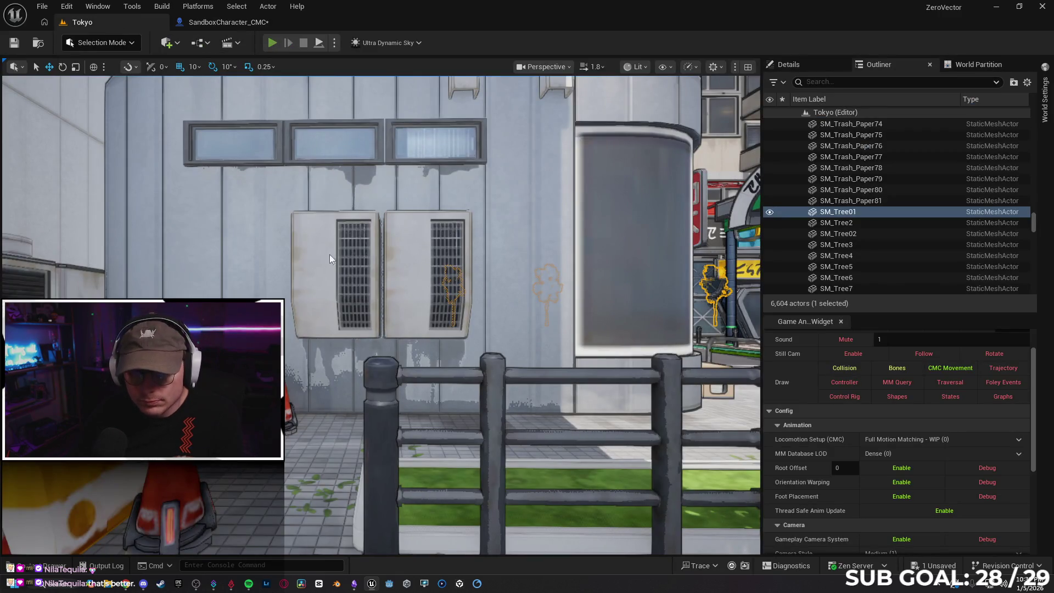
pyautogui.hotkey('alt', 'p')
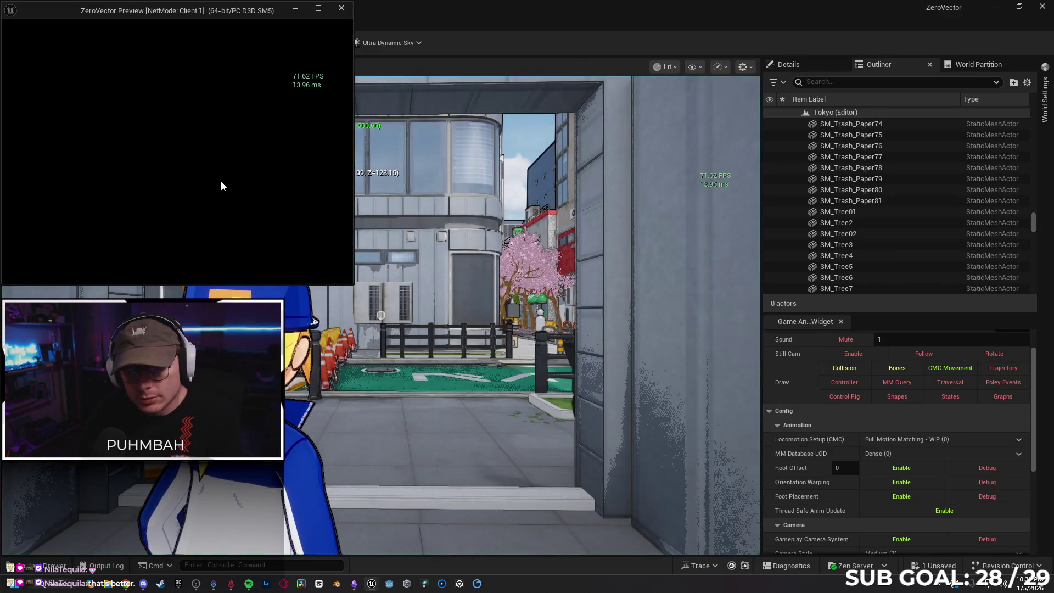
pyautogui.press('w')
pyautogui.press('Escape')
pyautogui.click(225, 24)
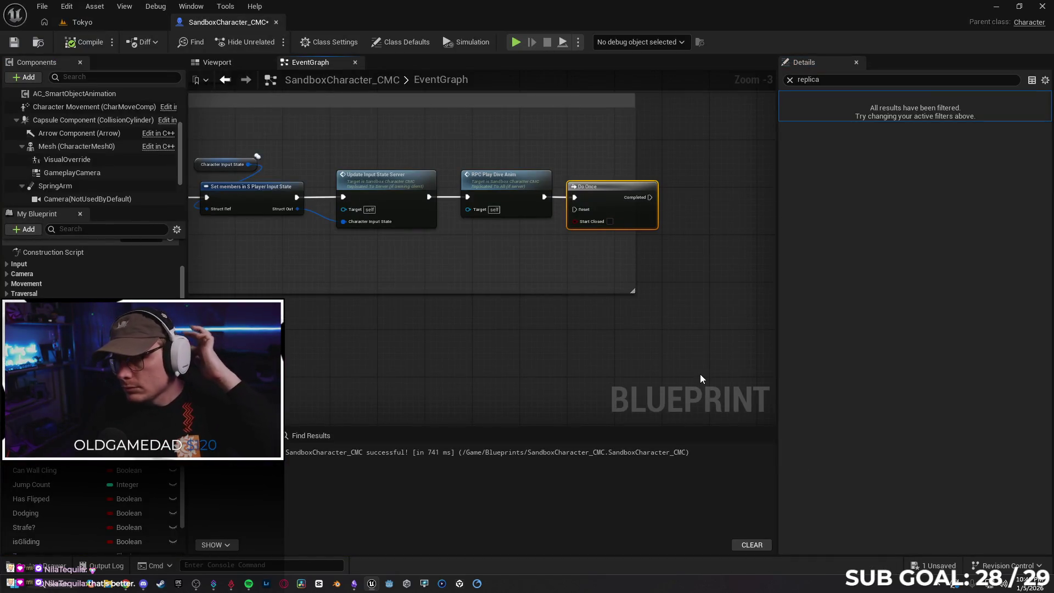
# Delete the Do Once node and wire SET Dodging's exec output into RPC Play Dive Anim
pyautogui.press('Delete')
pyautogui.moveTo(328, 269)
pyautogui.mouseDown()
pyautogui.moveTo(525, 273)
pyautogui.moveTo(438, 275)
pyautogui.moveTo(434, 297)
pyautogui.moveTo(485, 292)
pyautogui.mouseUp()
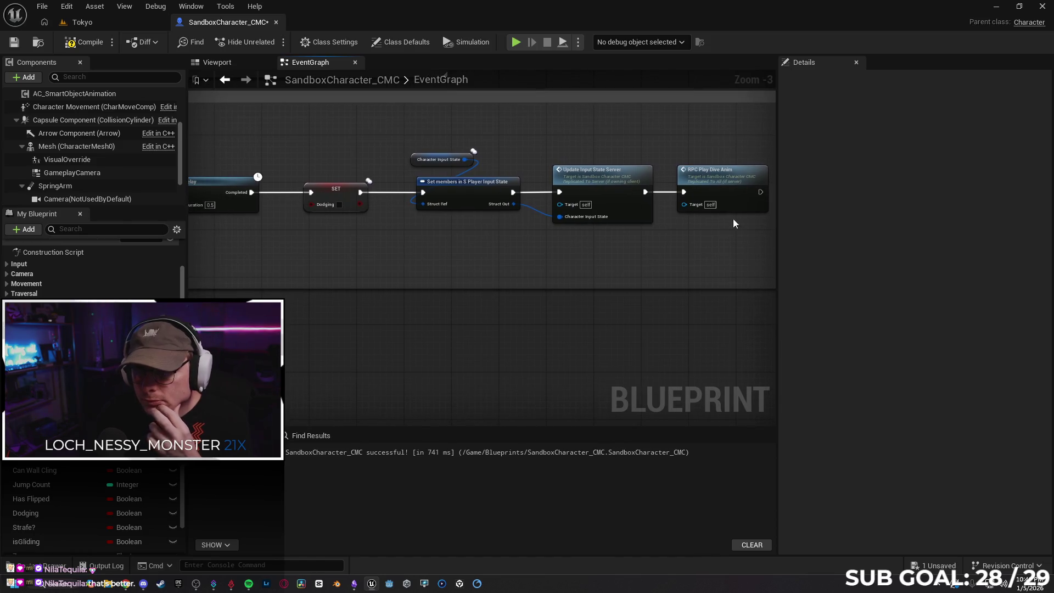
pyautogui.keyDown('alt'); pyautogui.click(665, 193); pyautogui.keyUp('alt')
pyautogui.moveTo(711, 203)
pyautogui.mouseDown()
pyautogui.moveTo(398, 263)
pyautogui.moveTo(420, 255)
pyautogui.mouseUp()
pyautogui.moveTo(360, 192); pyautogui.dragTo(382, 263)
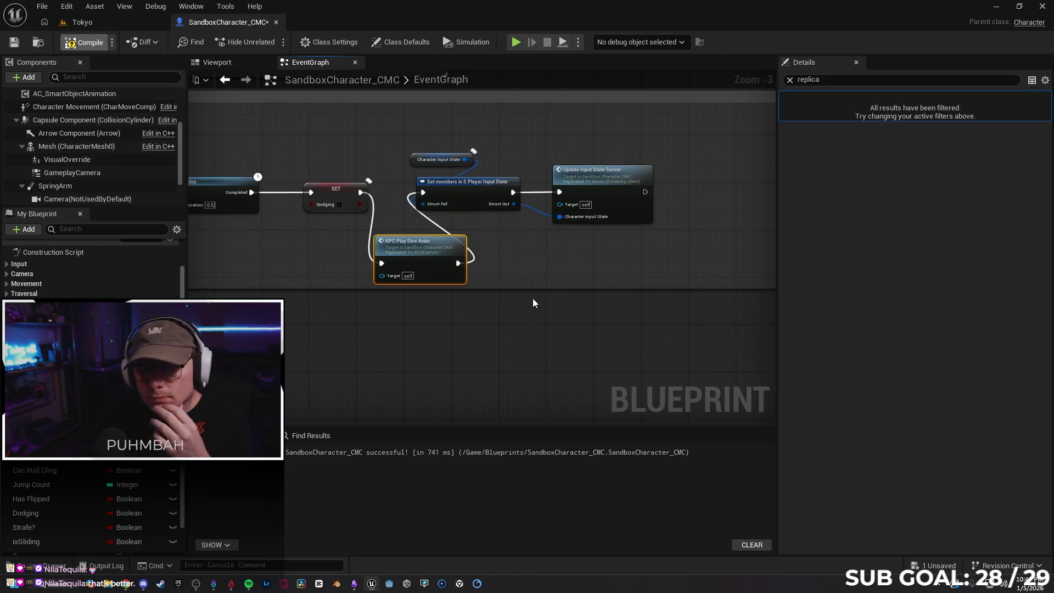
pyautogui.click(94, 25)
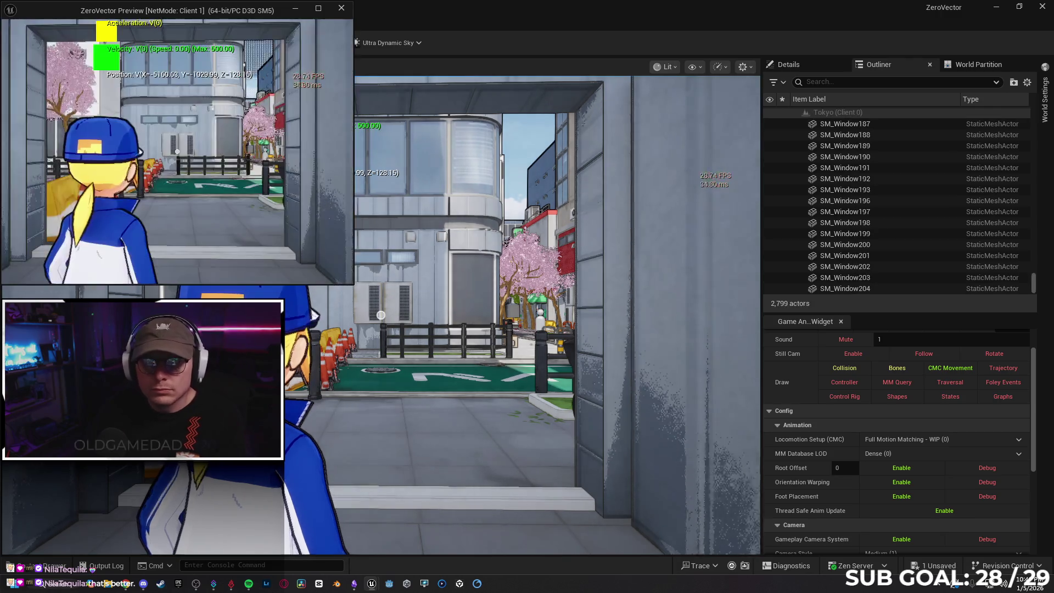
# Walk the client character around the street and along the fence with W, A and S, then end the session
pyautogui.press('w')
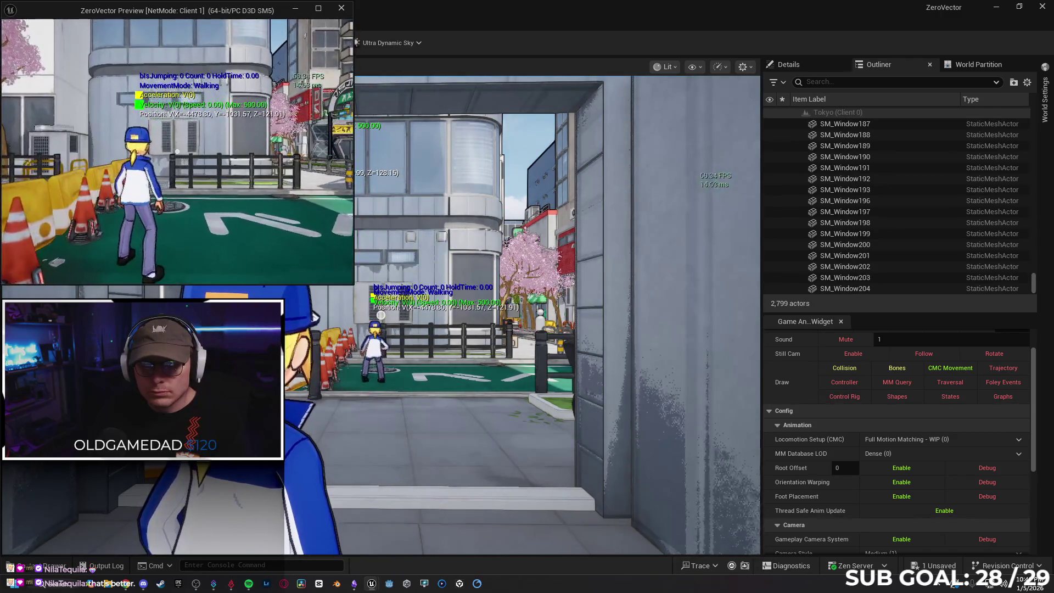
pyautogui.press('s')
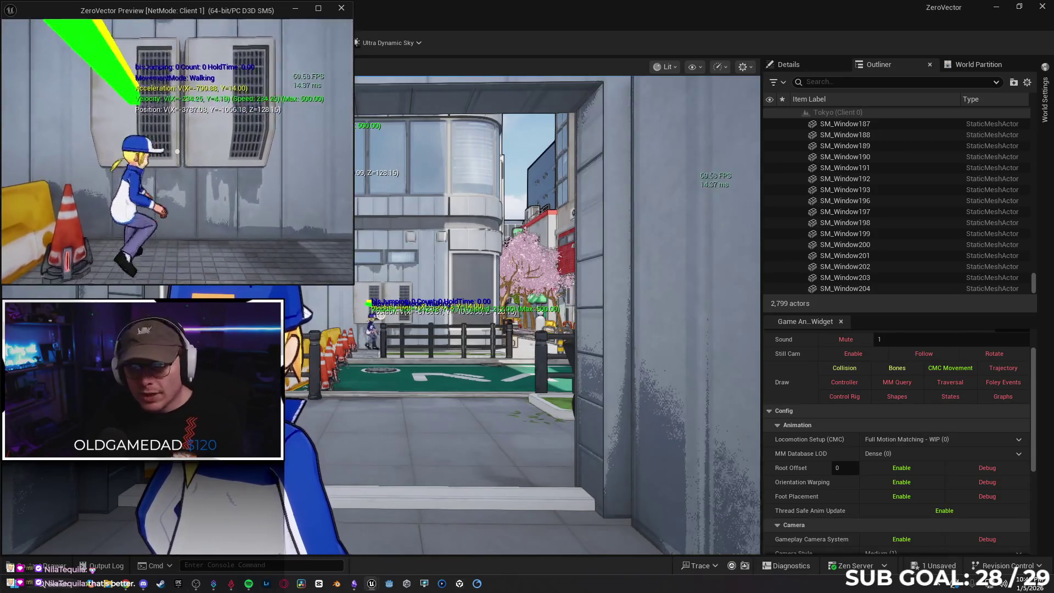
pyautogui.press('a')
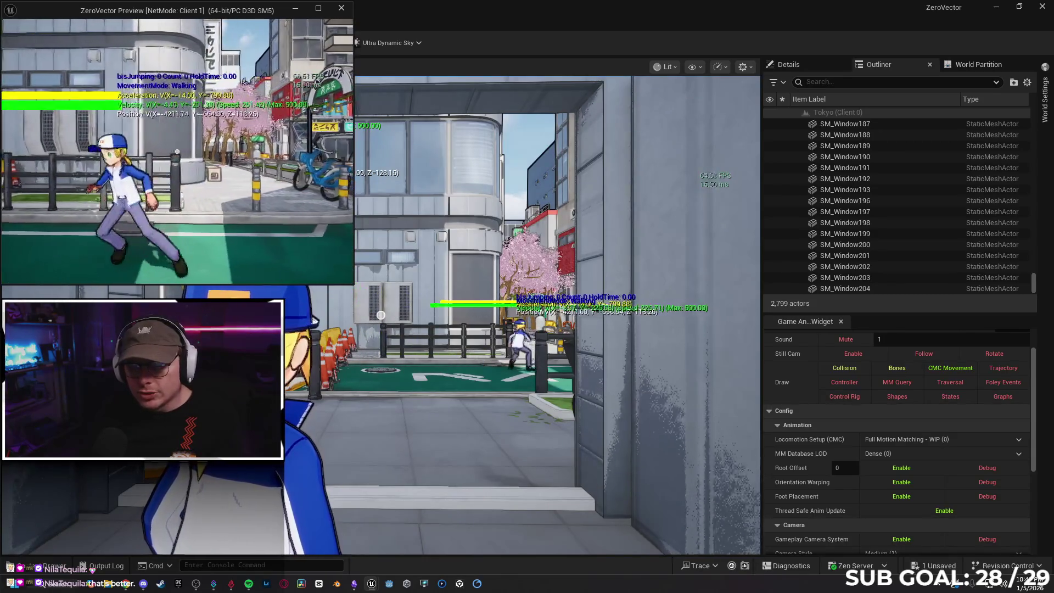
pyautogui.press('a')
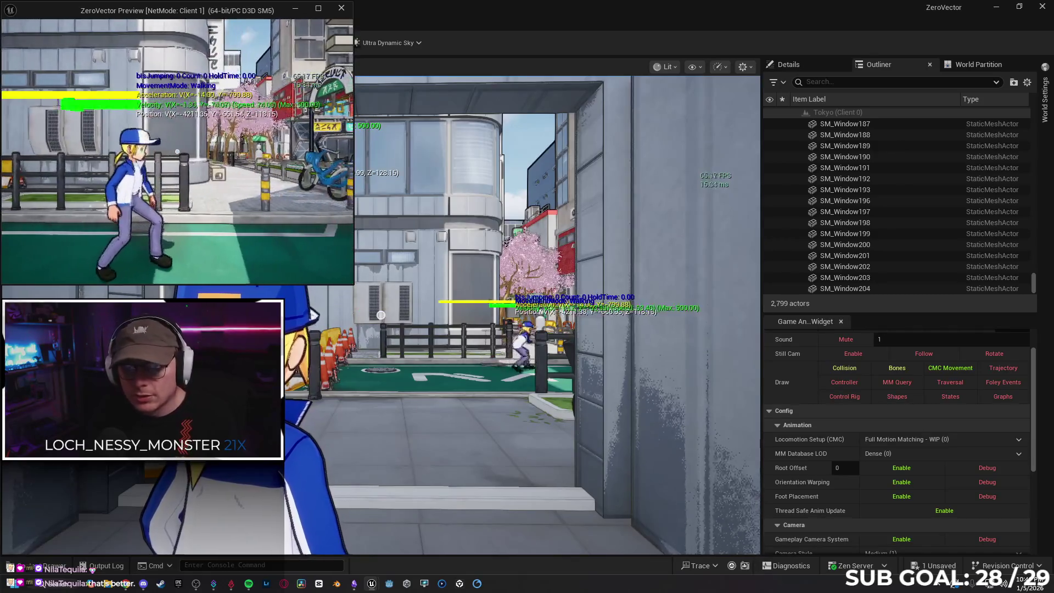
pyautogui.press('s')
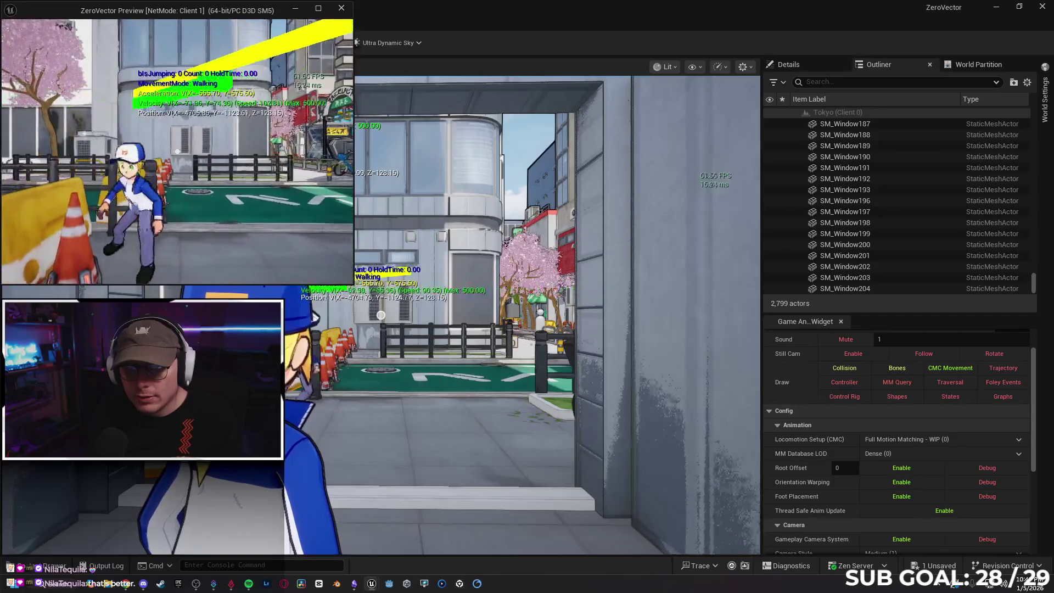
pyautogui.press('s')
pyautogui.press('a')
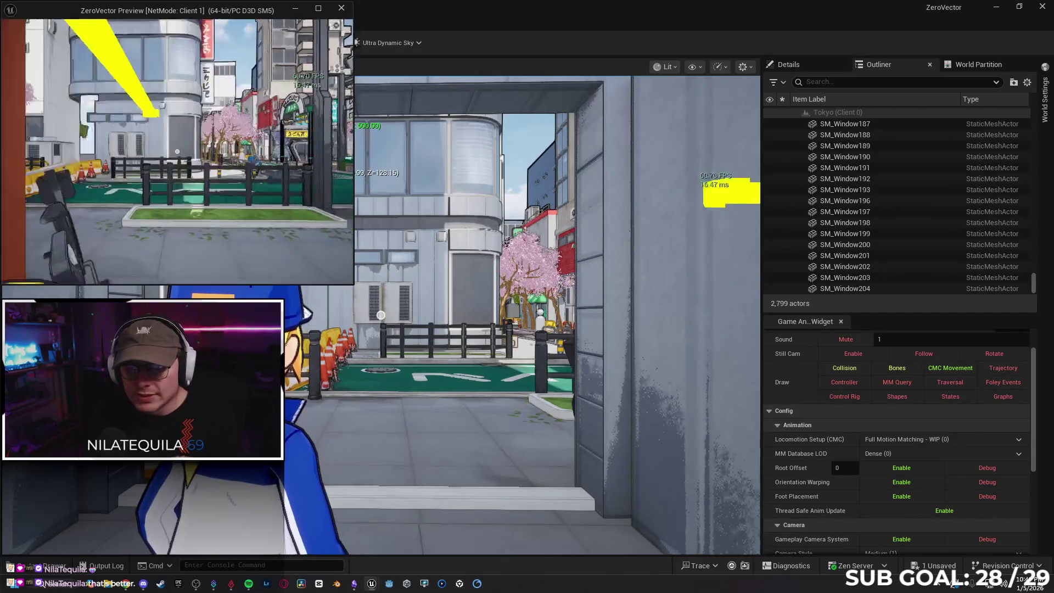
pyautogui.press('a')
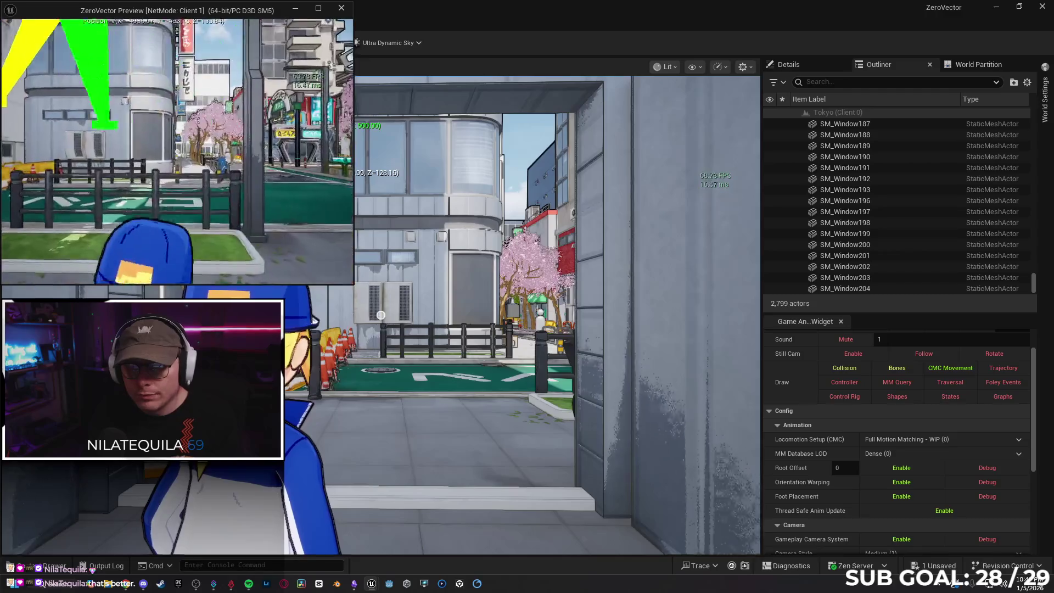
pyautogui.press('w')
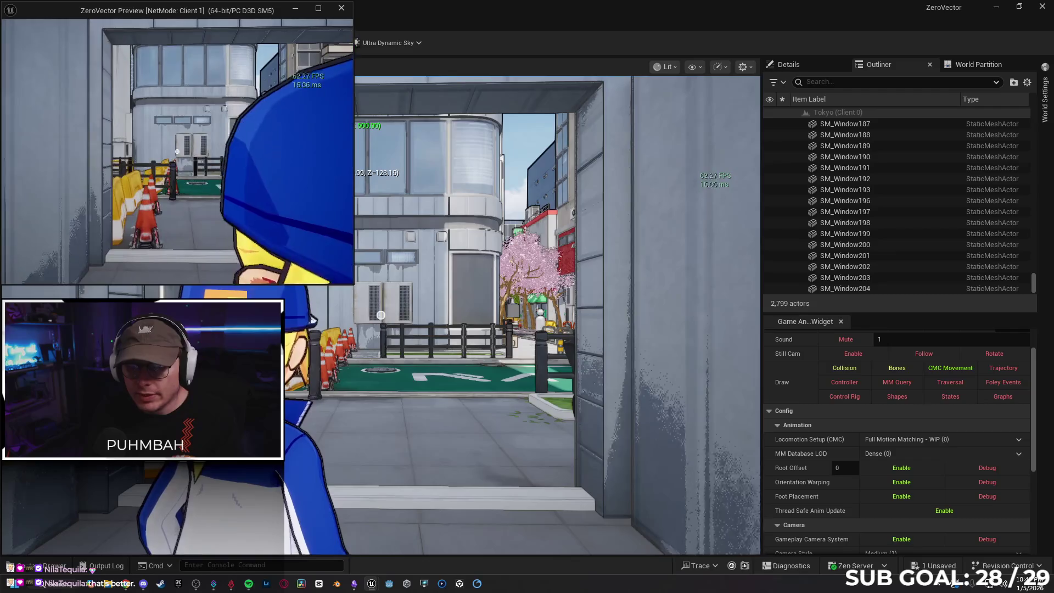
pyautogui.hotkey('alt', 'Tab')
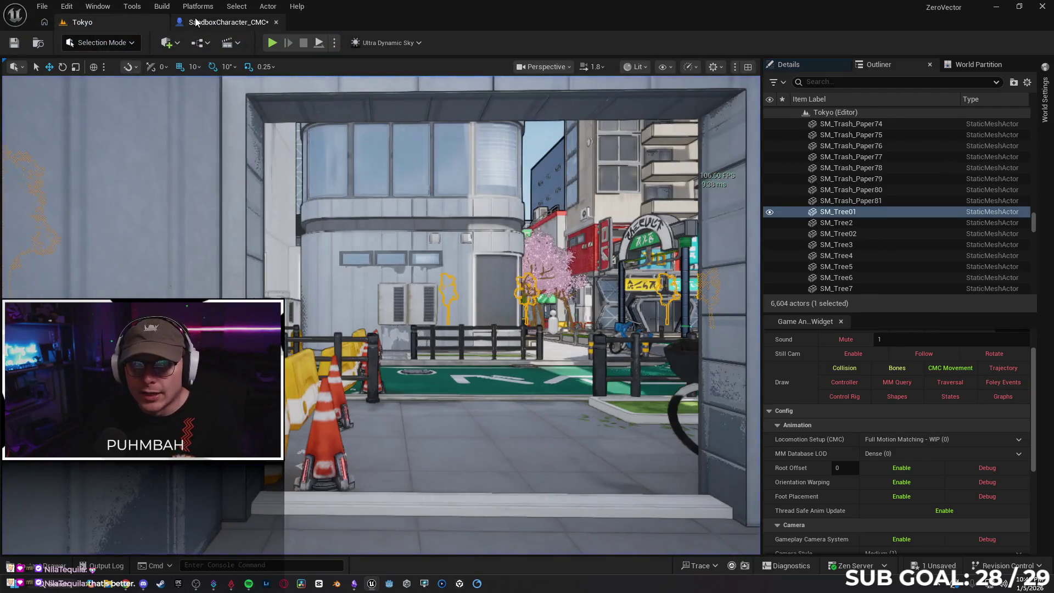
# Mark the RPC_Dive server event Reliable and compile the character blueprint
pyautogui.click(228, 22)
pyautogui.moveTo(410, 279)
pyautogui.mouseDown()
pyautogui.moveTo(431, 299)
pyautogui.moveTo(518, 287)
pyautogui.moveTo(369, 278)
pyautogui.moveTo(514, 281)
pyautogui.mouseUp()
pyautogui.moveTo(447, 252)
pyautogui.mouseDown()
pyautogui.moveTo(395, 292)
pyautogui.moveTo(418, 303)
pyautogui.mouseUp()
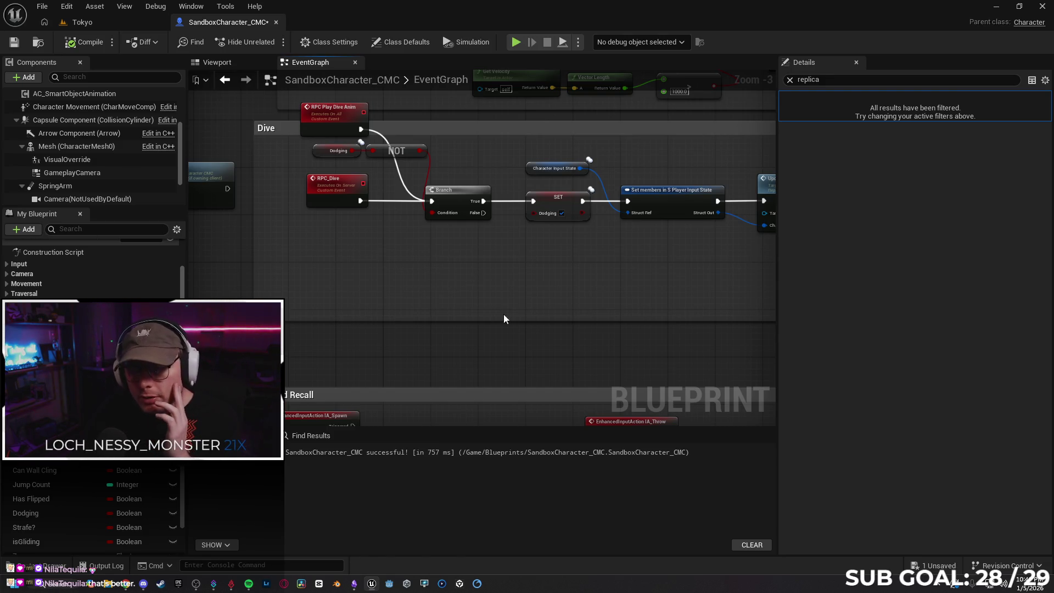
pyautogui.moveTo(467, 297)
pyautogui.mouseDown()
pyautogui.moveTo(457, 308)
pyautogui.moveTo(368, 313)
pyautogui.moveTo(466, 314)
pyautogui.moveTo(379, 308)
pyautogui.moveTo(335, 144)
pyautogui.mouseUp()
pyautogui.click(336, 143)
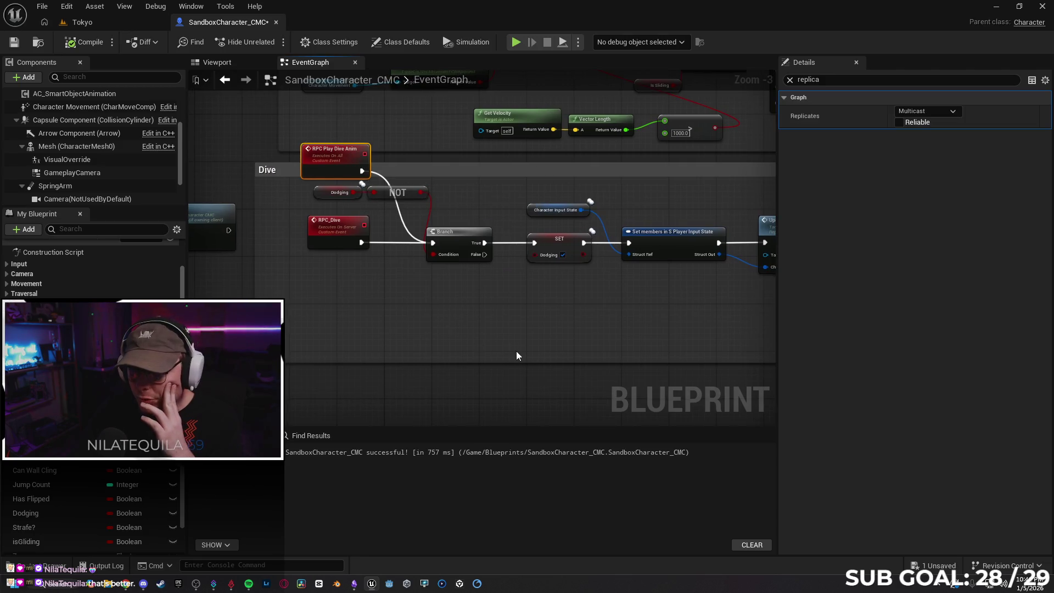
pyautogui.moveTo(516, 351); pyautogui.dragTo(484, 347)
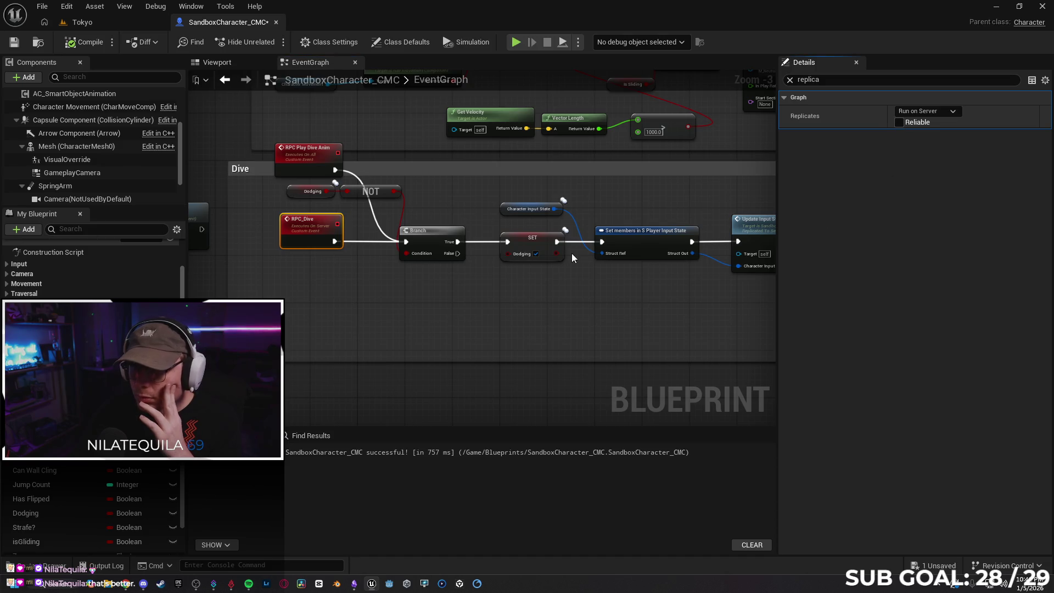
pyautogui.click(900, 122)
pyautogui.click(82, 42)
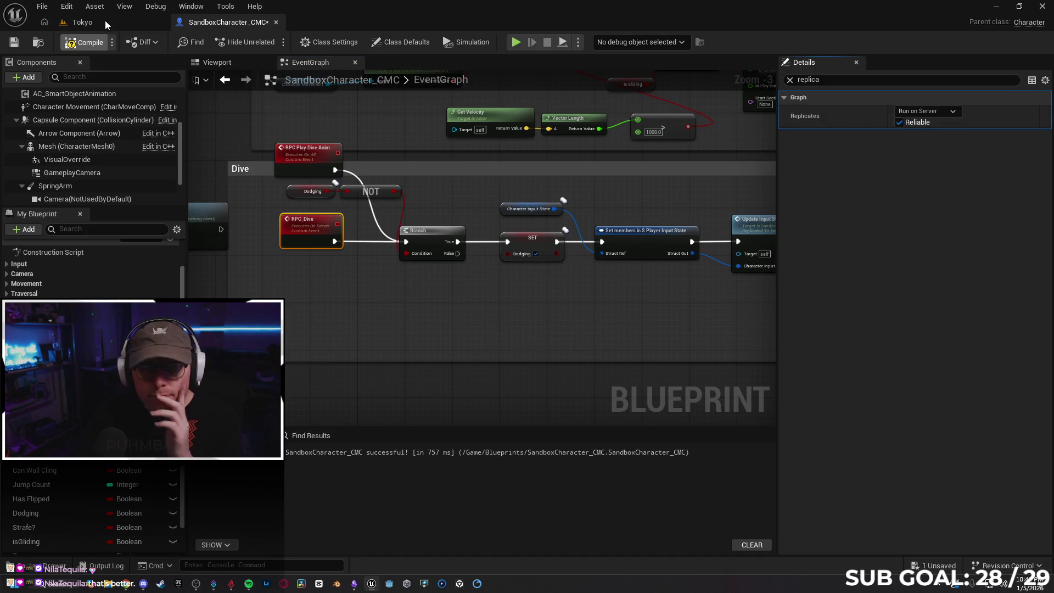
pyautogui.click(105, 21)
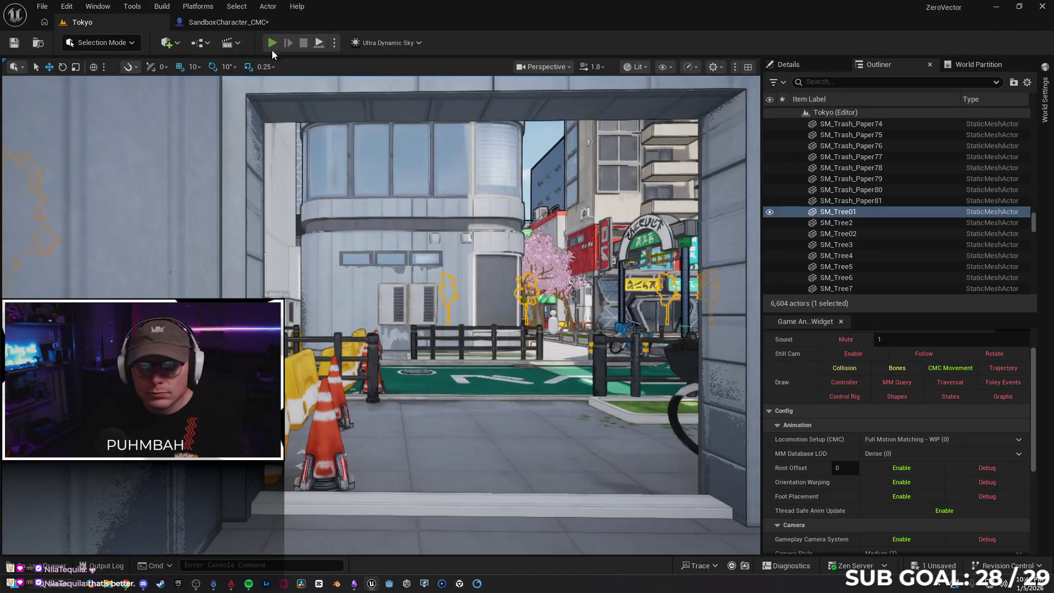
# Run a quick multiplayer test walking the client forward, then stop
pyautogui.hotkey('alt', 'p')
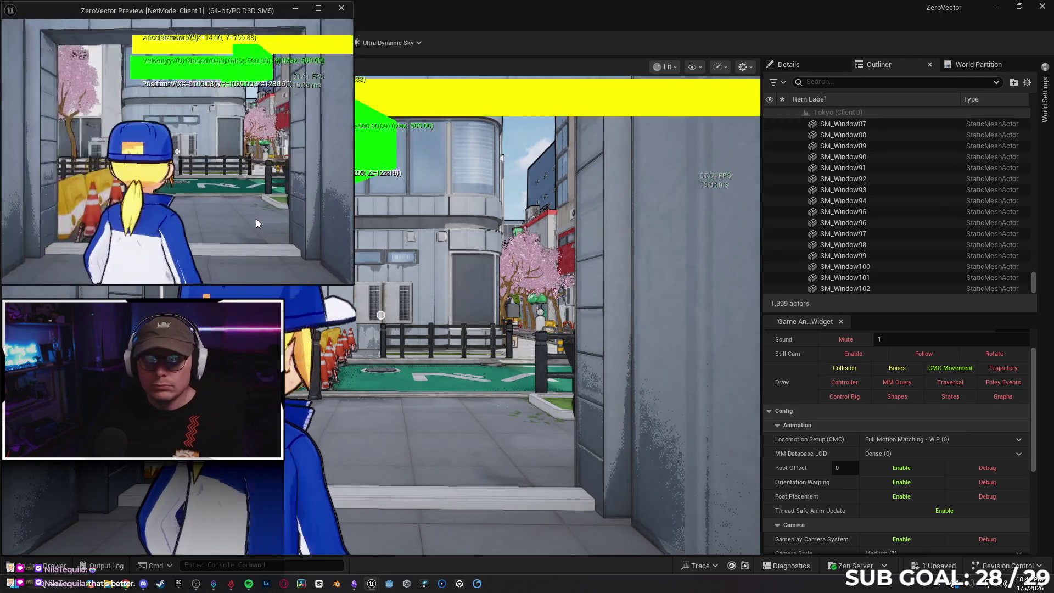
pyautogui.press('w')
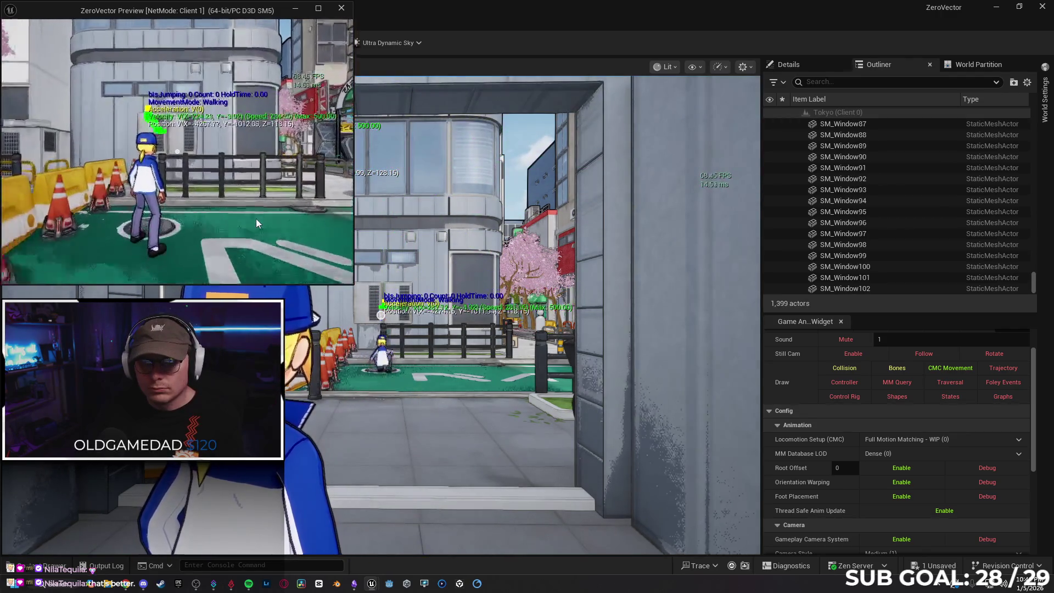
pyautogui.press('Escape')
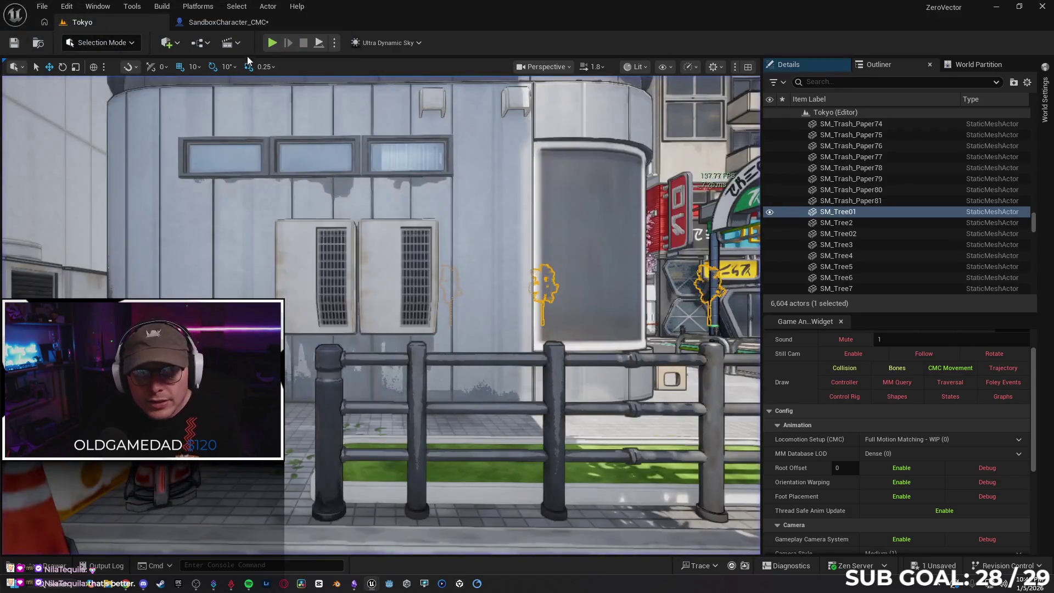
# Disconnect RPC Play Dive Anim from the Branch and wire it into Play Montage's execution input
pyautogui.click(247, 22)
pyautogui.click(306, 163)
pyautogui.keyDown('alt'); pyautogui.click(335, 170); pyautogui.keyUp('alt')
pyautogui.moveTo(321, 162)
pyautogui.mouseDown()
pyautogui.moveTo(387, 174)
pyautogui.moveTo(673, 175)
pyautogui.moveTo(307, 186)
pyautogui.moveTo(500, 182)
pyautogui.mouseUp()
pyautogui.moveTo(482, 219); pyautogui.dragTo(365, 217)
pyautogui.moveTo(407, 190); pyautogui.dragTo(495, 245)
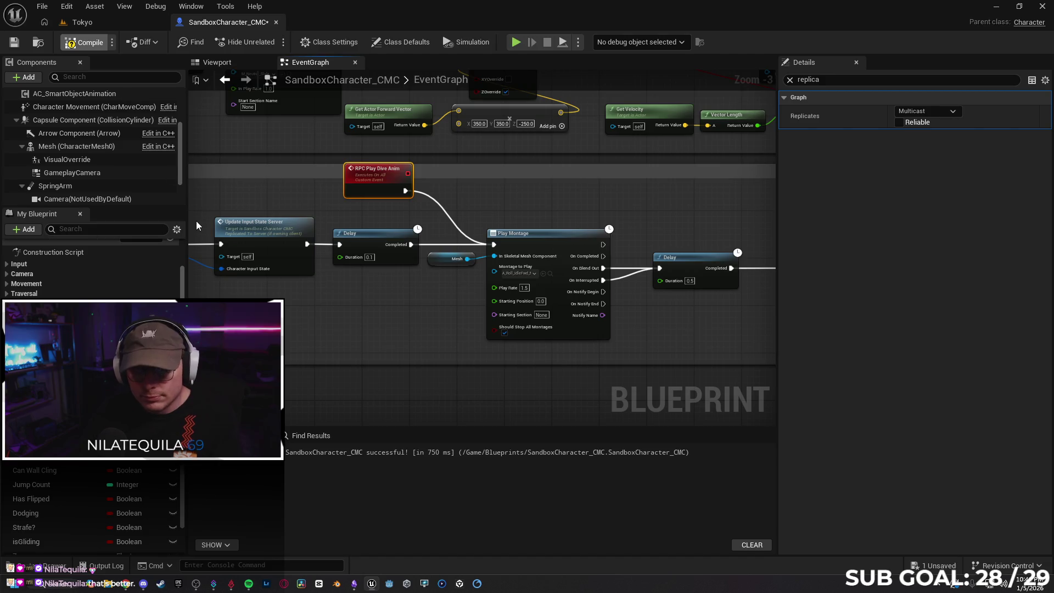
# Play-test again in Tokyo, running the client up to the railing, then stop
pyautogui.click(95, 21)
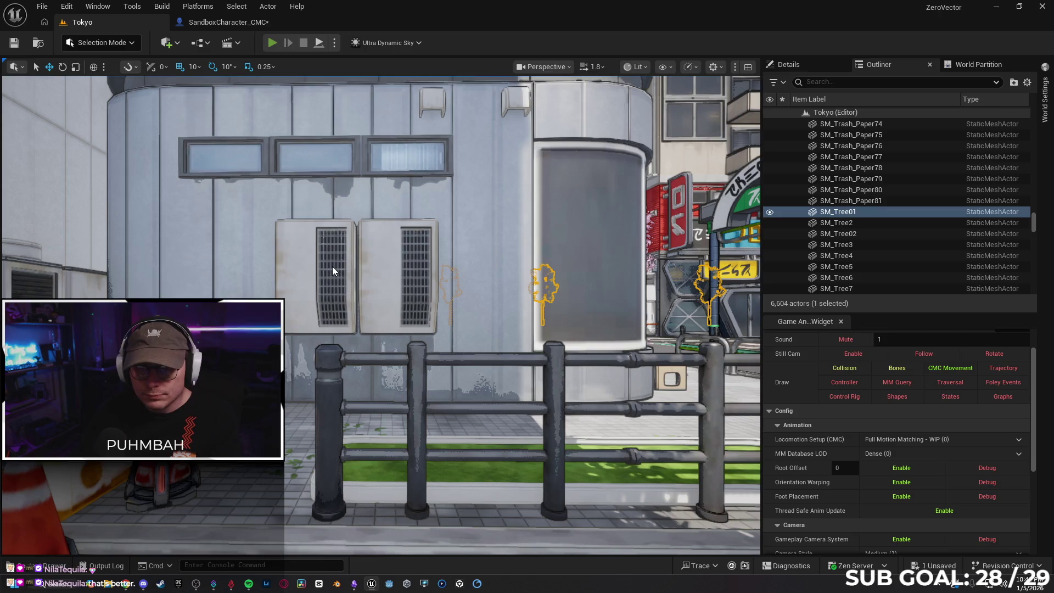
pyautogui.hotkey('alt', 'p')
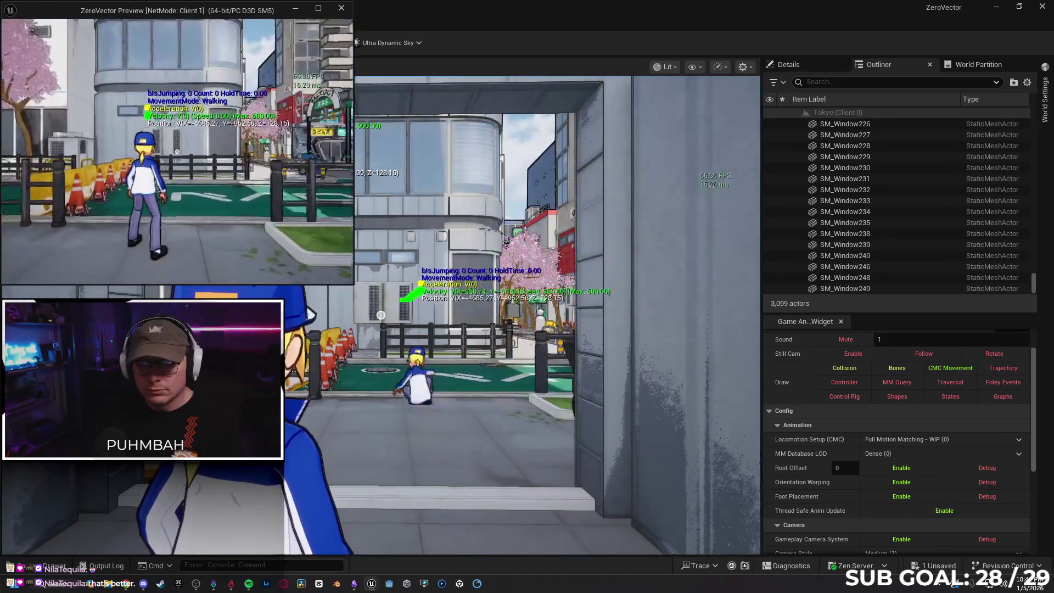
pyautogui.press('w')
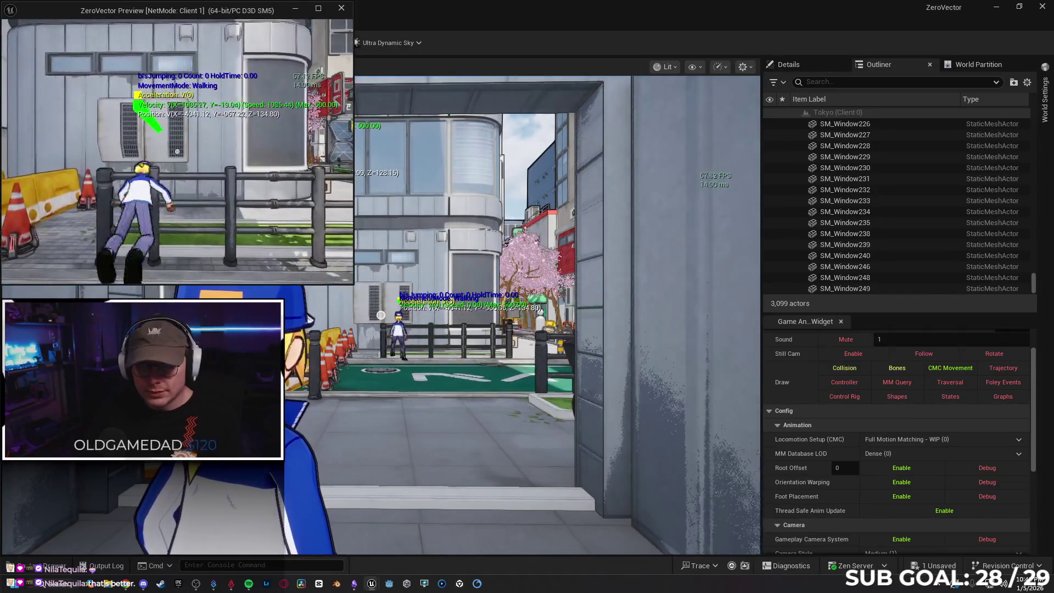
pyautogui.click(240, 163)
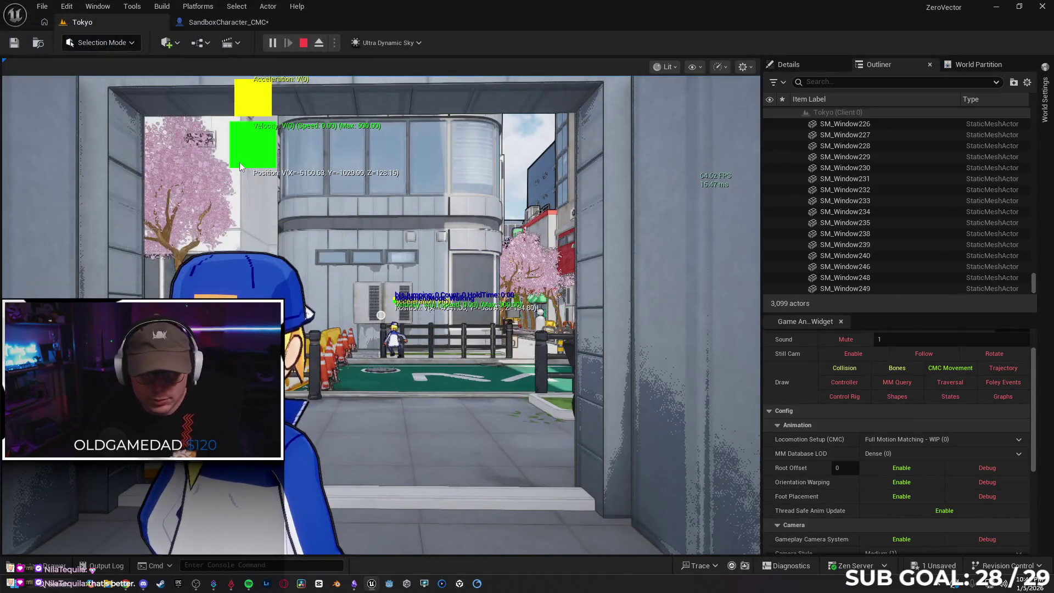
pyautogui.press('Escape')
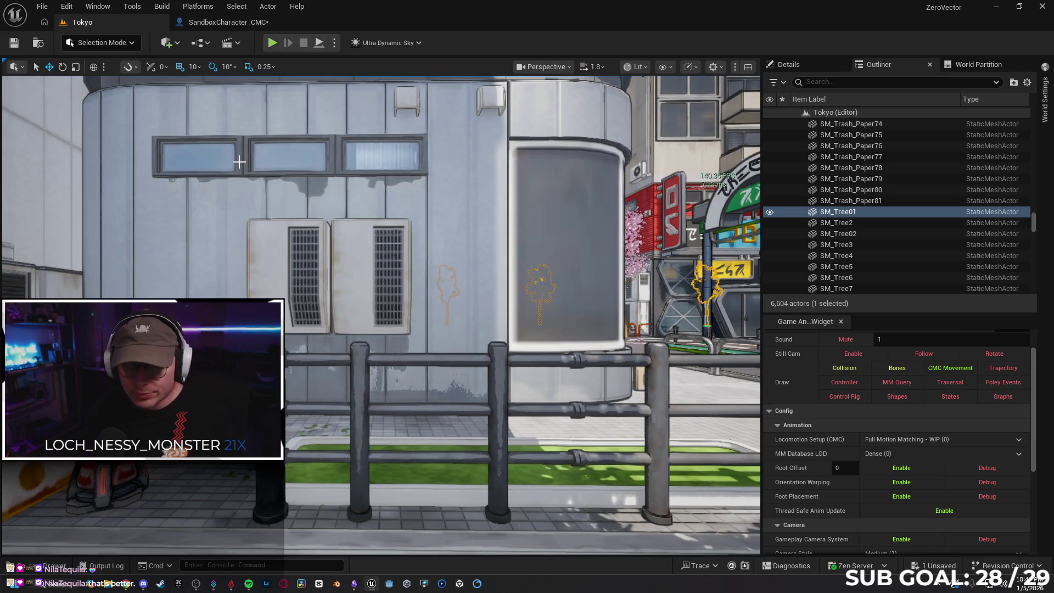
# Disconnect RPC Play Dive Anim from Play Montage and move it up beside the SET node
pyautogui.click(229, 22)
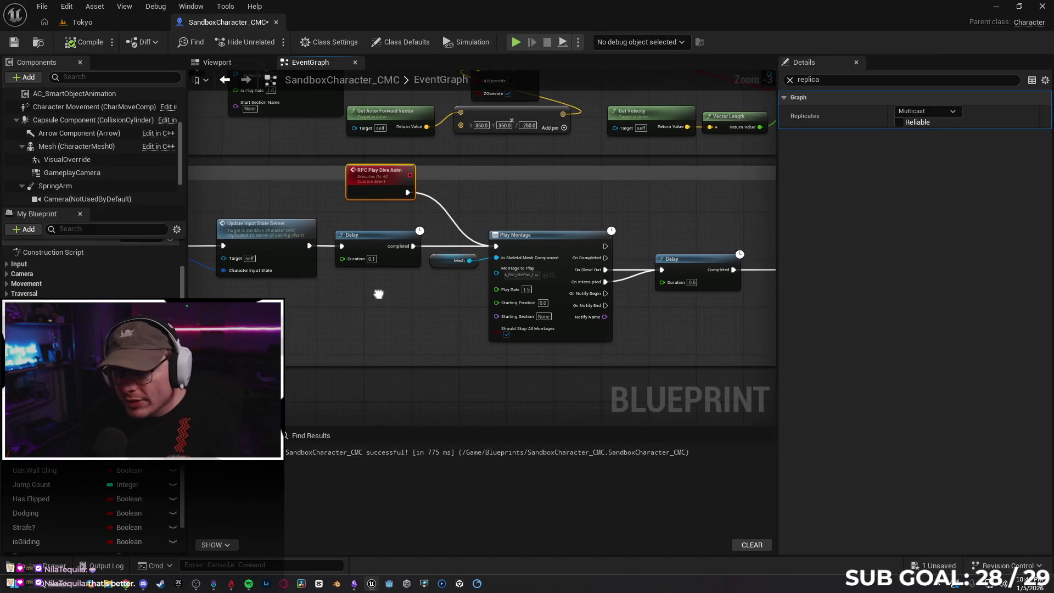
pyautogui.moveTo(380, 294); pyautogui.dragTo(643, 266)
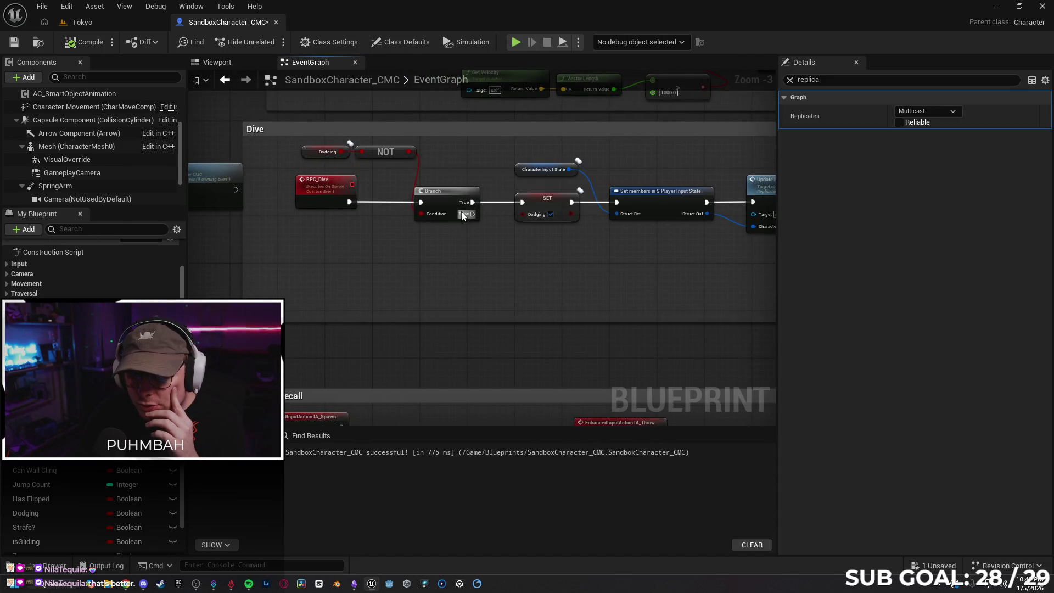
pyautogui.moveTo(600, 271)
pyautogui.mouseDown()
pyautogui.moveTo(513, 294)
pyautogui.moveTo(354, 280)
pyautogui.moveTo(436, 275)
pyautogui.moveTo(295, 280)
pyautogui.mouseUp()
pyautogui.keyDown('alt'); pyautogui.click(647, 142); pyautogui.keyUp('alt')
pyautogui.moveTo(587, 131)
pyautogui.mouseDown()
pyautogui.moveTo(216, 125)
pyautogui.moveTo(326, 197)
pyautogui.mouseUp()
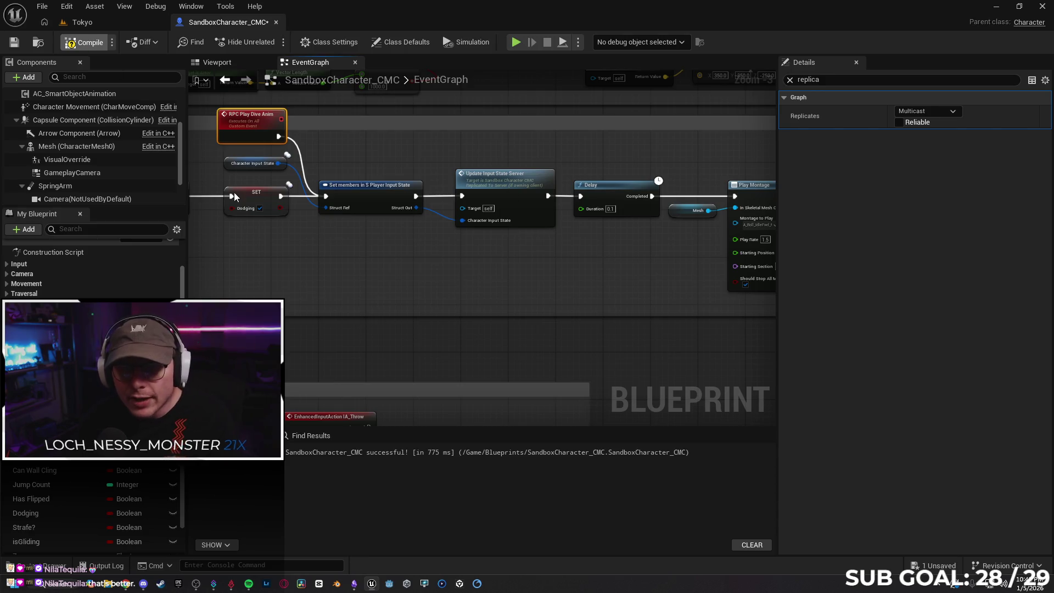
pyautogui.click(101, 21)
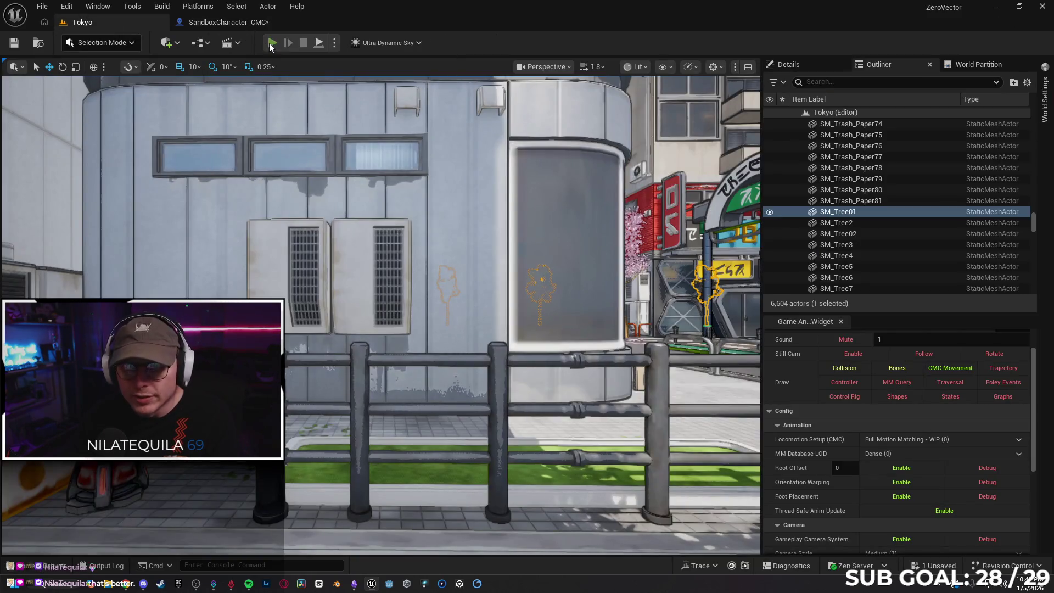
# Run a multiplayer test walking the client out to the street, then stop
pyautogui.hotkey('alt', 'p')
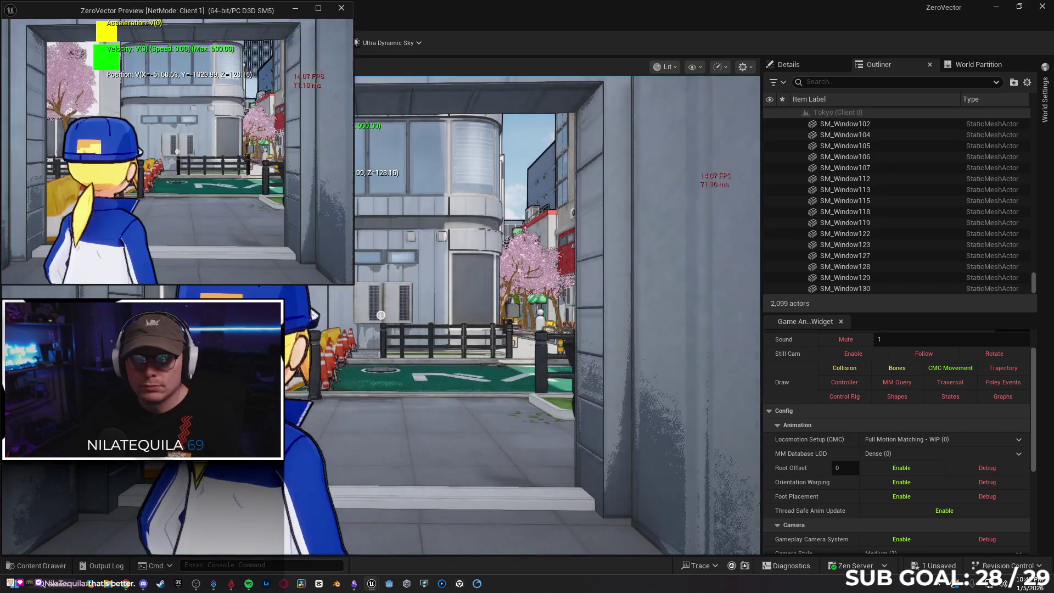
pyautogui.press('w')
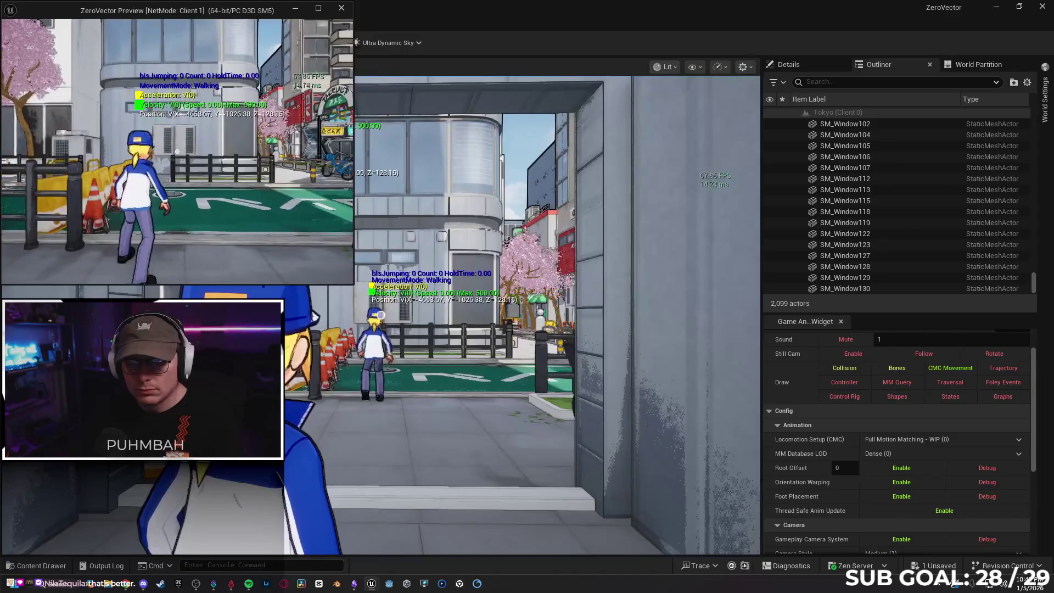
pyautogui.press('Escape')
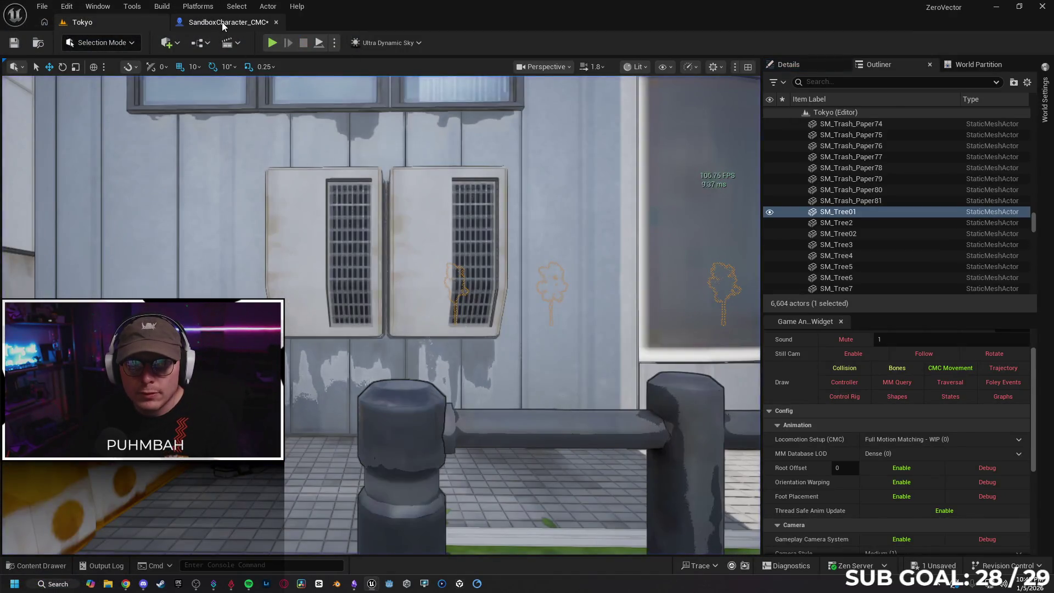
# Wire RPC Play Dive Anim into the SET Dodging node
pyautogui.click(222, 22)
pyautogui.moveTo(395, 178)
pyautogui.mouseDown()
pyautogui.moveTo(471, 248)
pyautogui.moveTo(569, 242)
pyautogui.mouseUp()
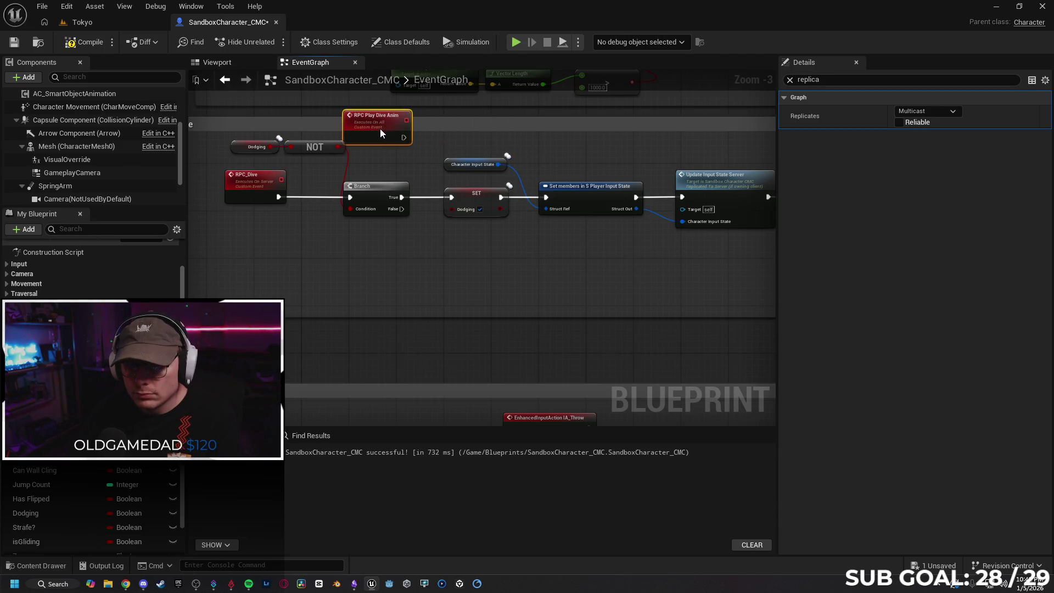
pyautogui.moveTo(398, 138); pyautogui.dragTo(452, 200)
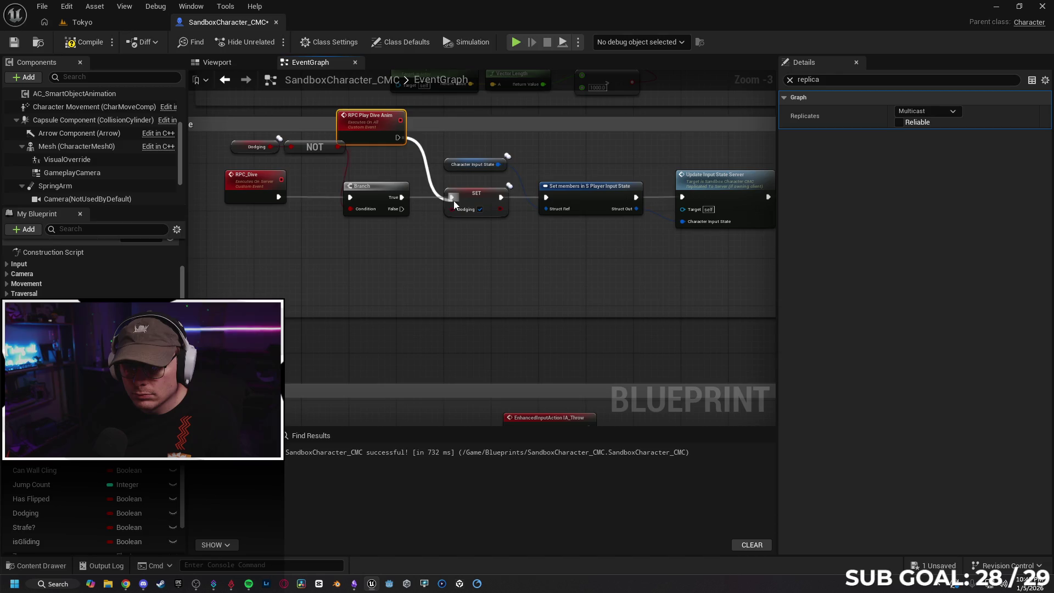
pyautogui.moveTo(384, 130); pyautogui.dragTo(395, 132)
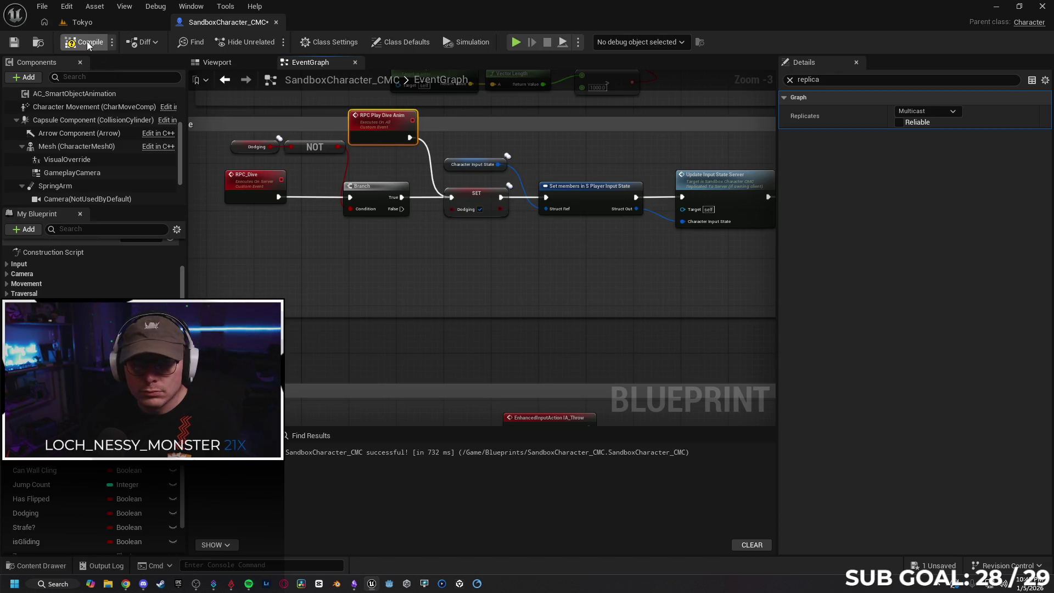
# Play-test again in Tokyo, walking the character, then stop and return to the blueprint
pyautogui.click(101, 21)
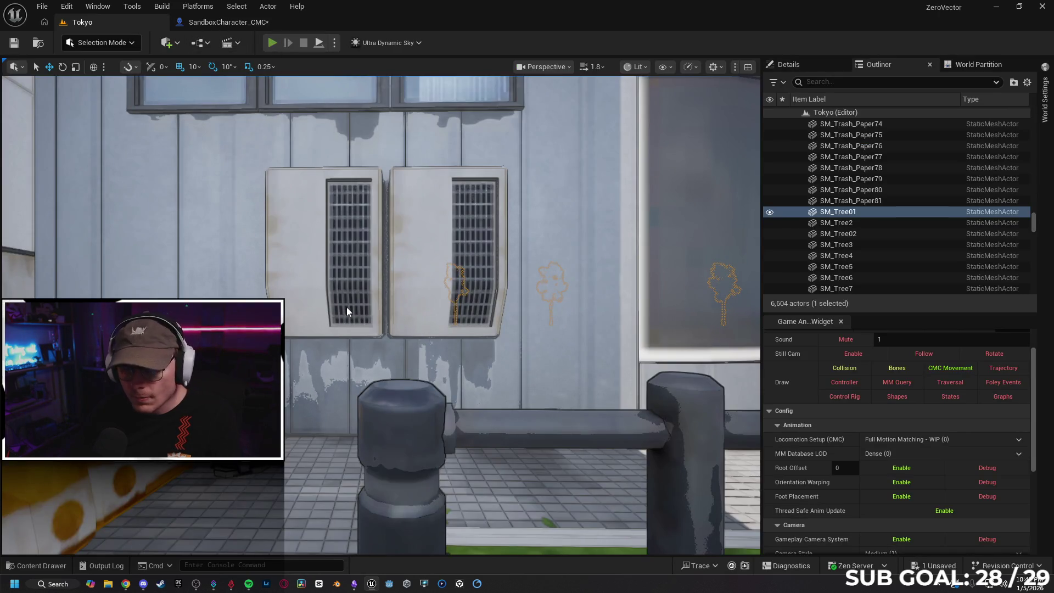
pyautogui.hotkey('alt', 'p')
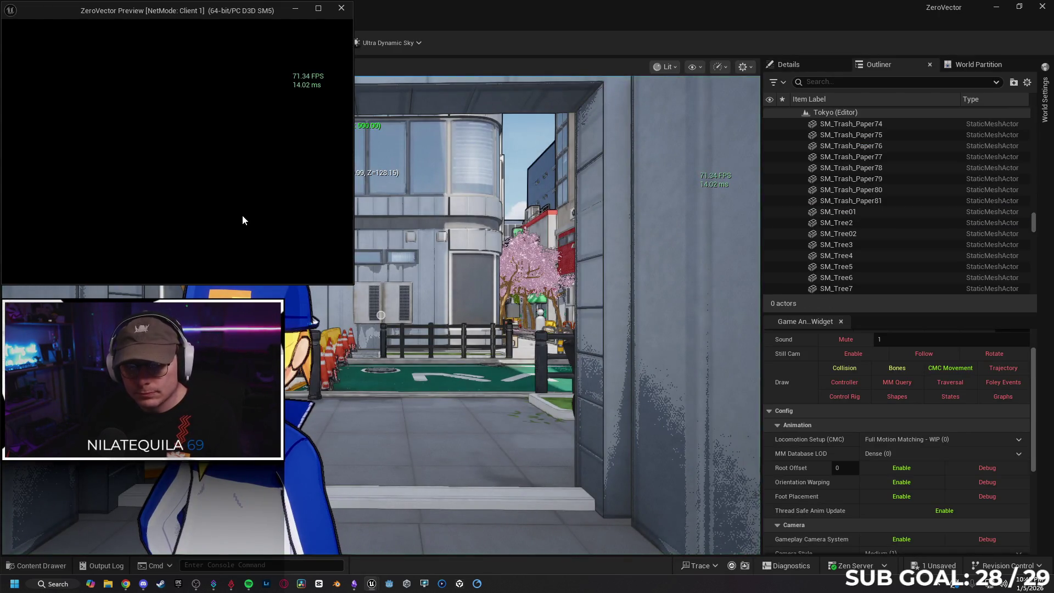
pyautogui.press('w')
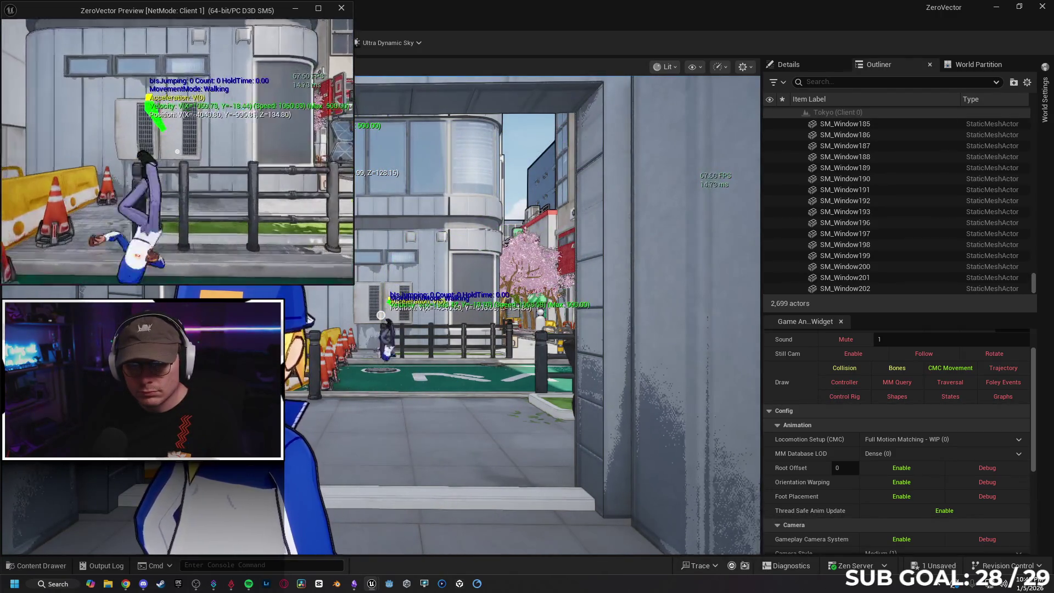
pyautogui.press('Escape')
pyautogui.click(228, 22)
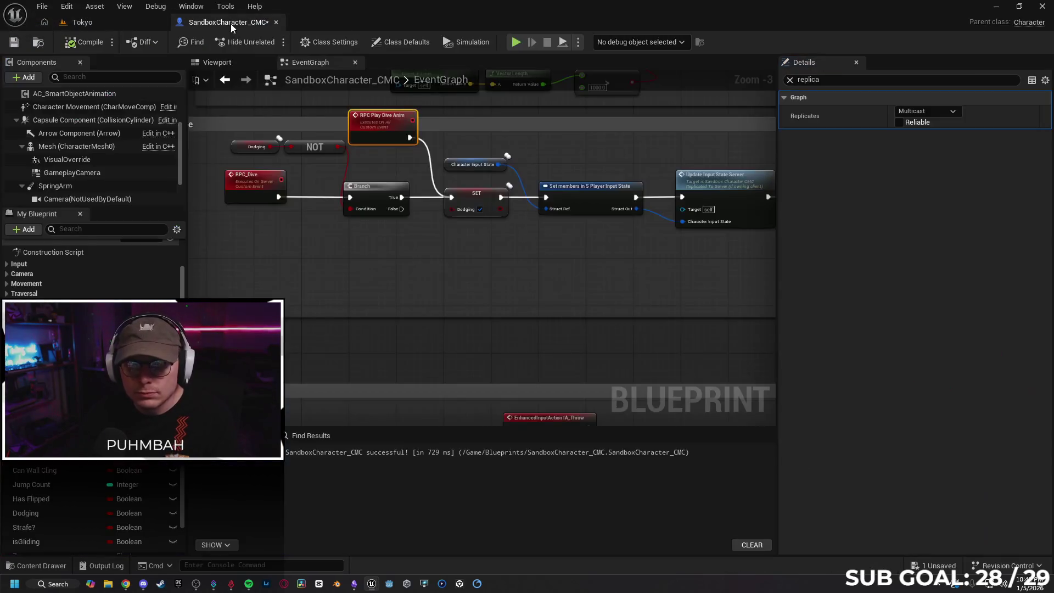
# Reposition the RPC Play Dive Anim event inside the Dive group
pyautogui.moveTo(433, 179); pyautogui.dragTo(417, 151)
pyautogui.moveTo(384, 118)
pyautogui.mouseDown()
pyautogui.moveTo(558, 124)
pyautogui.moveTo(525, 141)
pyautogui.moveTo(363, 165)
pyautogui.moveTo(448, 160)
pyautogui.mouseUp()
pyautogui.moveTo(578, 173)
pyautogui.mouseDown()
pyautogui.moveTo(716, 207)
pyautogui.moveTo(286, 223)
pyautogui.moveTo(348, 329)
pyautogui.moveTo(609, 301)
pyautogui.mouseUp()
pyautogui.moveTo(475, 235)
pyautogui.mouseDown()
pyautogui.moveTo(417, 220)
pyautogui.moveTo(476, 192)
pyautogui.mouseUp()
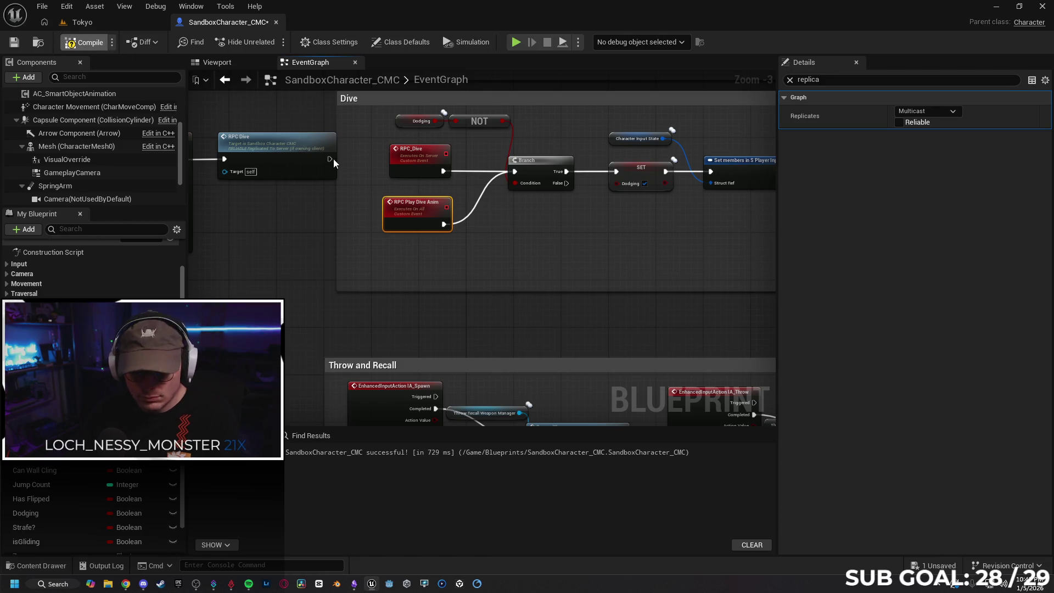
# Run a multiplayer client test in Tokyo walking forward, then stop and reopen the blueprint graph
pyautogui.click(109, 22)
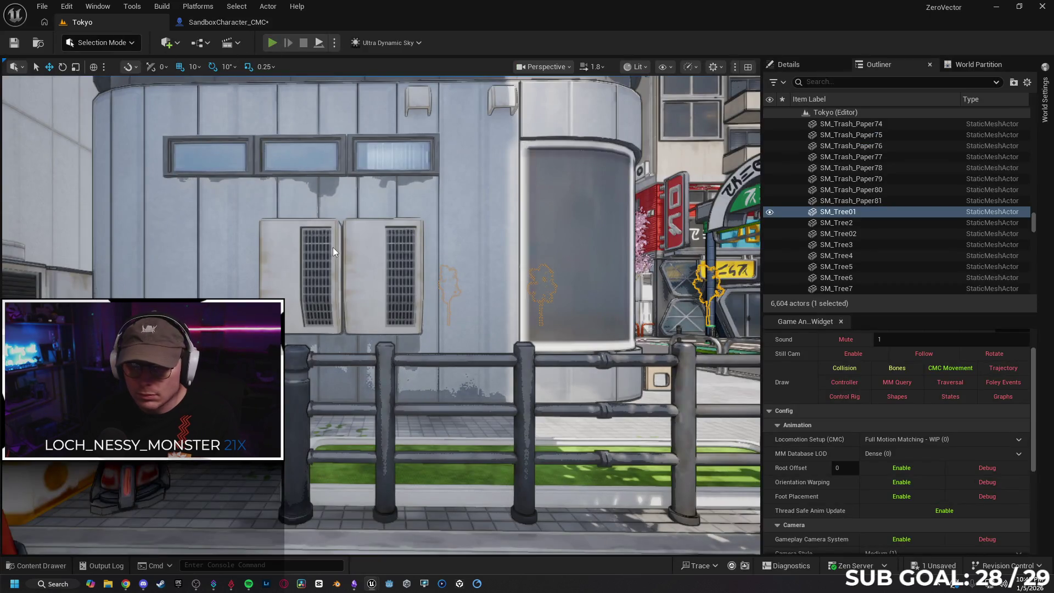
pyautogui.hotkey('alt', 'p')
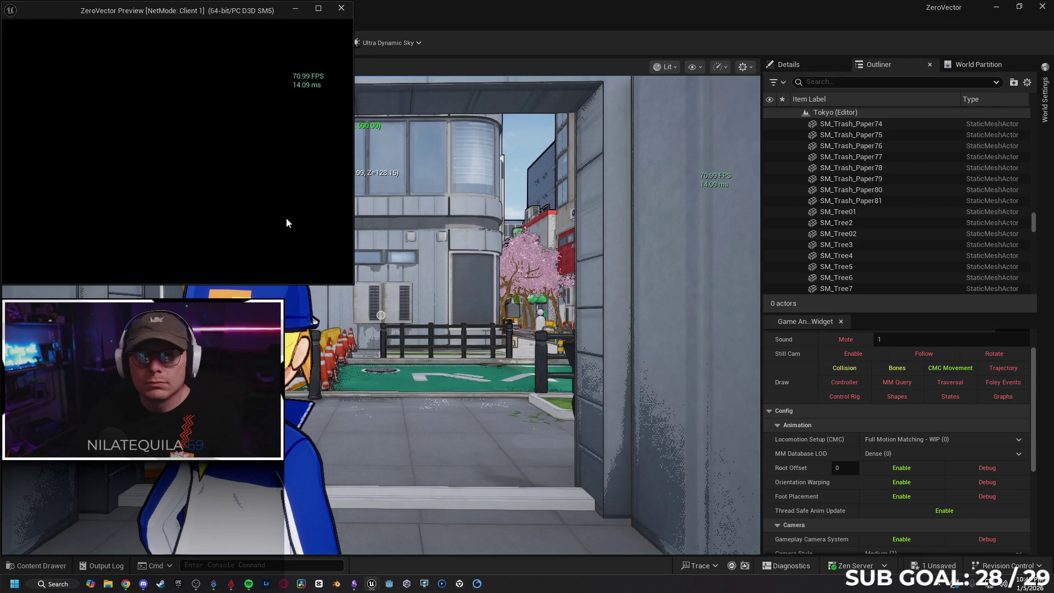
pyautogui.press('w')
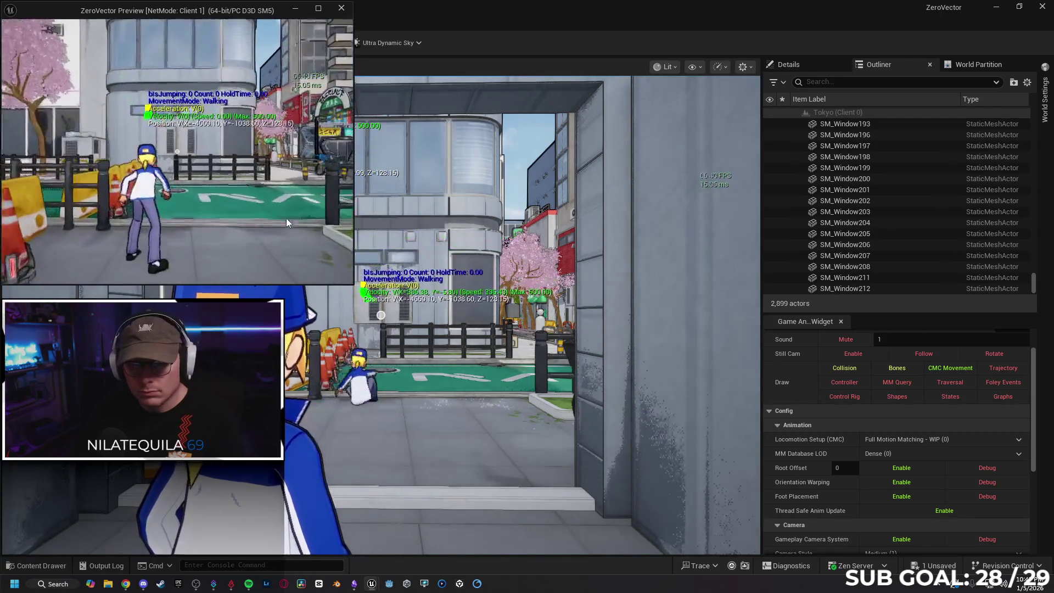
pyautogui.press('w')
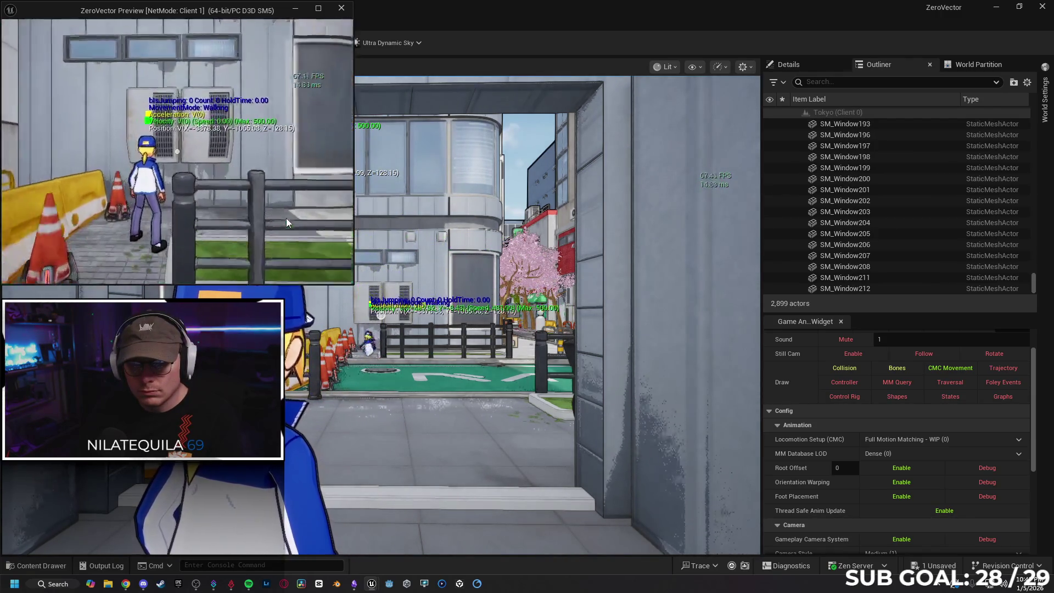
pyautogui.press('Escape')
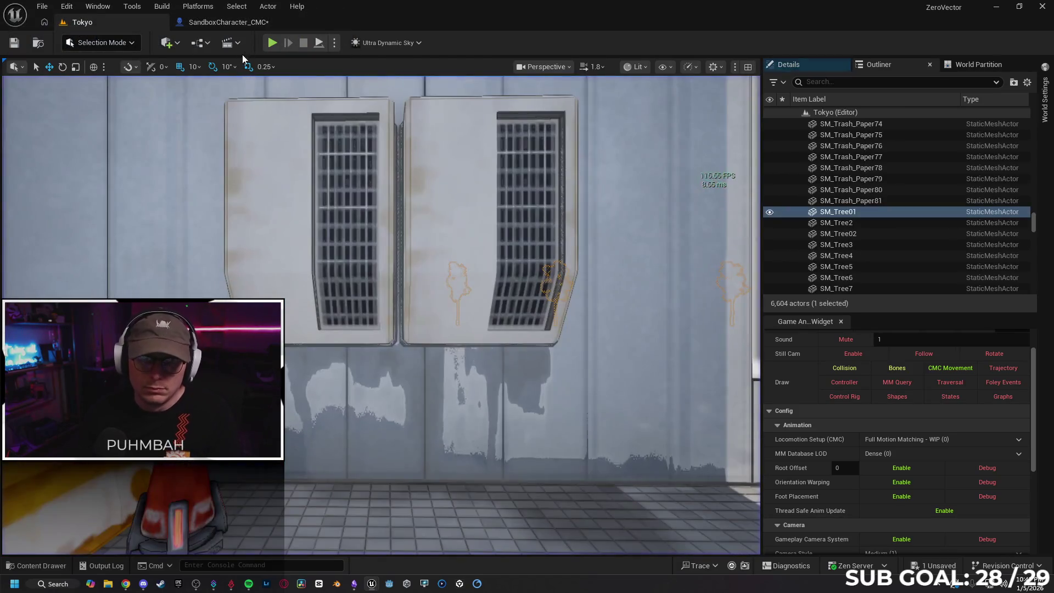
pyautogui.click(227, 22)
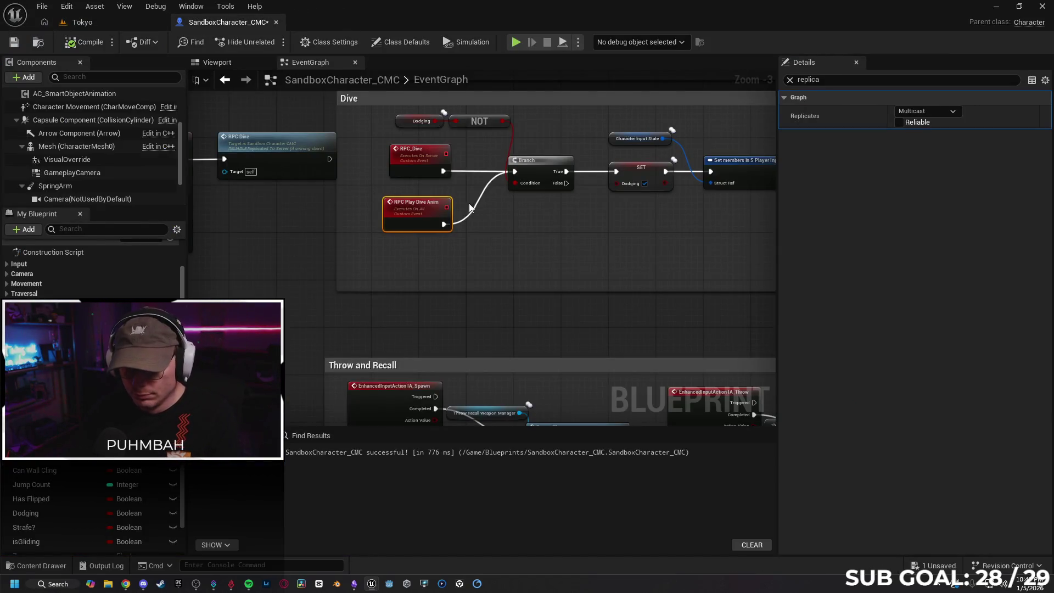
# Reposition the RPC Play Dive Anim event lower in the Dive group
pyautogui.moveTo(410, 212)
pyautogui.mouseDown()
pyautogui.moveTo(585, 222)
pyautogui.moveTo(213, 233)
pyautogui.mouseUp()
pyautogui.moveTo(414, 232); pyautogui.dragTo(479, 244)
pyautogui.moveTo(278, 275)
pyautogui.mouseDown()
pyautogui.moveTo(513, 287)
pyautogui.moveTo(513, 259)
pyautogui.moveTo(531, 283)
pyautogui.moveTo(640, 280)
pyautogui.moveTo(638, 266)
pyautogui.moveTo(637, 278)
pyautogui.moveTo(776, 276)
pyautogui.moveTo(463, 258)
pyautogui.moveTo(551, 270)
pyautogui.moveTo(707, 268)
pyautogui.moveTo(415, 285)
pyautogui.mouseUp()
pyautogui.moveTo(338, 233)
pyautogui.mouseDown()
pyautogui.moveTo(554, 116)
pyautogui.moveTo(259, 143)
pyautogui.moveTo(614, 290)
pyautogui.moveTo(489, 266)
pyautogui.moveTo(565, 270)
pyautogui.mouseUp()
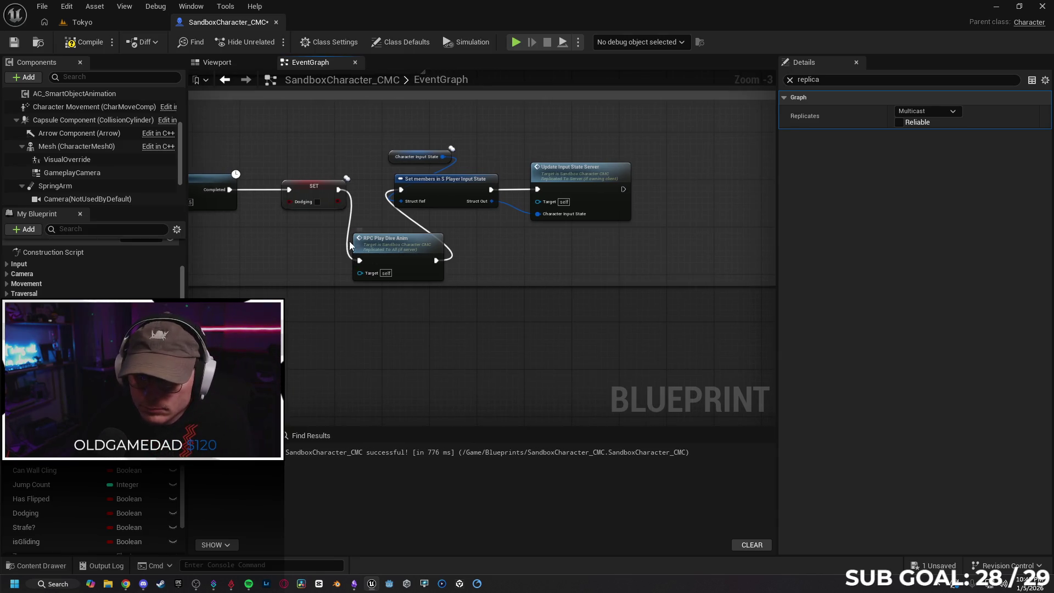
# Wire SET Dodging straight to Set members and chain RPC Play Dive Anim after Update Input State Server
pyautogui.moveTo(339, 190); pyautogui.dragTo(401, 189)
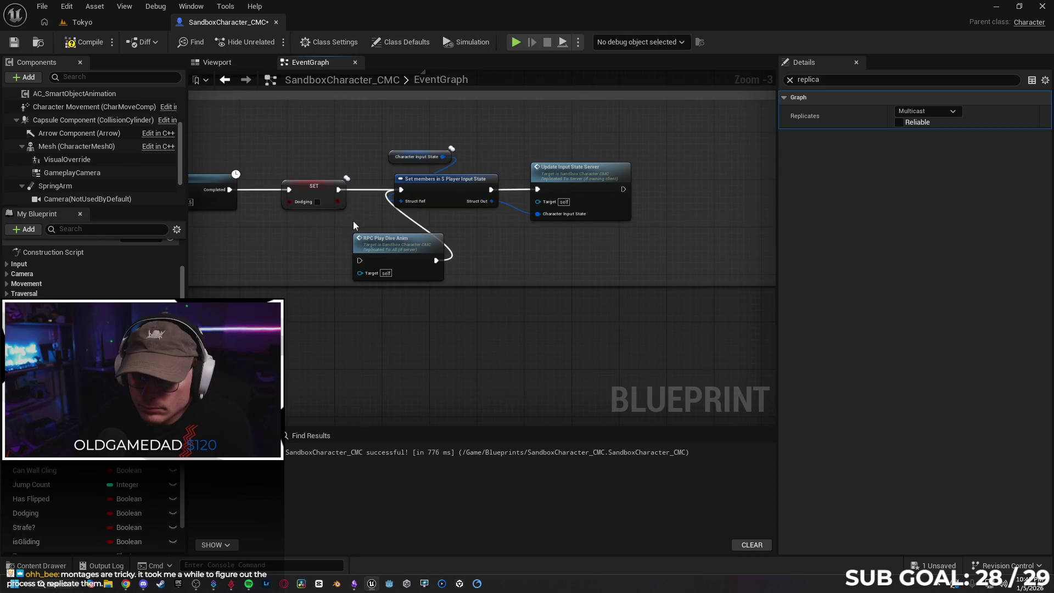
pyautogui.click(419, 226)
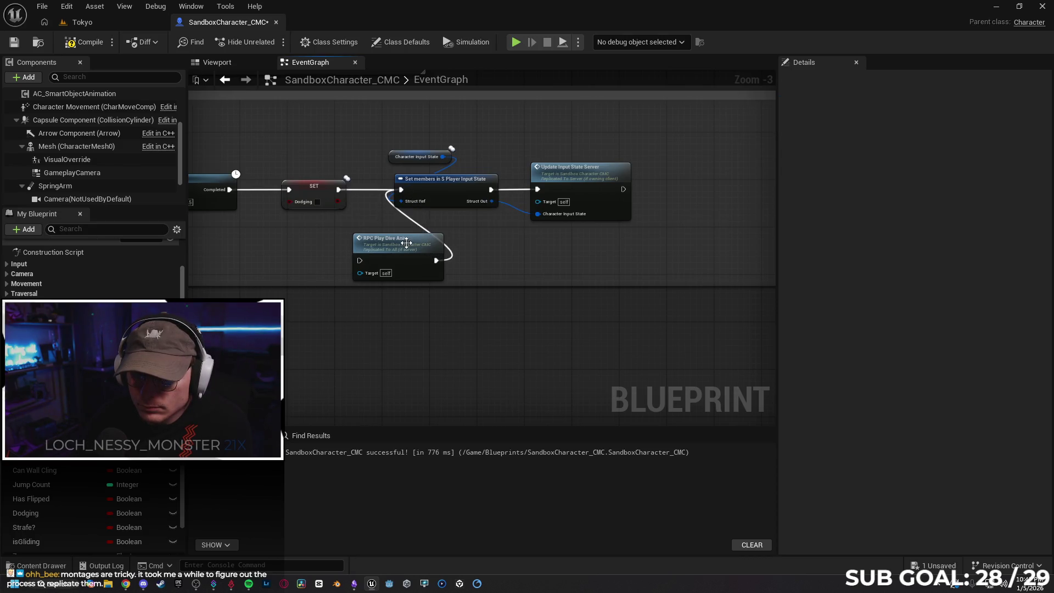
pyautogui.moveTo(393, 241)
pyautogui.mouseDown()
pyautogui.moveTo(710, 184)
pyautogui.moveTo(691, 172)
pyautogui.moveTo(654, 189)
pyautogui.mouseUp()
pyautogui.moveTo(493, 276); pyautogui.dragTo(650, 264)
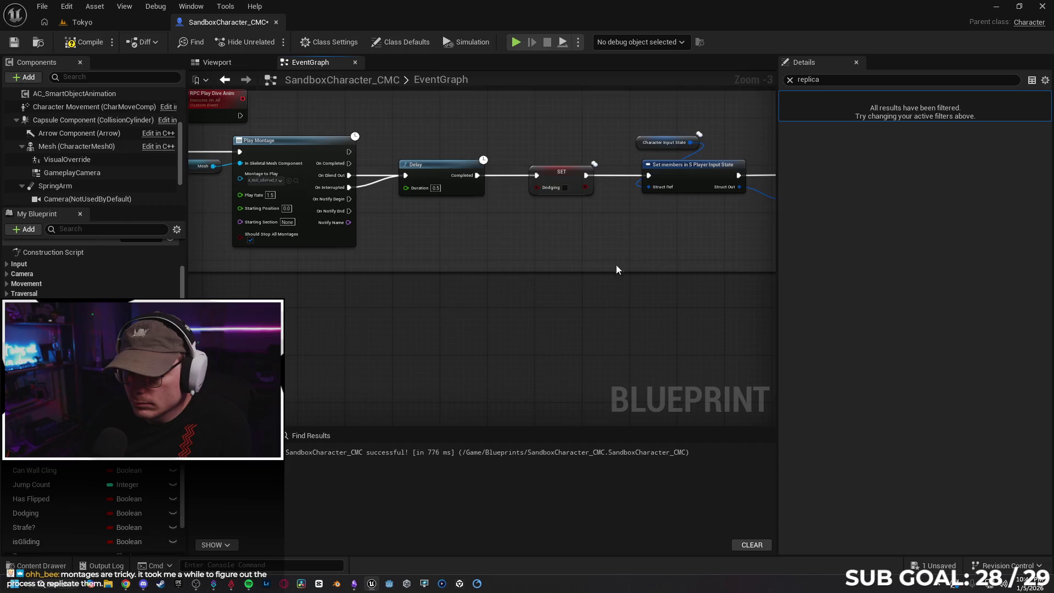
# Move the RPC Play Dive Anim event back into the Dive group
pyautogui.click(440, 120)
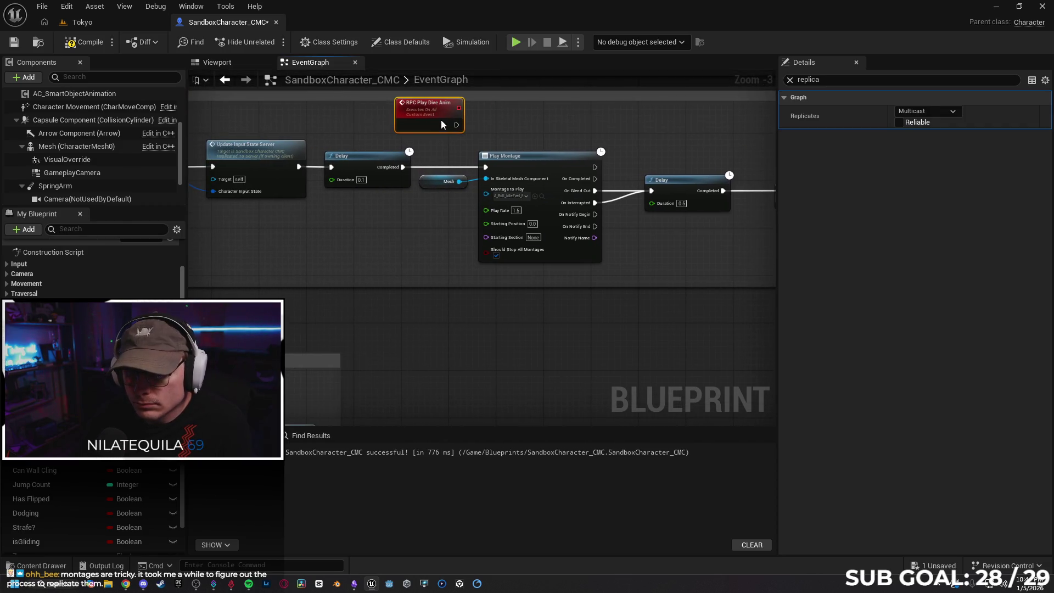
pyautogui.moveTo(402, 262); pyautogui.dragTo(676, 297)
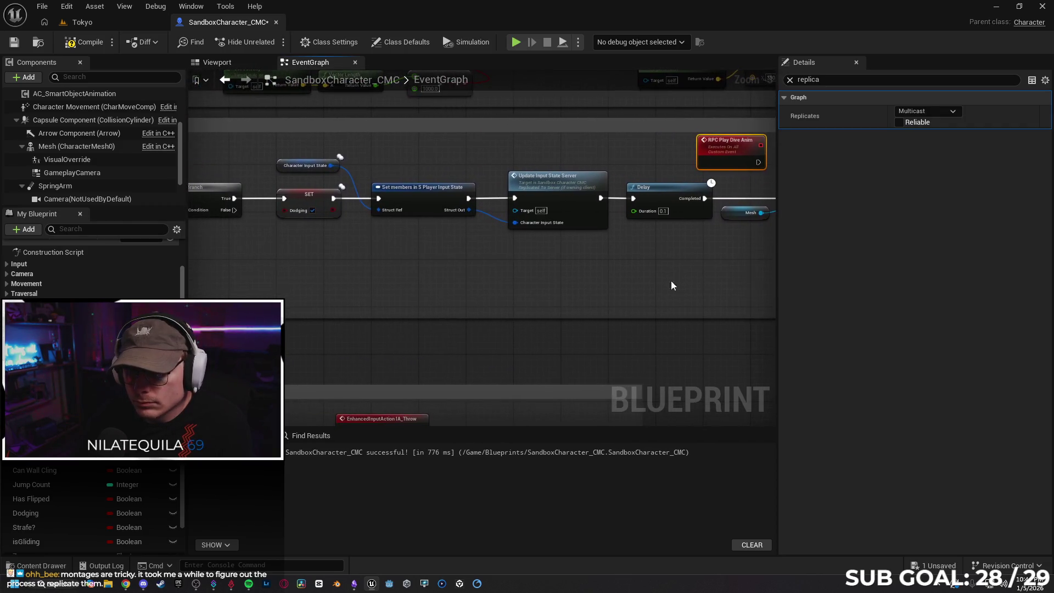
pyautogui.moveTo(724, 149)
pyautogui.mouseDown()
pyautogui.moveTo(244, 276)
pyautogui.moveTo(614, 289)
pyautogui.moveTo(416, 248)
pyautogui.mouseUp()
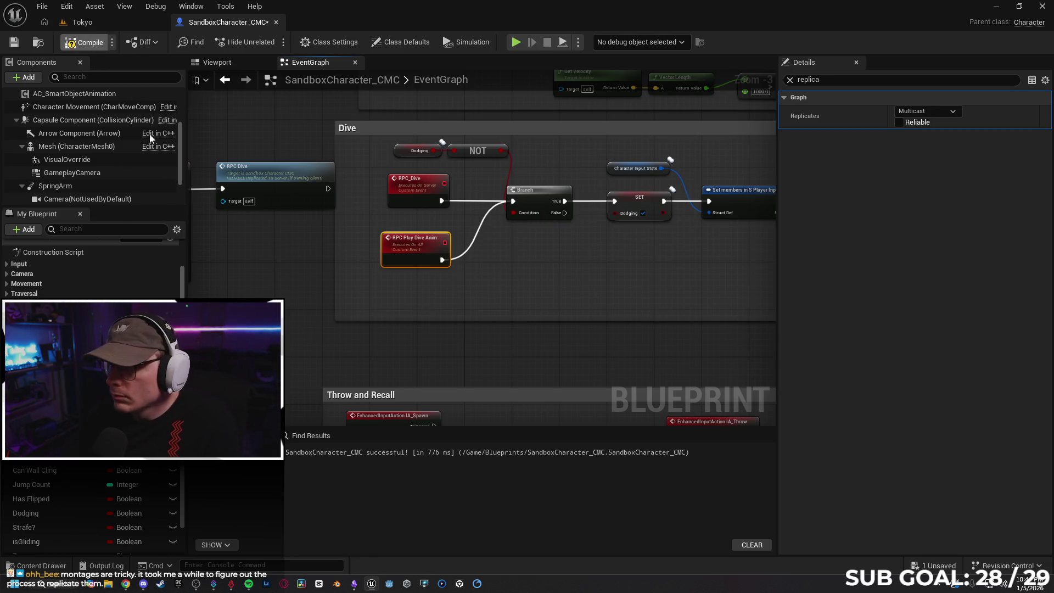
# Start a multiplayer play-in-editor test in Tokyo and walk the character around
pyautogui.click(82, 22)
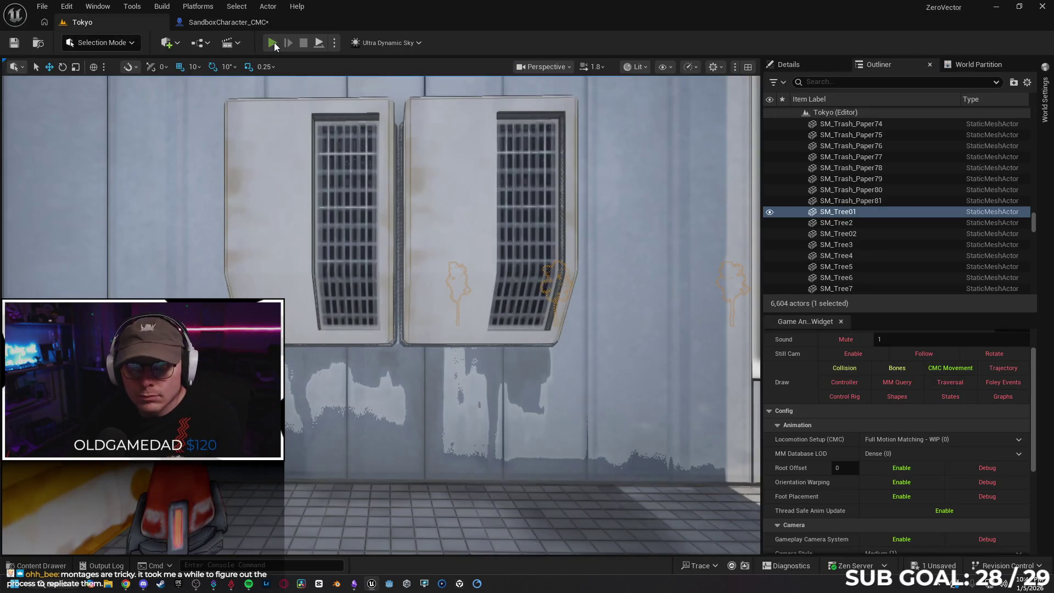
pyautogui.hotkey('alt', 'p')
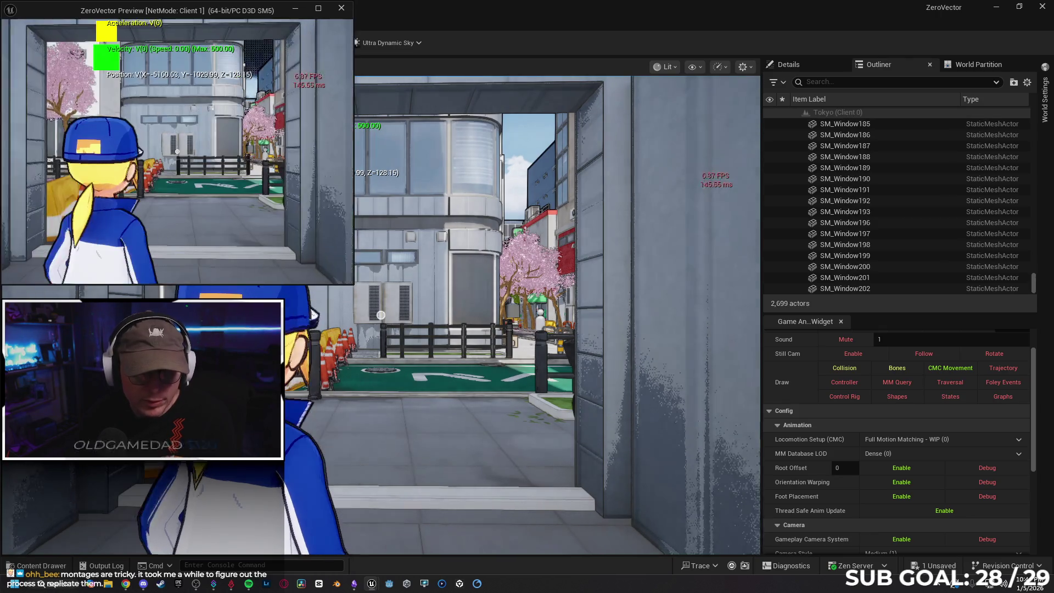
pyautogui.press('w')
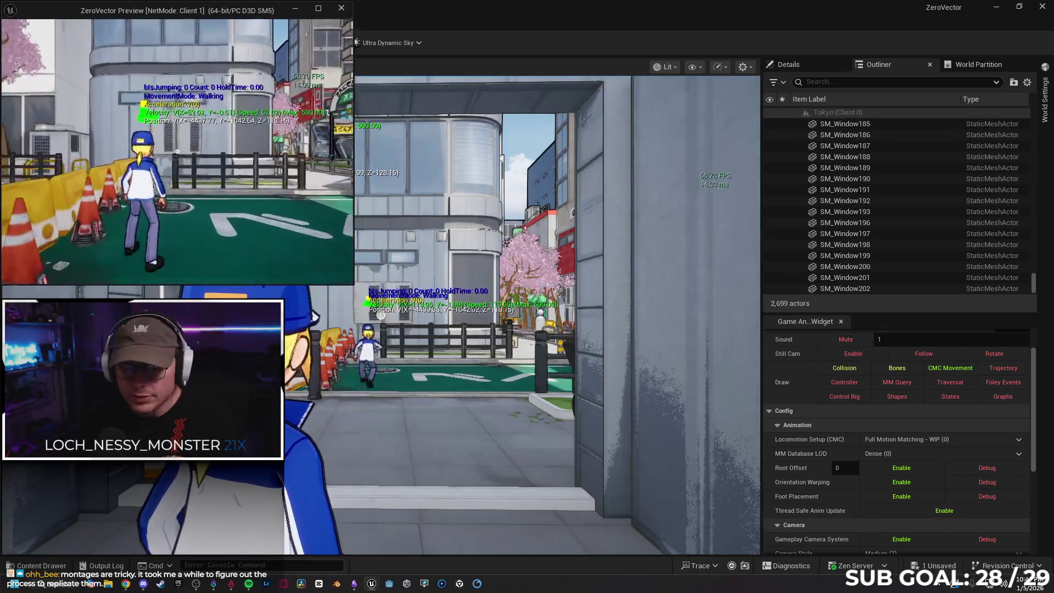
pyautogui.press('w')
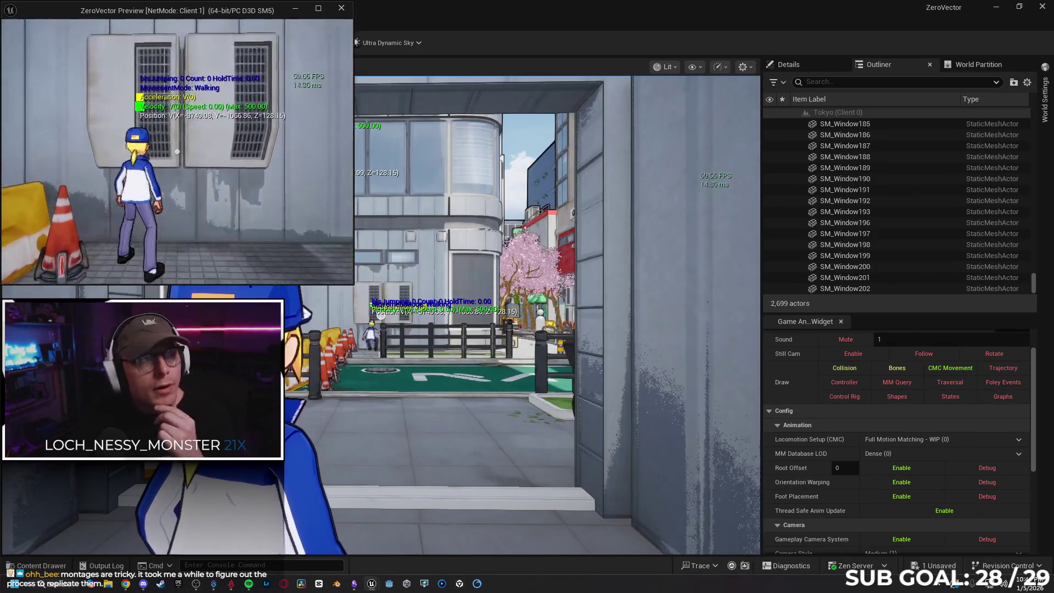
pyautogui.press('a')
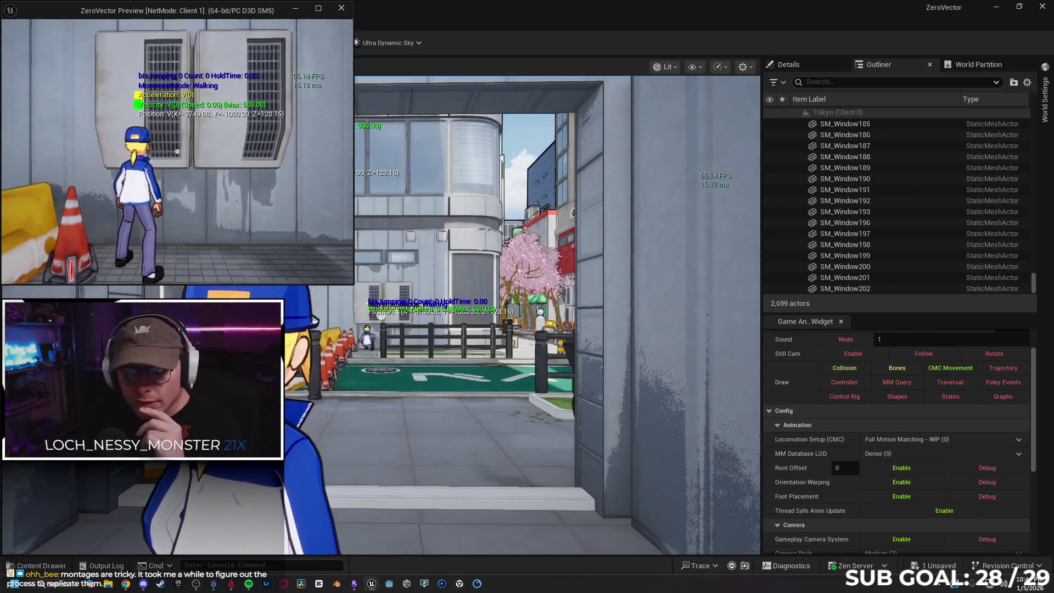
pyautogui.press('a')
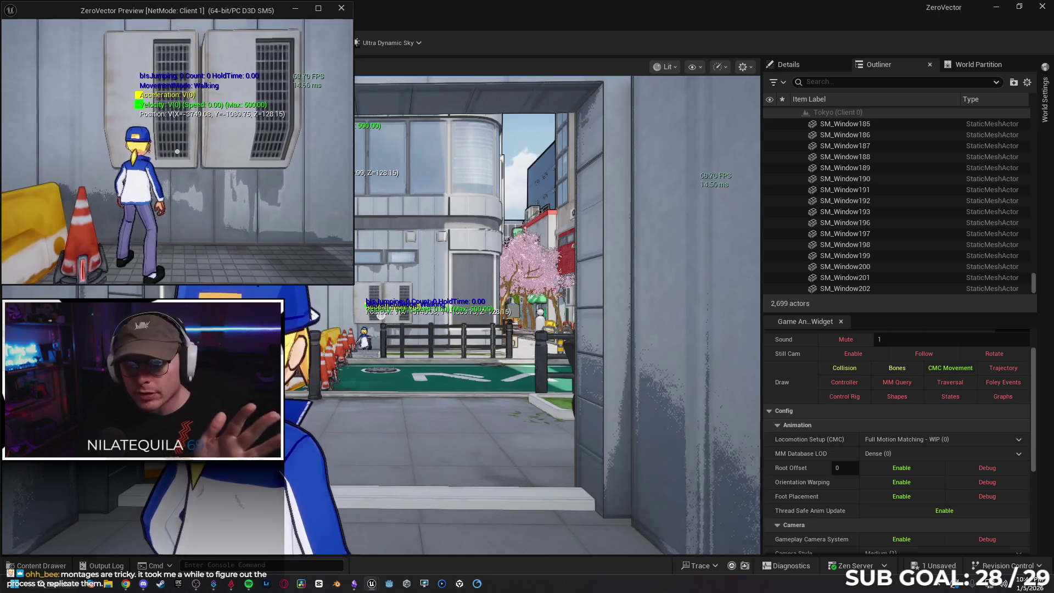
pyautogui.press('s')
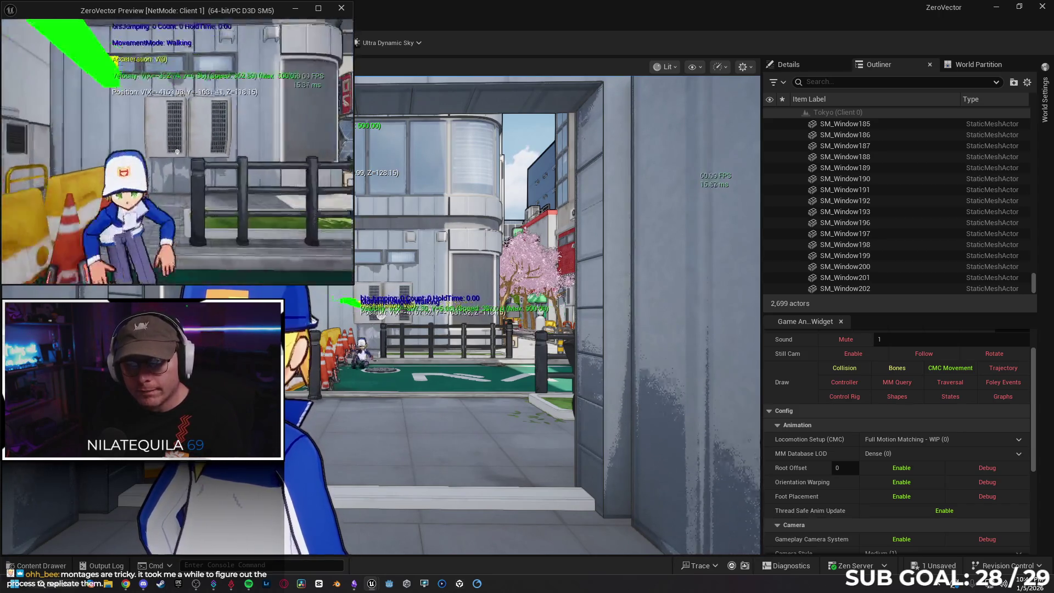
pyautogui.press('s')
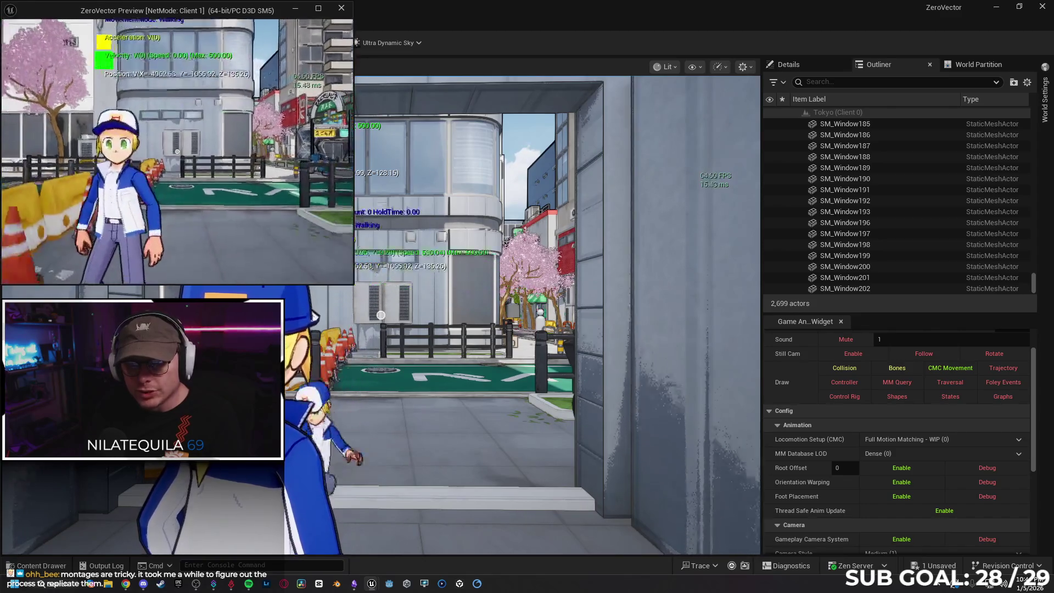
# Trigger dives along the street to check replication, then end the session
pyautogui.press('w')
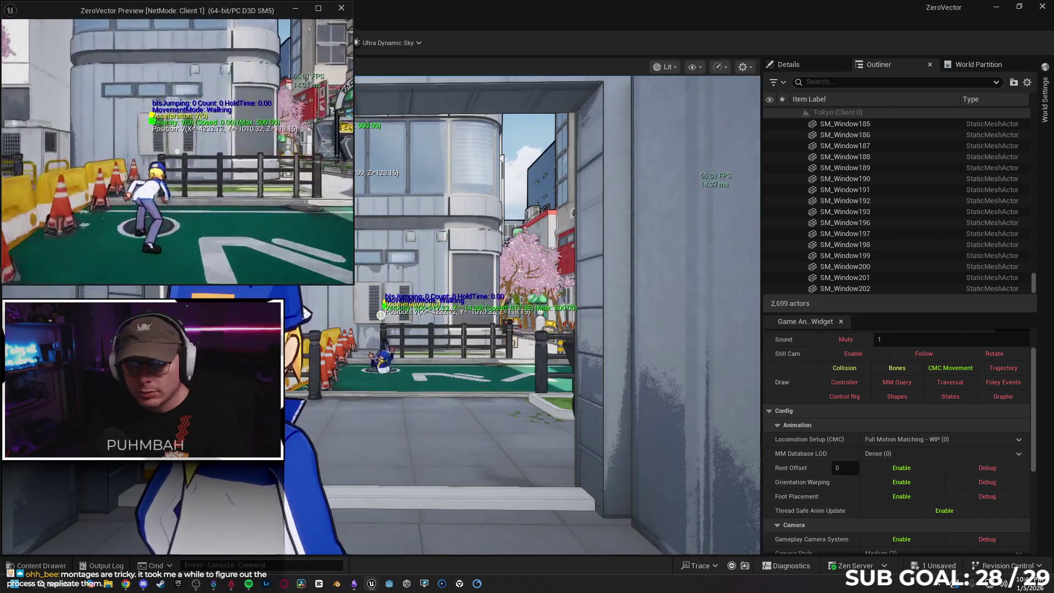
pyautogui.press('s')
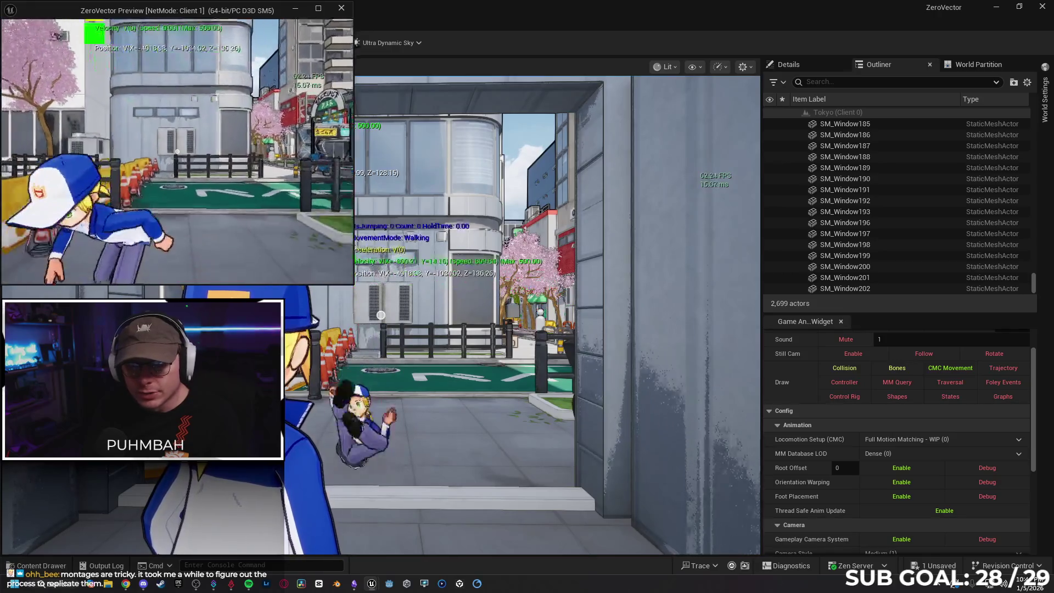
pyautogui.press('w')
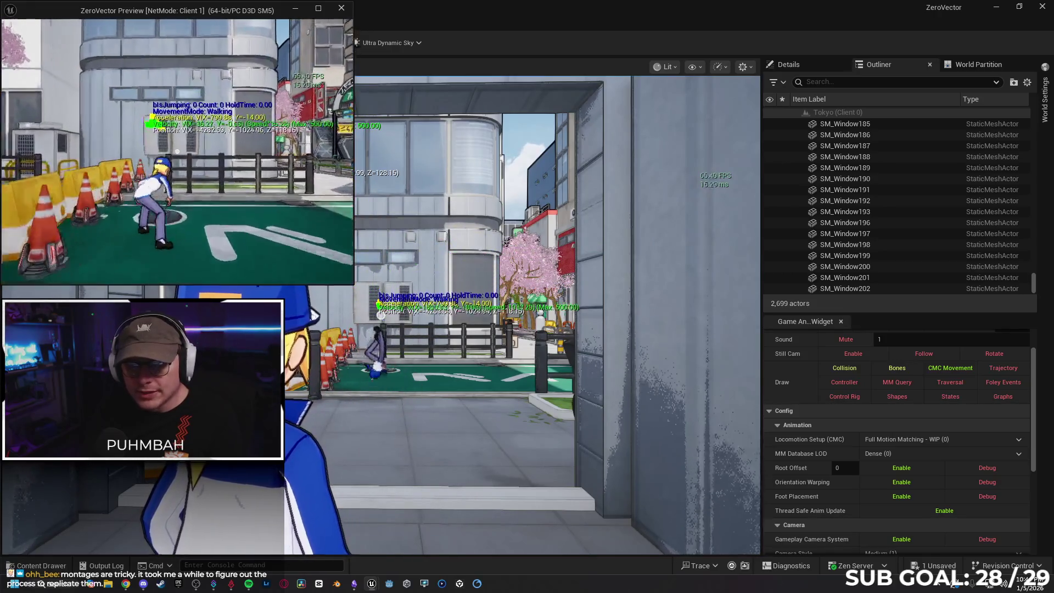
pyautogui.press('s')
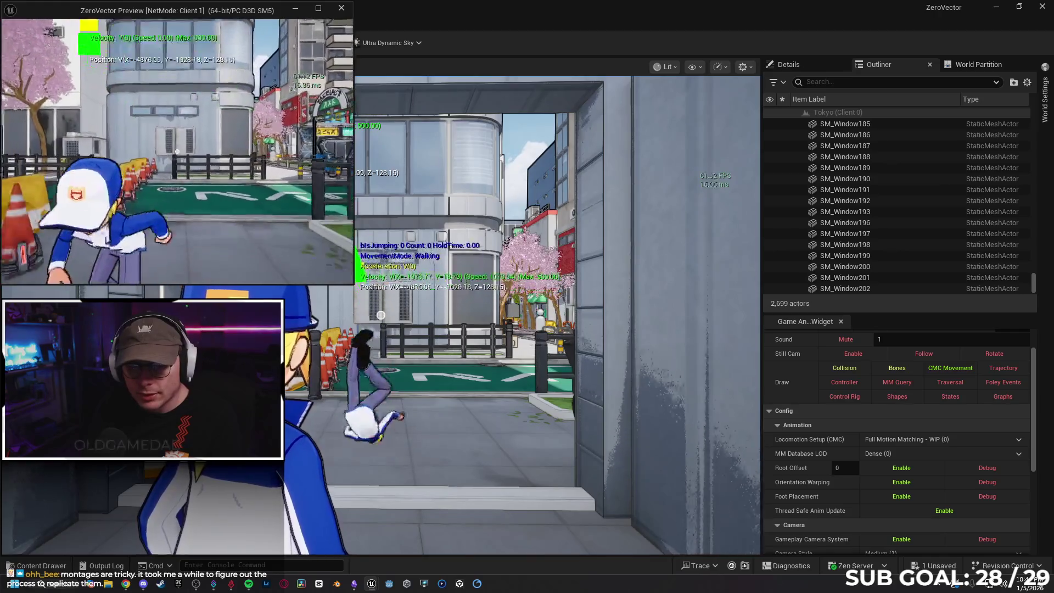
pyautogui.press('w')
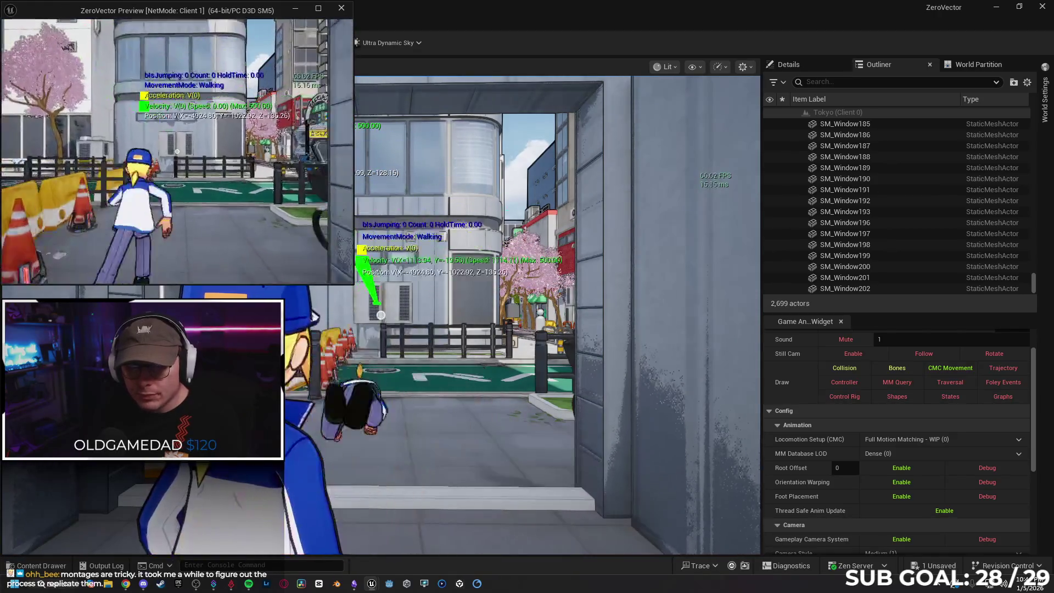
pyautogui.press('w')
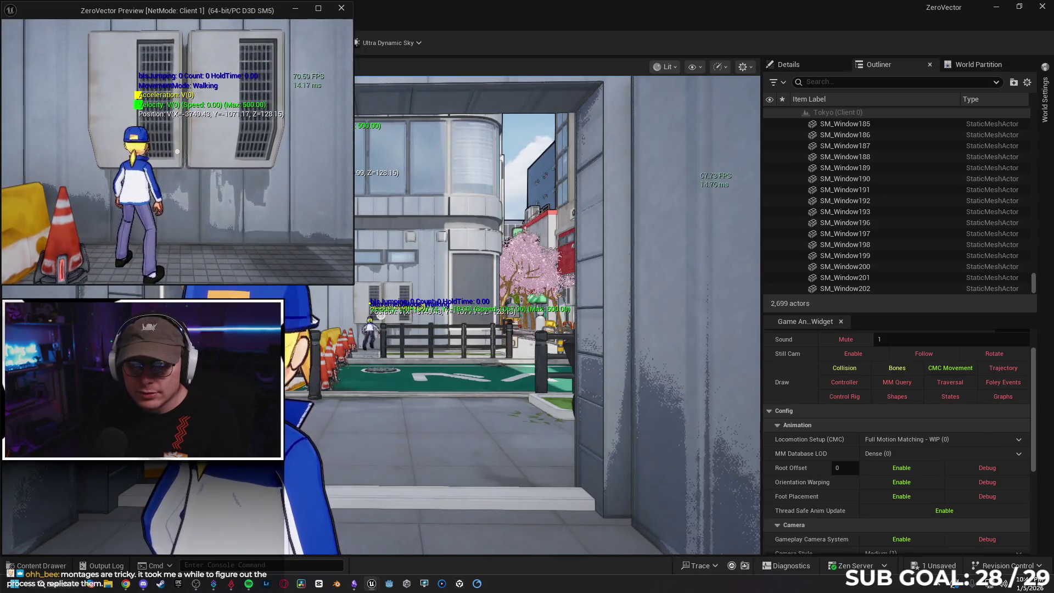
pyautogui.press('w')
pyautogui.press('a')
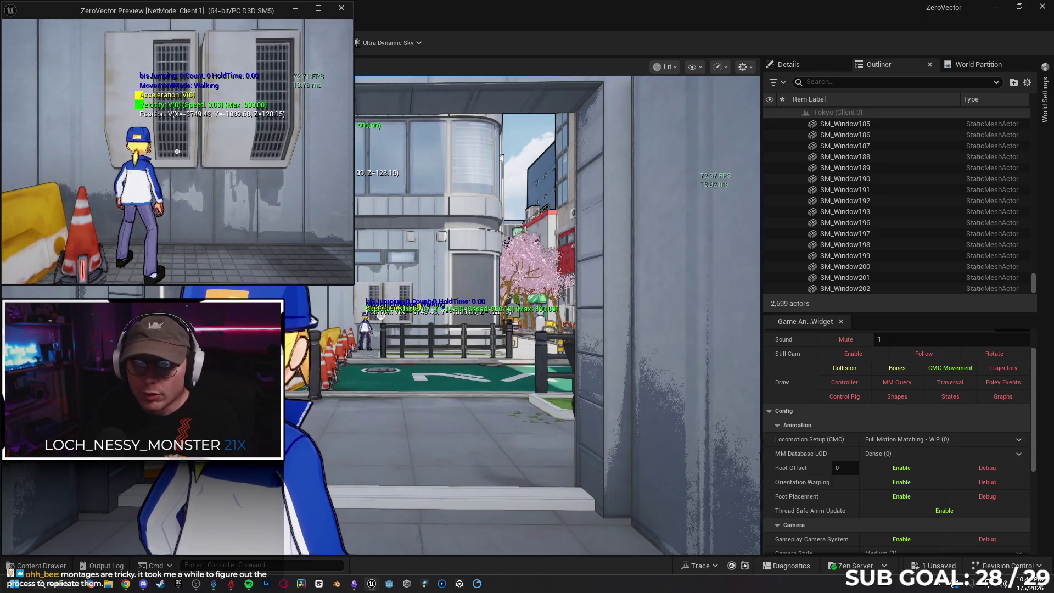
pyautogui.press('Escape')
pyautogui.click(244, 22)
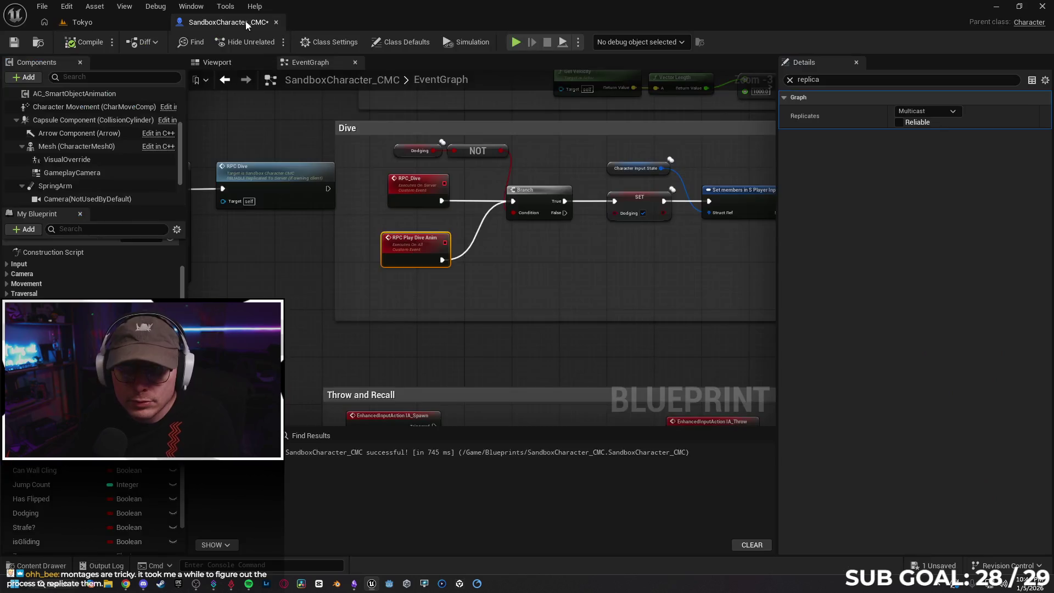
# Disconnect RPC Play Dive Anim from the Branch and wire it directly into Play Montage
pyautogui.scroll(2, 313, 251)
pyautogui.keyDown('alt'); pyautogui.click(345, 252); pyautogui.keyUp('alt')
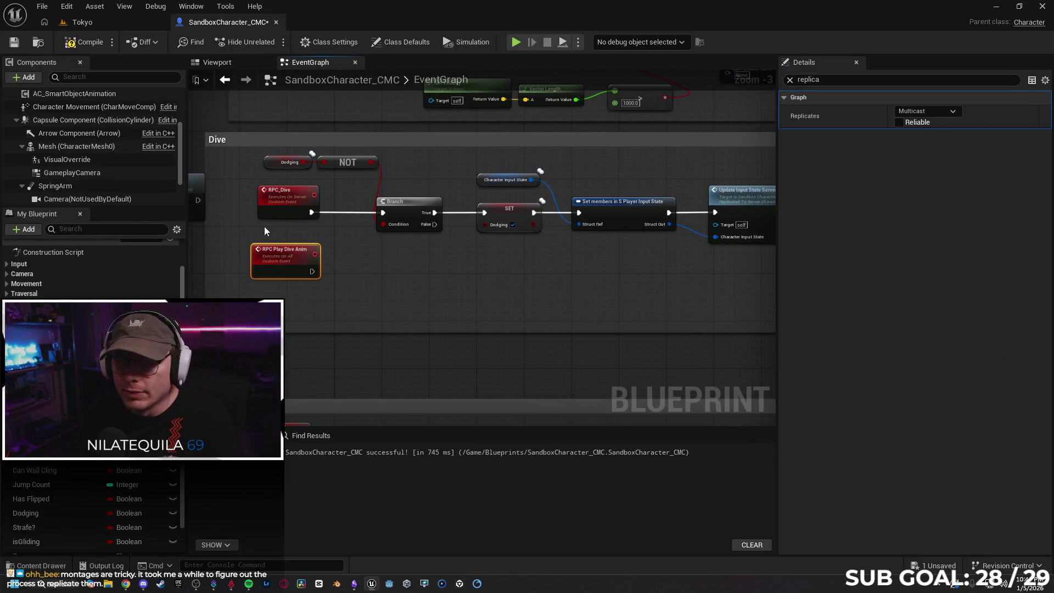
pyautogui.moveTo(631, 309); pyautogui.dragTo(252, 231)
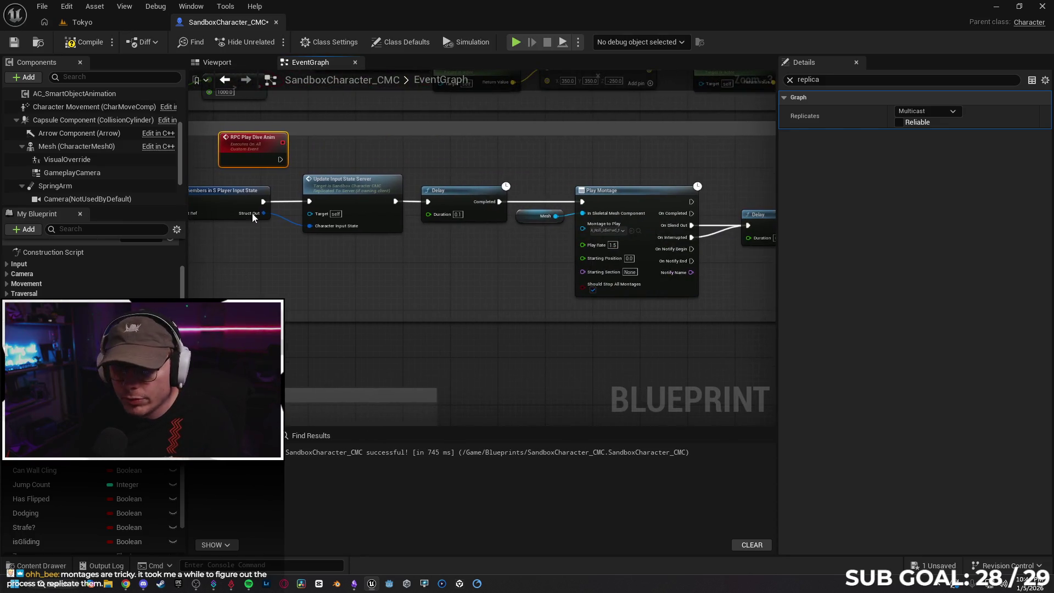
pyautogui.moveTo(269, 150)
pyautogui.mouseDown()
pyautogui.moveTo(494, 138)
pyautogui.moveTo(590, 198)
pyautogui.mouseUp()
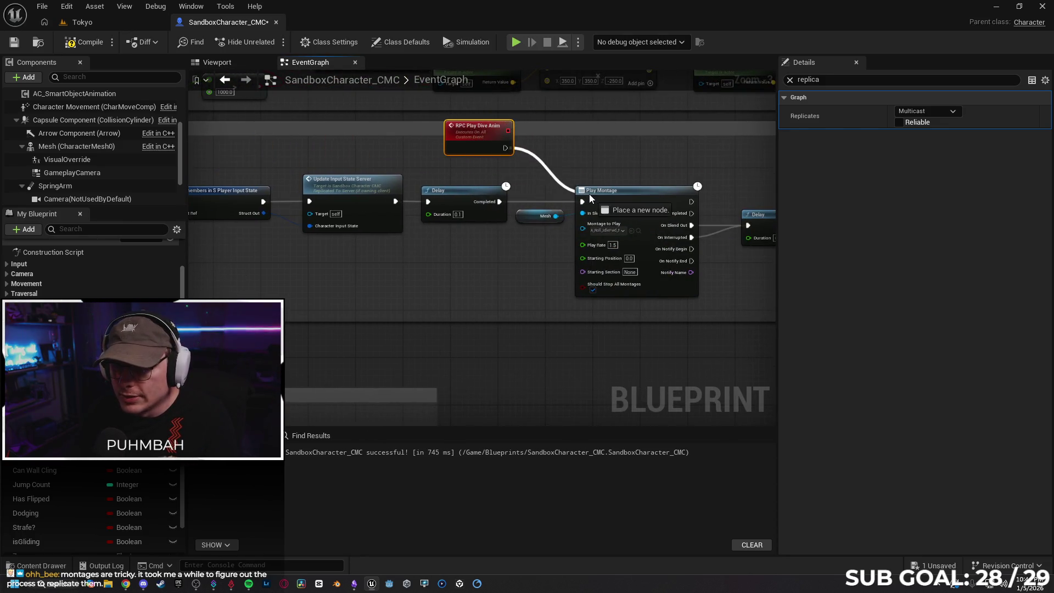
pyautogui.moveTo(453, 160); pyautogui.dragTo(325, 168)
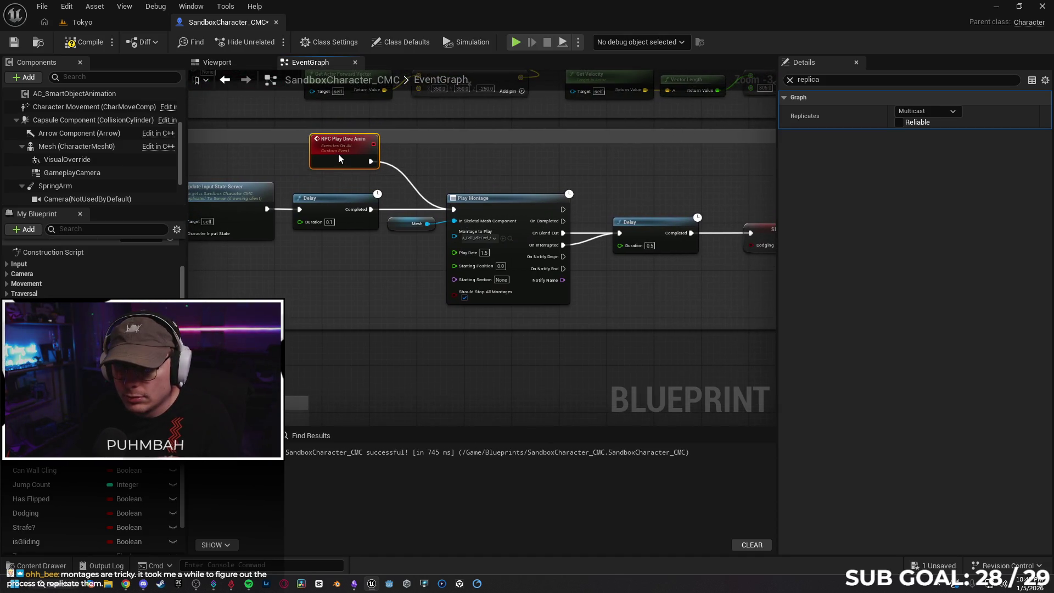
pyautogui.moveTo(377, 305)
pyautogui.mouseDown()
pyautogui.moveTo(337, 313)
pyautogui.moveTo(423, 322)
pyautogui.mouseUp()
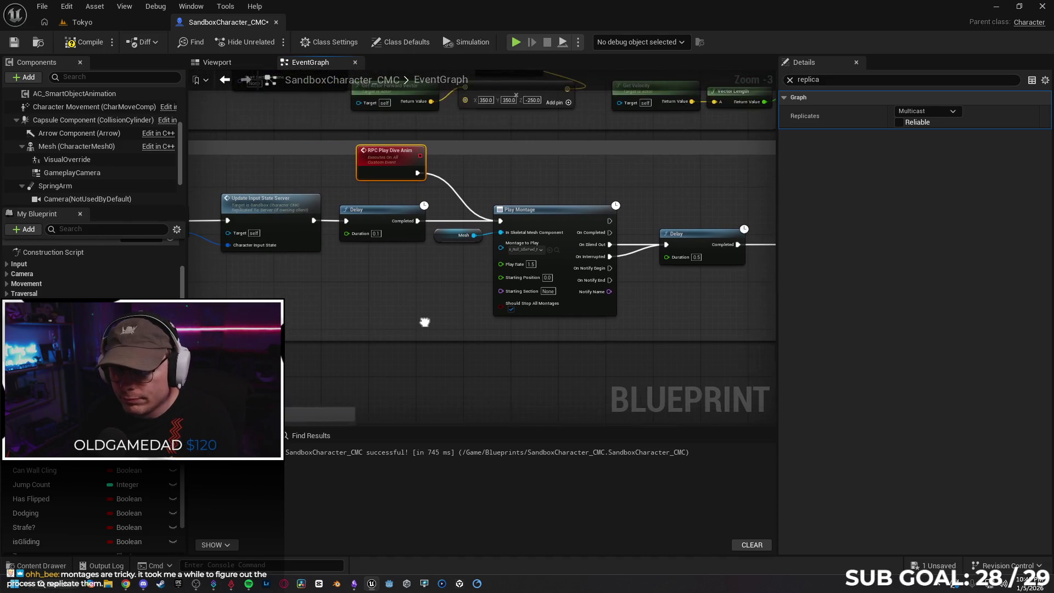
pyautogui.moveTo(354, 309)
pyautogui.mouseDown()
pyautogui.moveTo(429, 288)
pyautogui.moveTo(170, 65)
pyautogui.mouseUp()
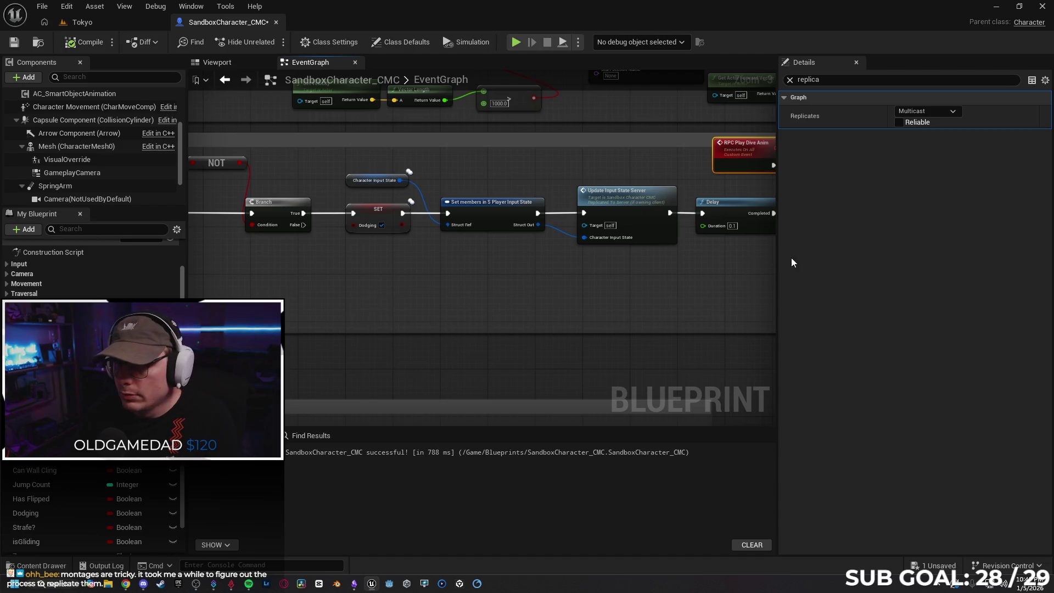
pyautogui.moveTo(780, 256); pyautogui.dragTo(903, 256)
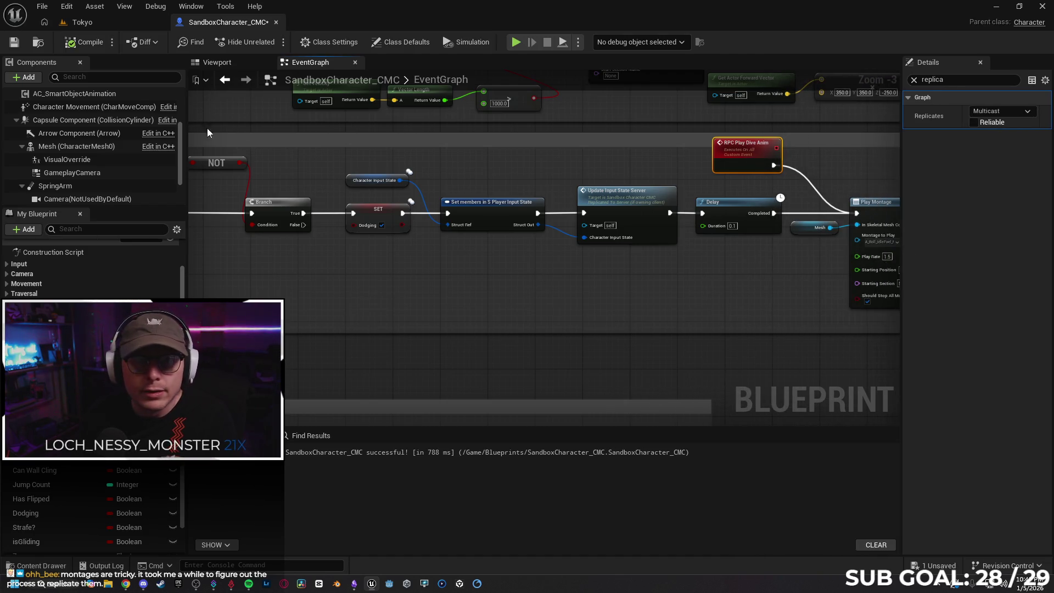
pyautogui.click(102, 21)
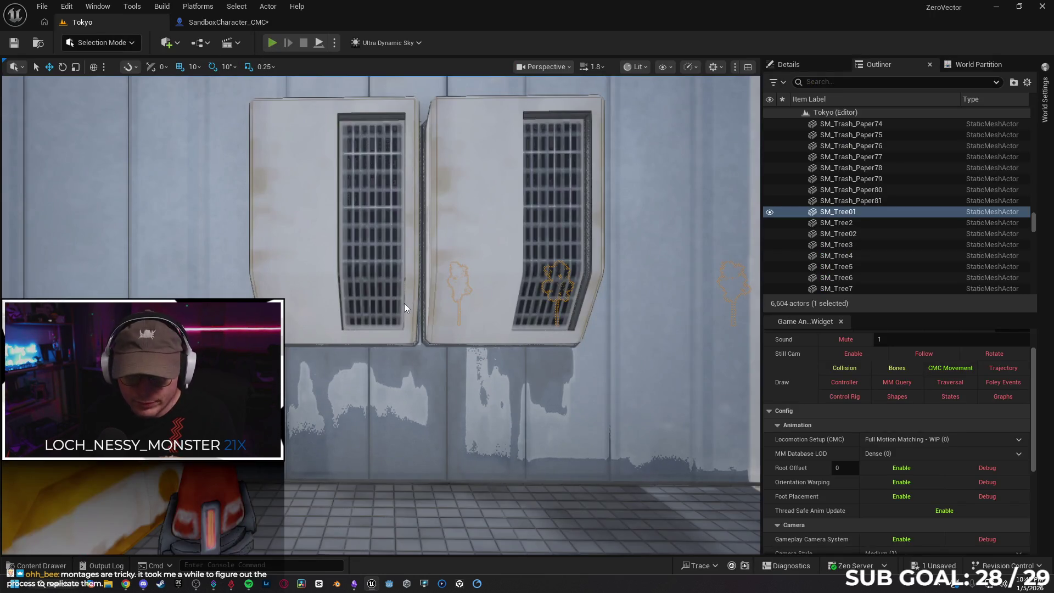
# Run a multiplayer PIE test with the character running forward and jumping, then return to the blueprint
pyautogui.hotkey('alt', 'p')
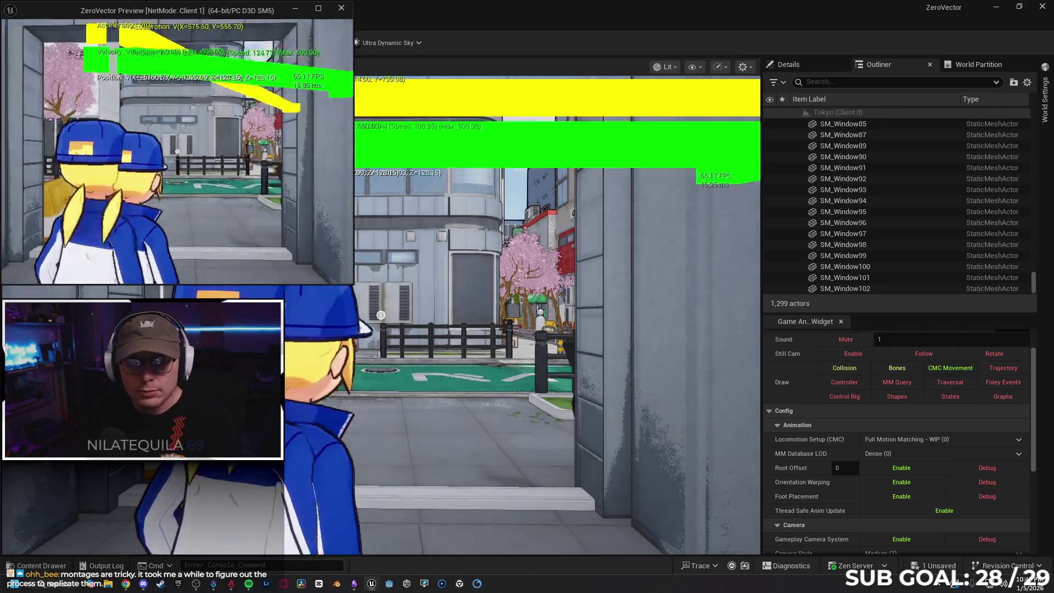
pyautogui.press('w')
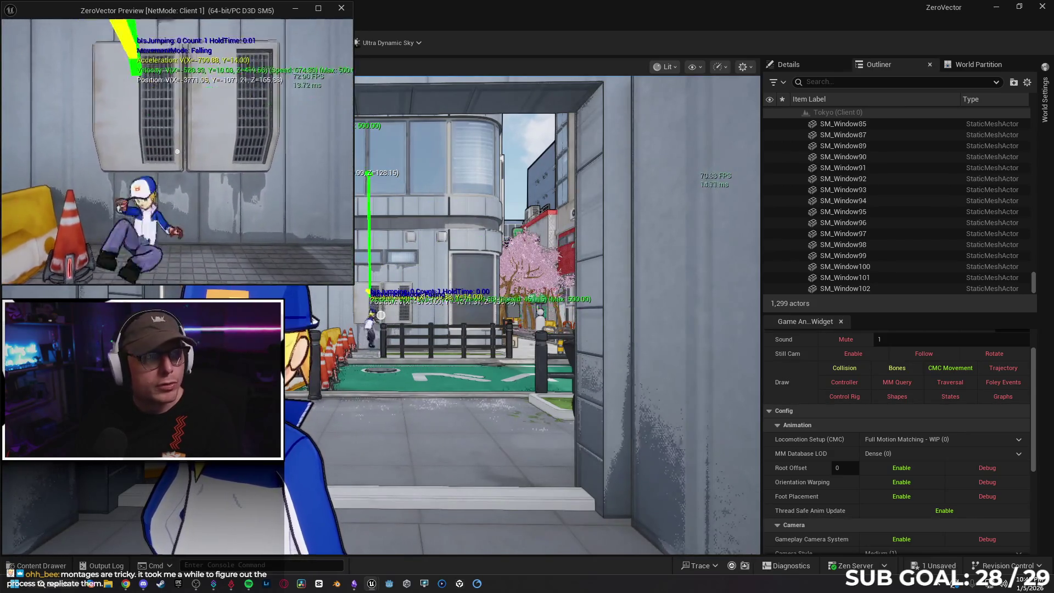
pyautogui.press('space')
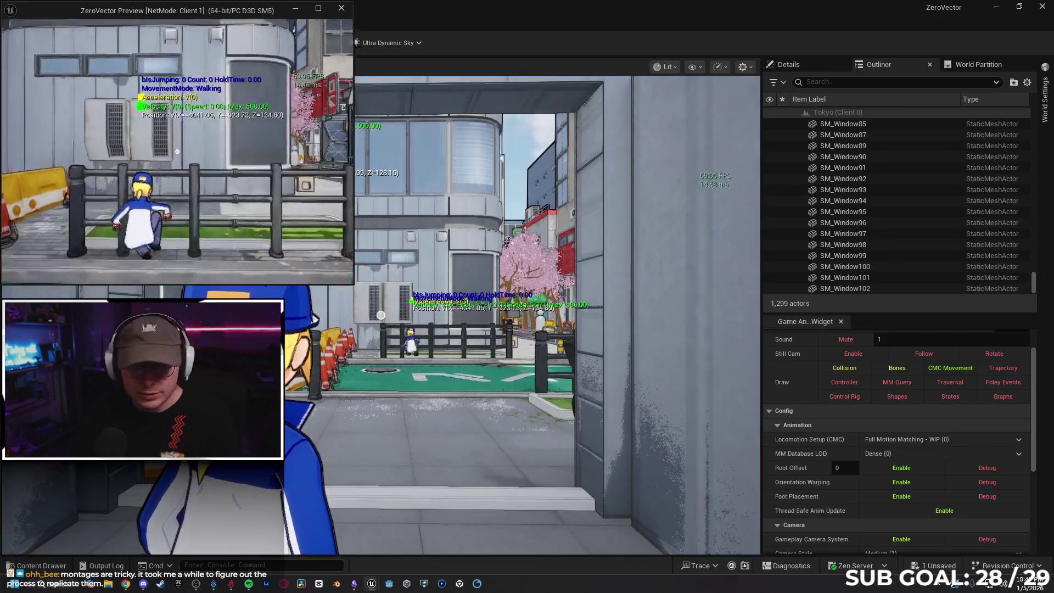
pyautogui.click(179, 163)
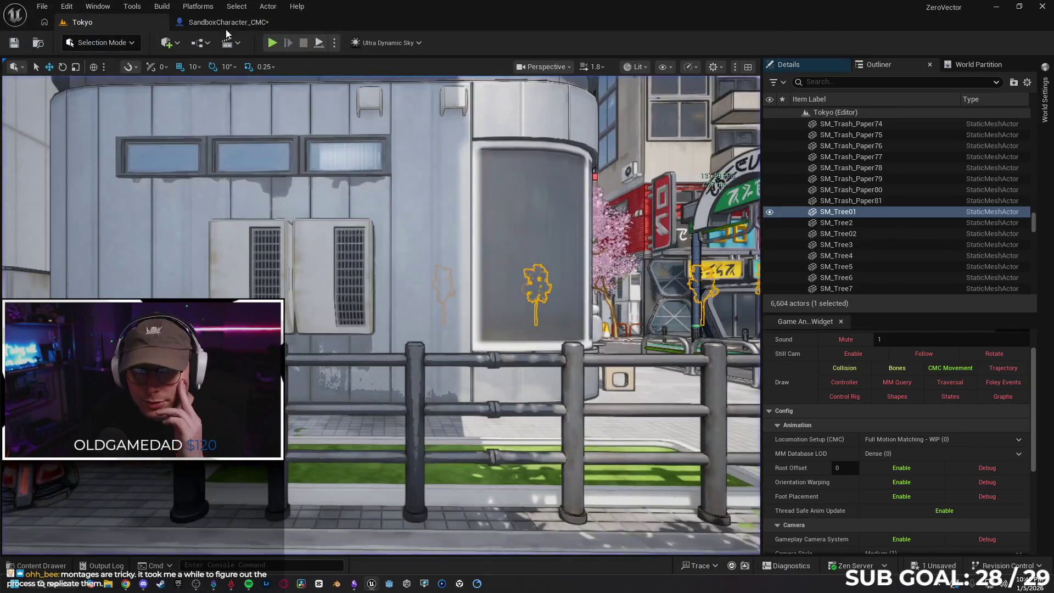
pyautogui.click(221, 23)
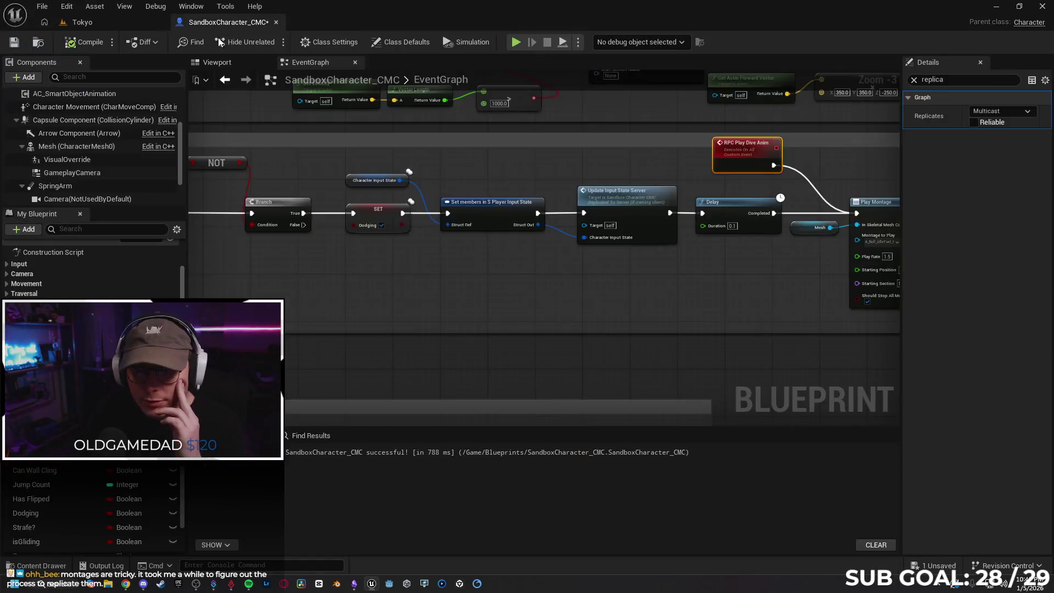
# Jump from the Update Input State Server call to its server event definition
pyautogui.scroll(-3, 434, 307)
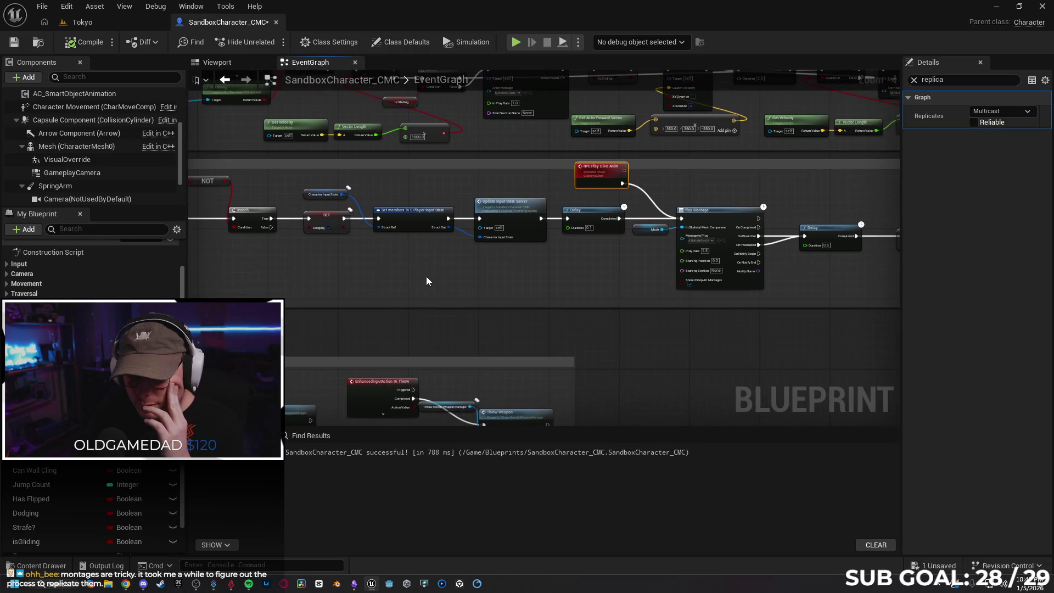
pyautogui.click(400, 228)
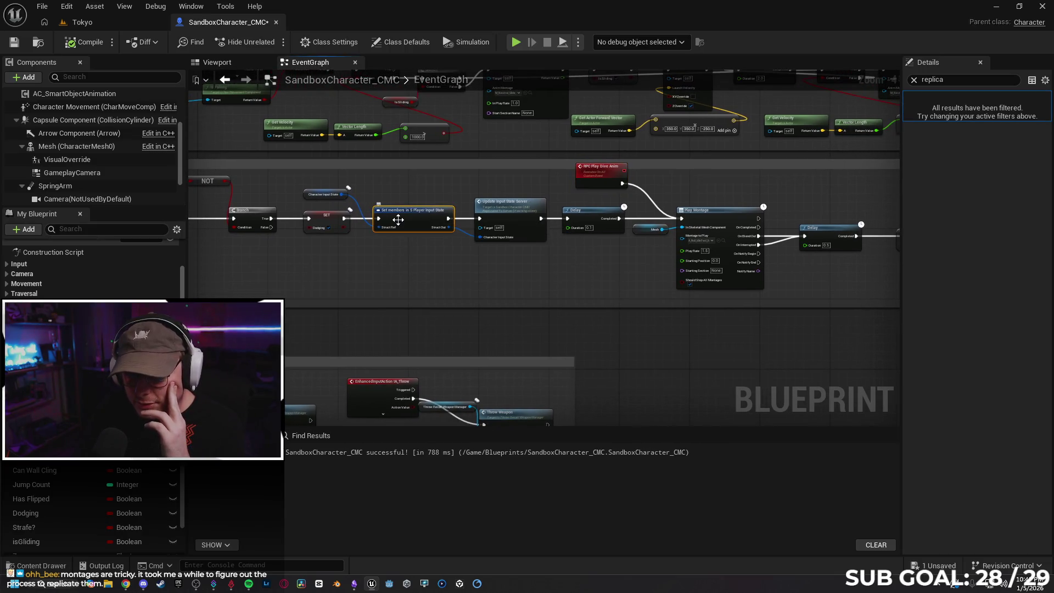
pyautogui.doubleClick(508, 210)
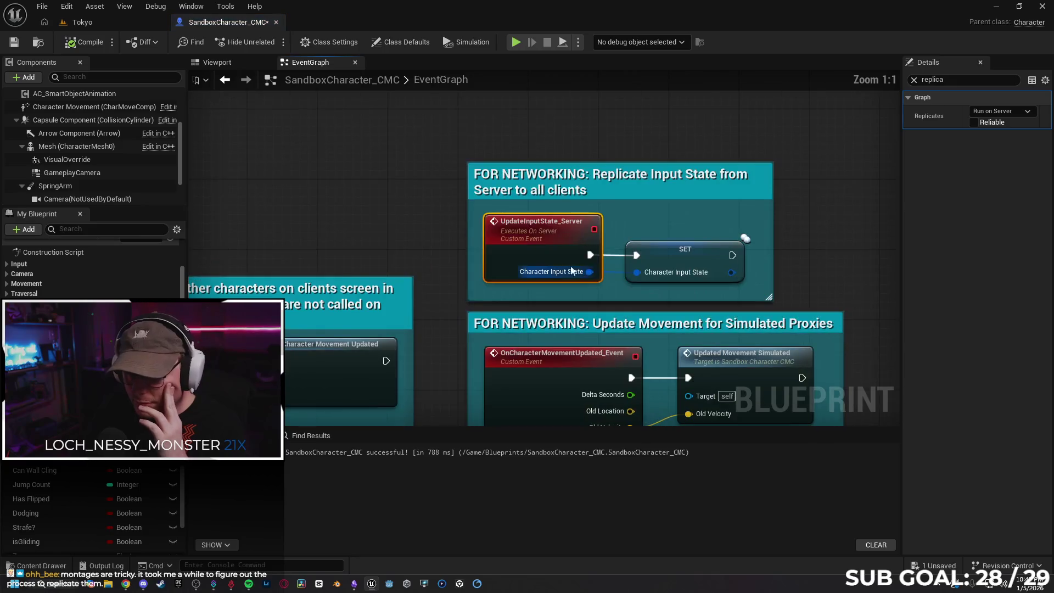
pyautogui.moveTo(802, 256)
pyautogui.mouseDown()
pyautogui.moveTo(740, 240)
pyautogui.moveTo(769, 208)
pyautogui.mouseUp()
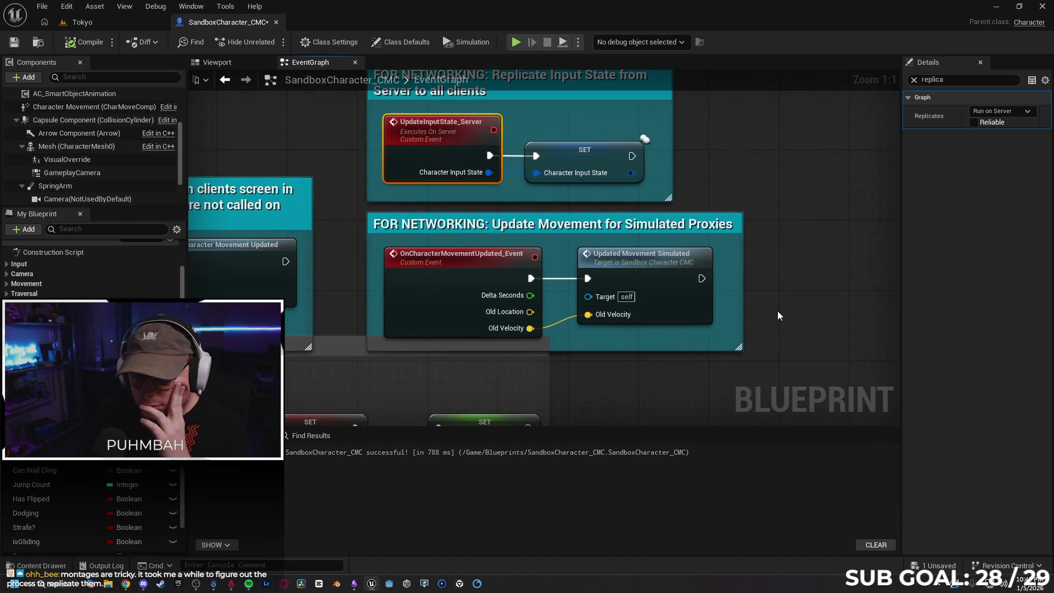
# Check that OnCharacterMovementUpdated_Event is set to Not Replicated
pyautogui.click(497, 275)
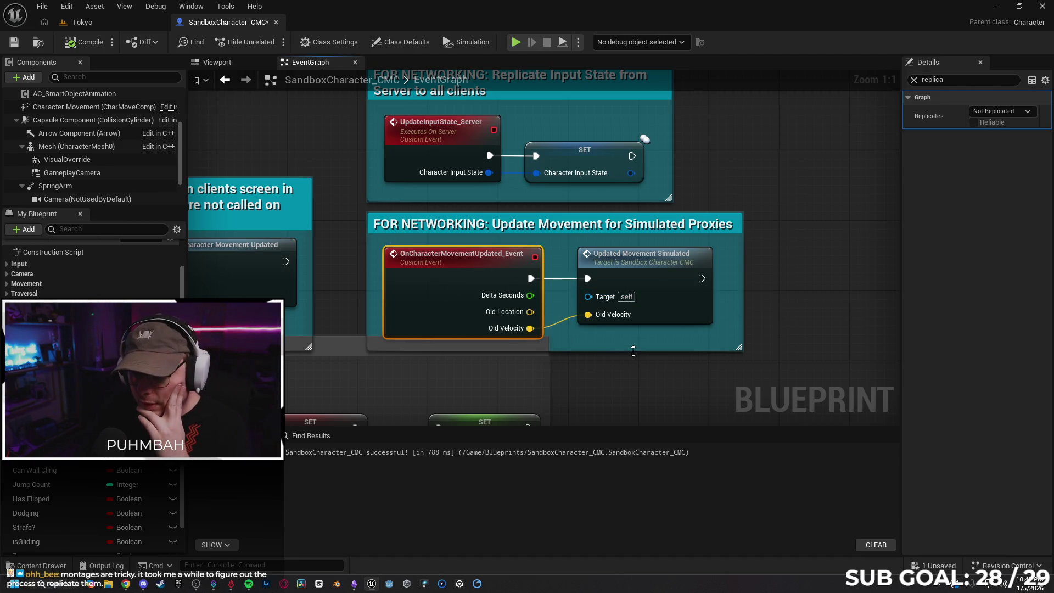
pyautogui.click(679, 288)
pyautogui.click(482, 281)
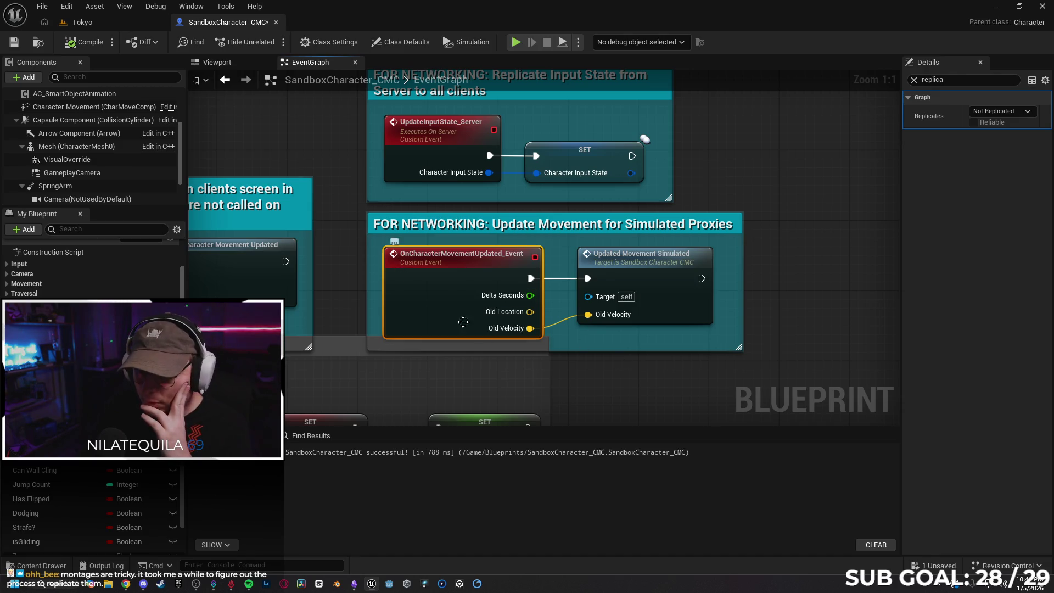
pyautogui.moveTo(125, 586)
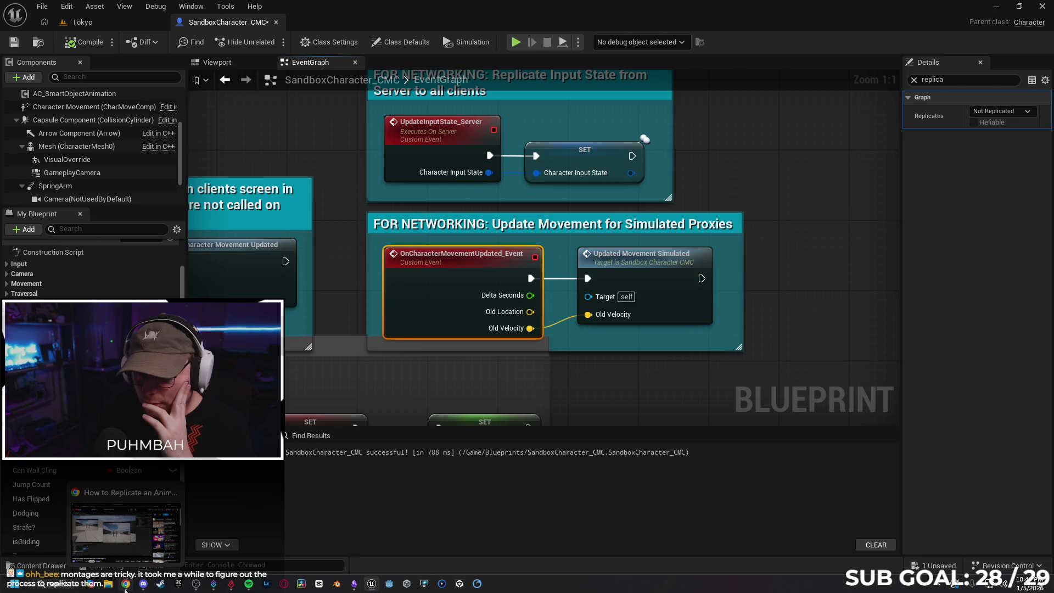
pyautogui.click(127, 587)
# Ask Gemini whether OnCharacterMovementUpdated_Event should have replication selected
pyautogui.click(308, 11)
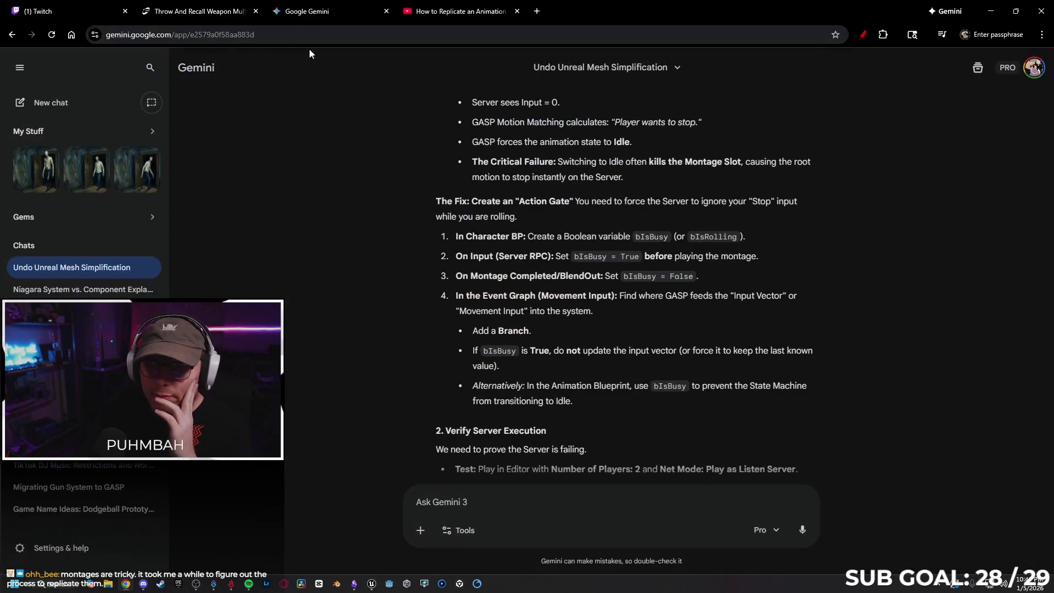
pyautogui.write('sh')
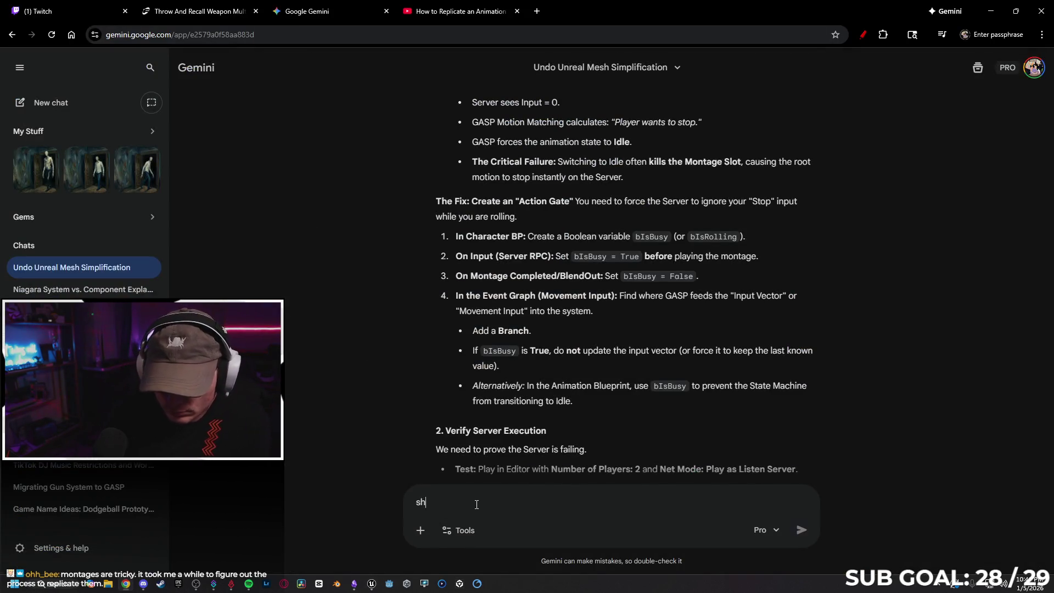
pyautogui.write('ould oncharactermov')
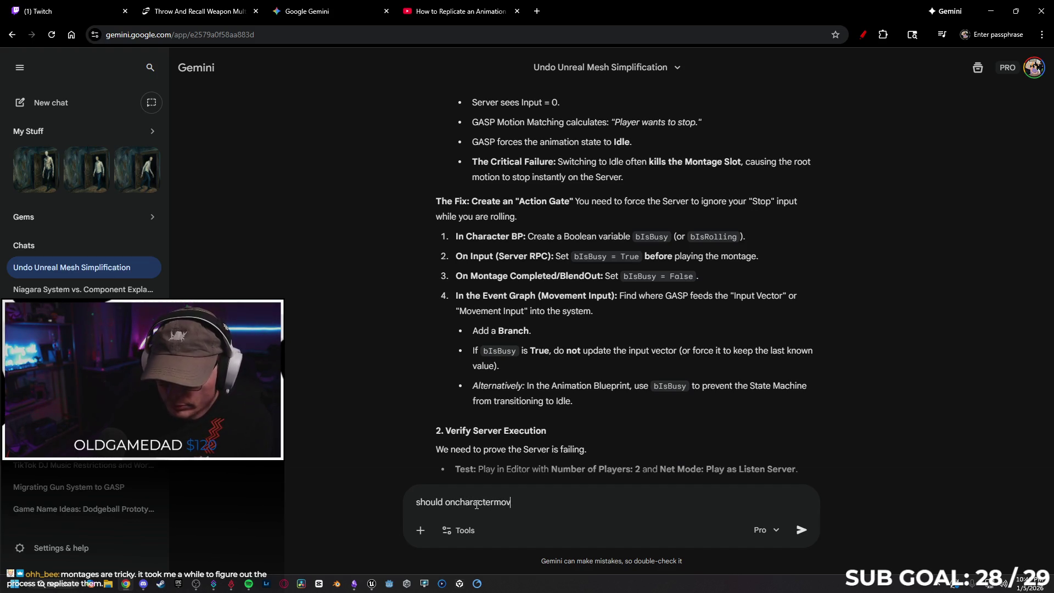
pyautogui.write('ementevent')
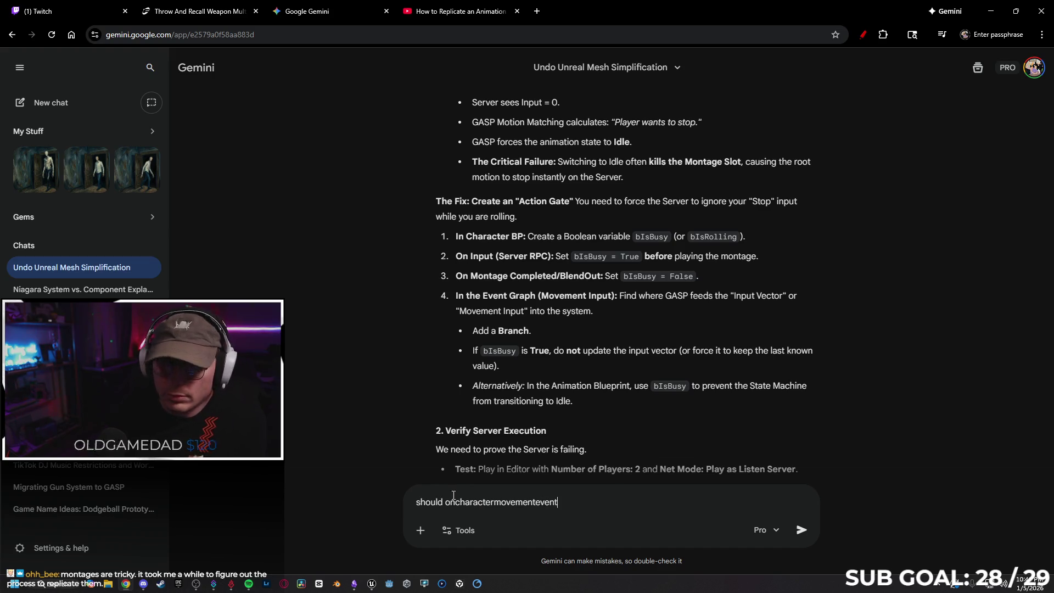
pyautogui.click(354, 583)
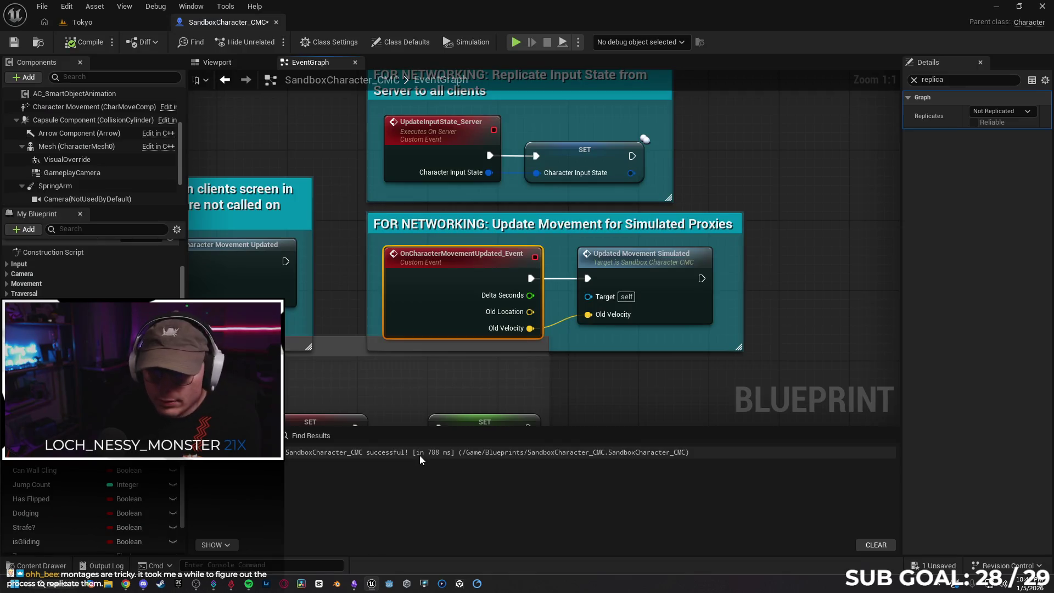
pyautogui.click(996, 7)
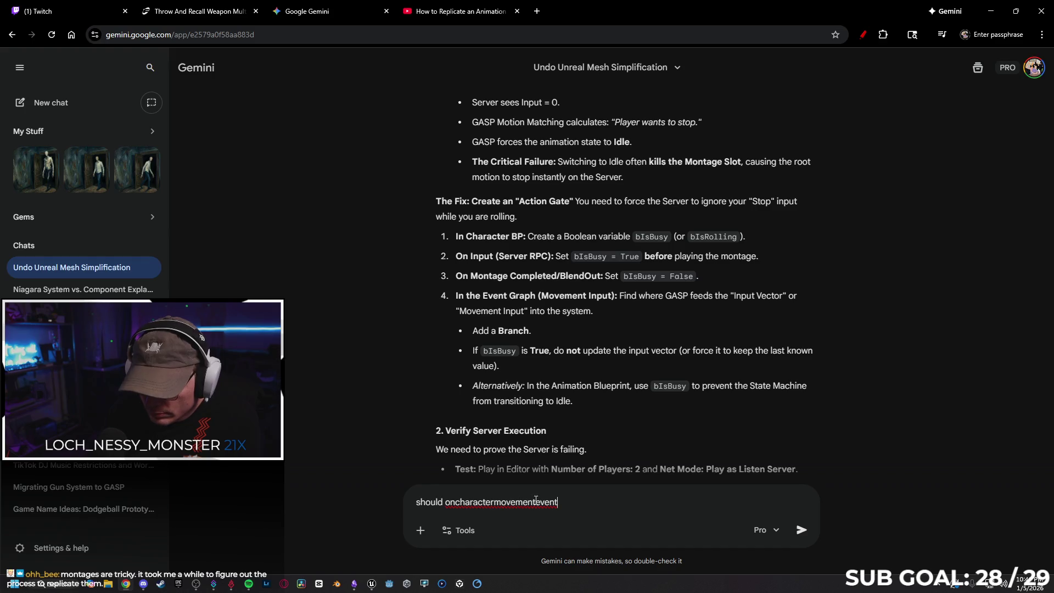
pyautogui.write('updated')
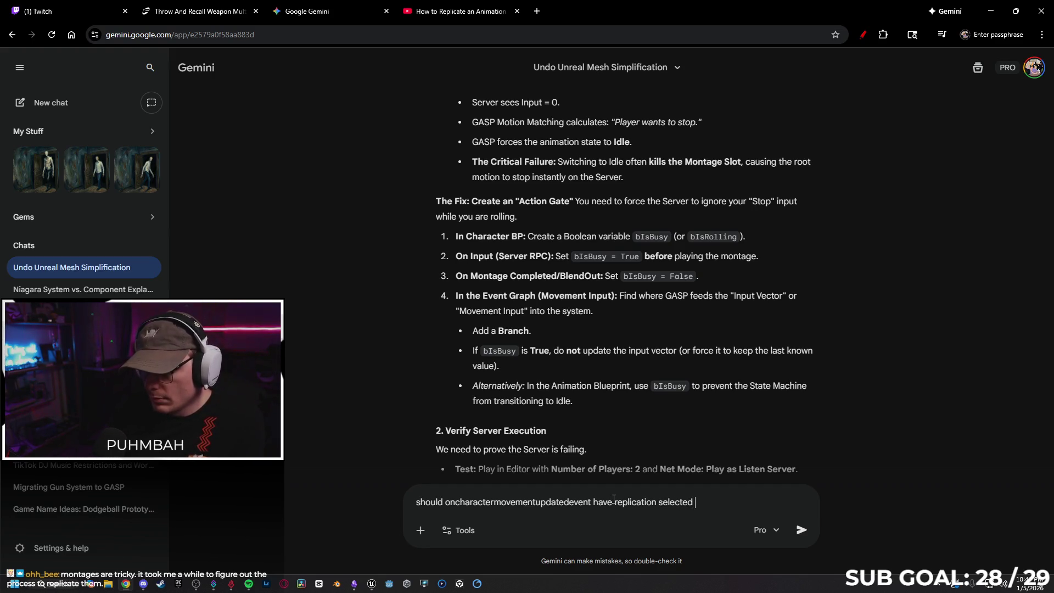
pyautogui.press('Return')
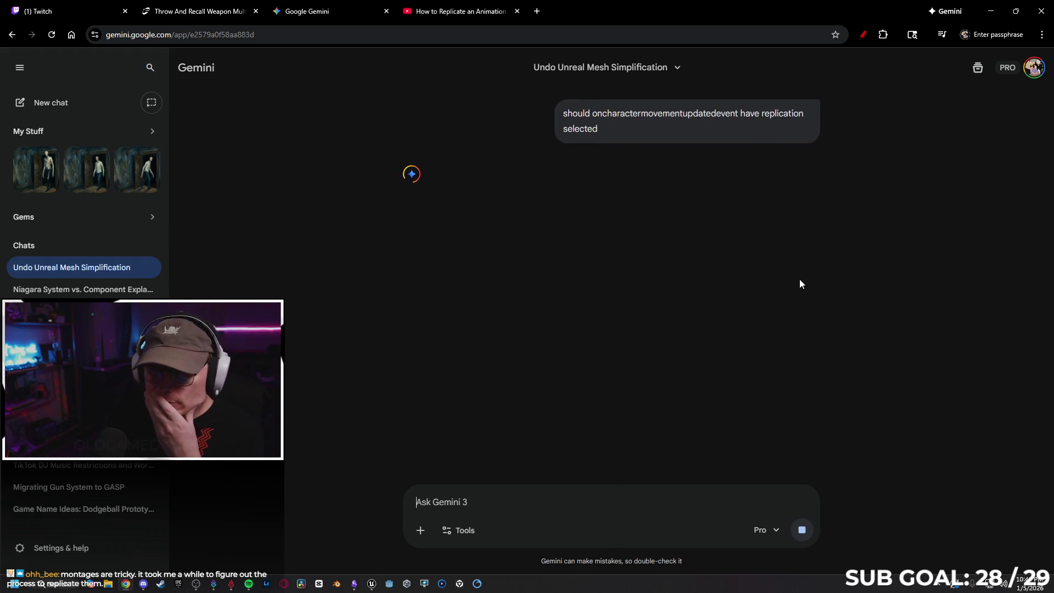
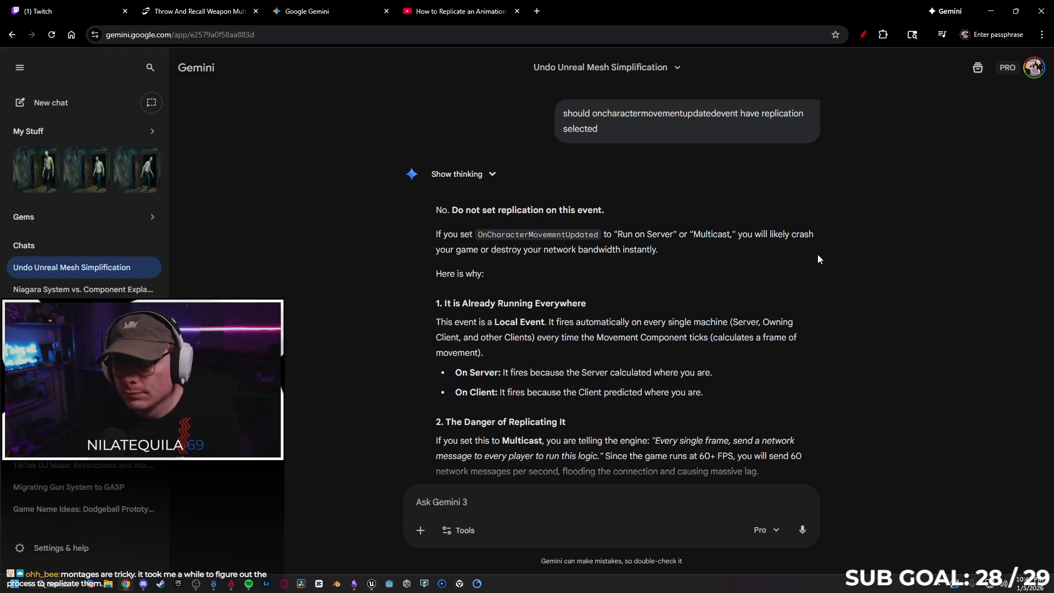
# Finish reading Gemini's advice to keep OnCharacterMovementUpdated Not Replicated, then minimize Chrome
pyautogui.scroll(-4, 797, 304)
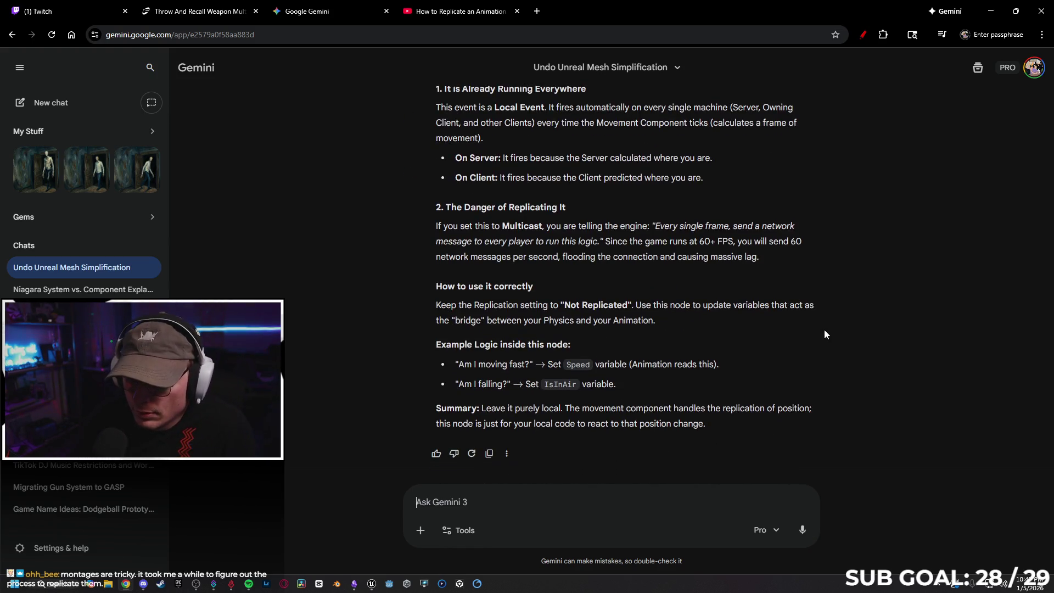
pyautogui.click(434, 14)
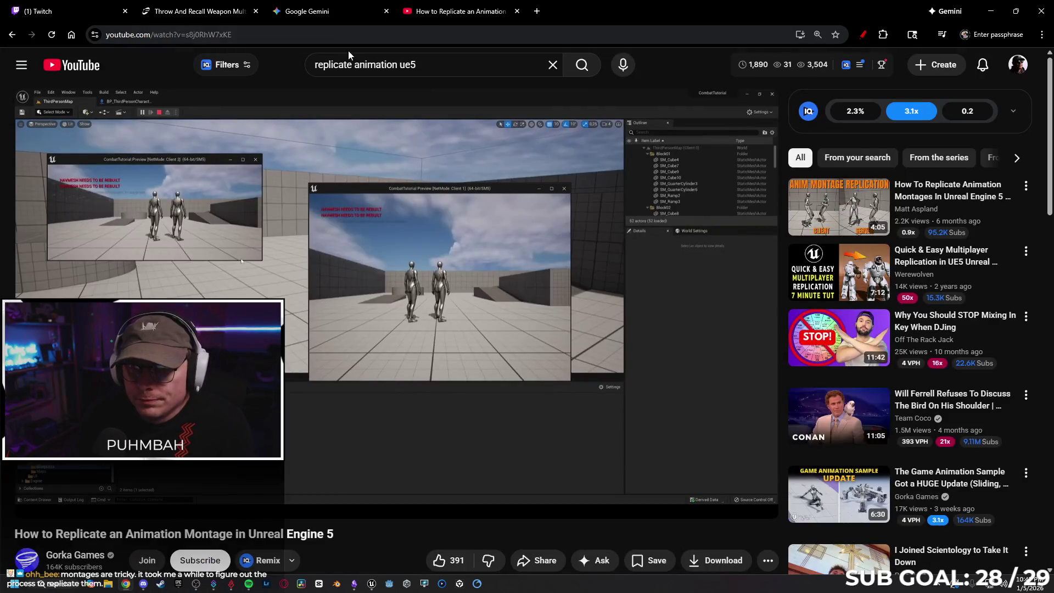
pyautogui.click(310, 6)
pyautogui.click(988, 8)
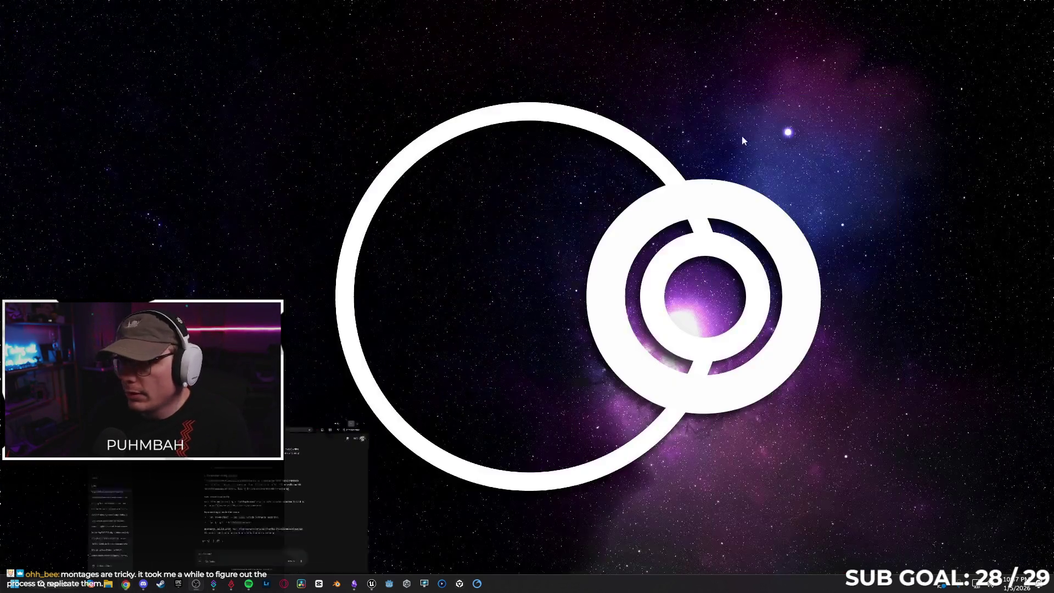
# Bring Unreal back and pan the event graph to Play Montage and the nodes after it
pyautogui.click(372, 584)
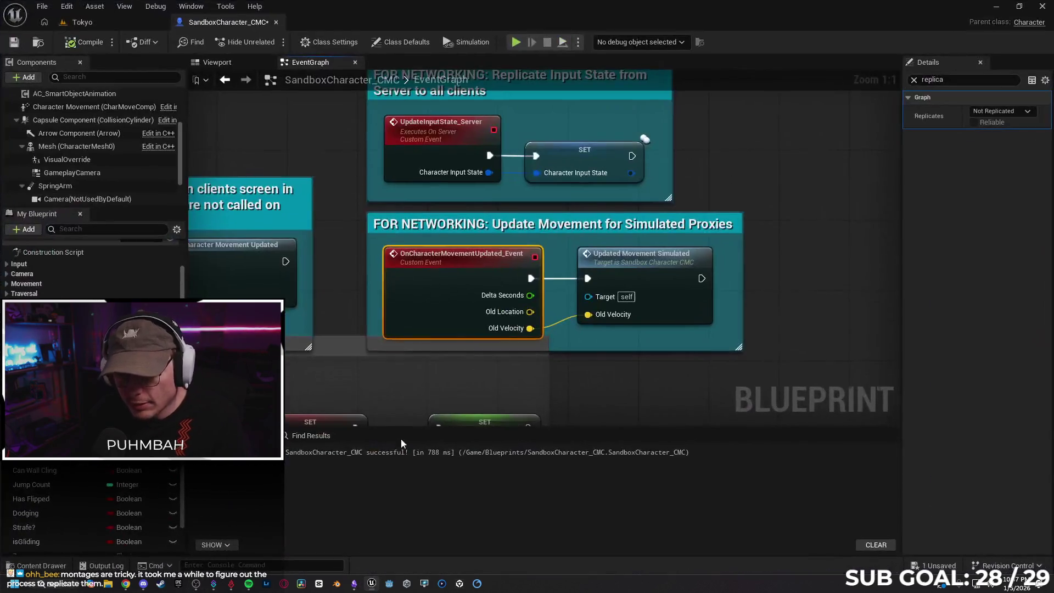
pyautogui.scroll(-5, 628, 371)
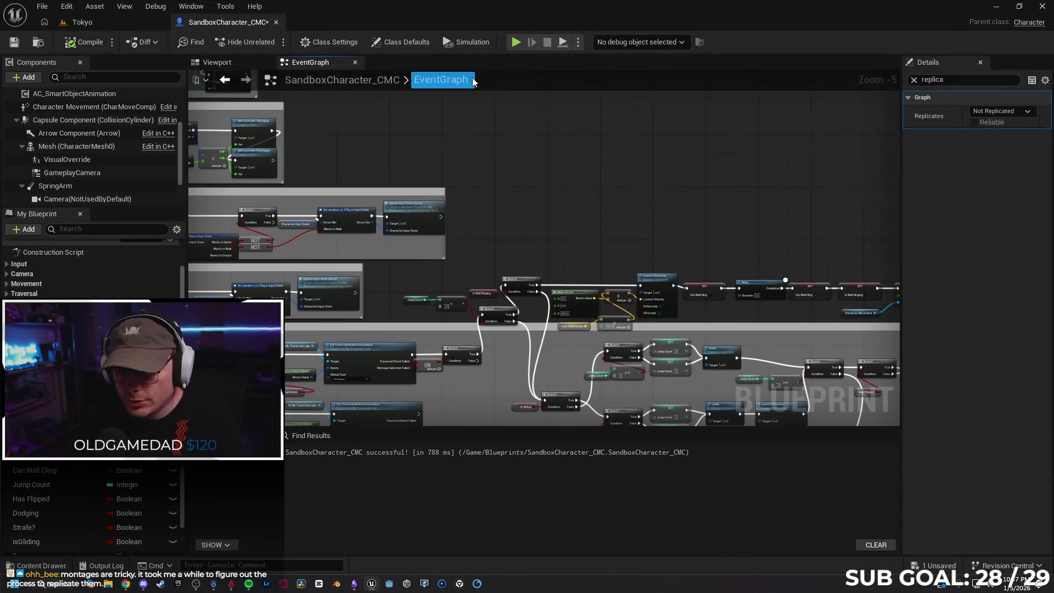
pyautogui.moveTo(484, 165); pyautogui.dragTo(492, 242)
pyautogui.scroll(2, 492, 242)
pyautogui.moveTo(595, 229); pyautogui.dragTo(545, 436)
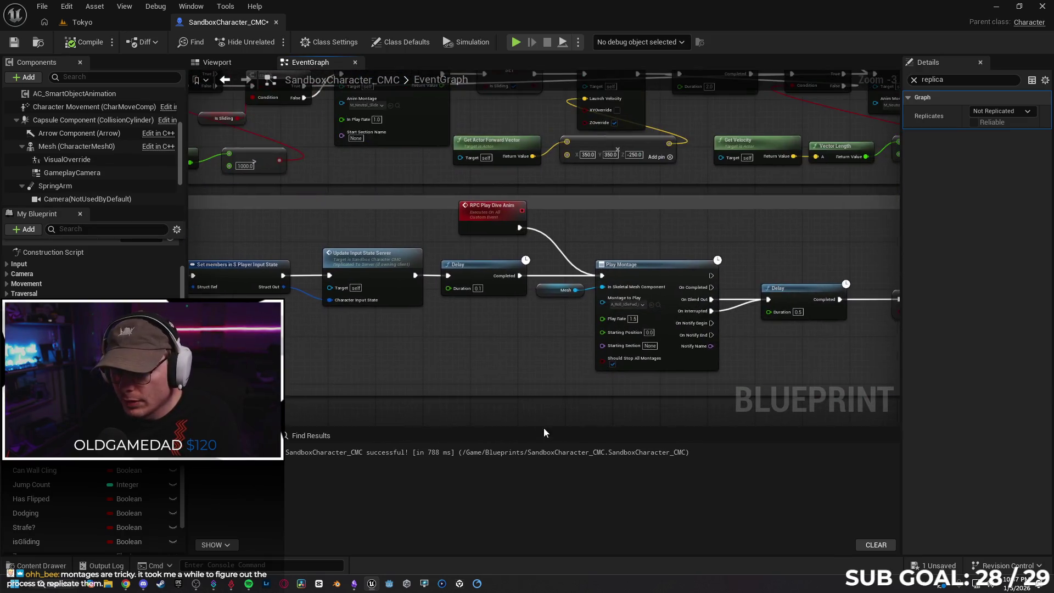
pyautogui.scroll(1, 433, 285)
pyautogui.moveTo(433, 285); pyautogui.dragTo(523, 236)
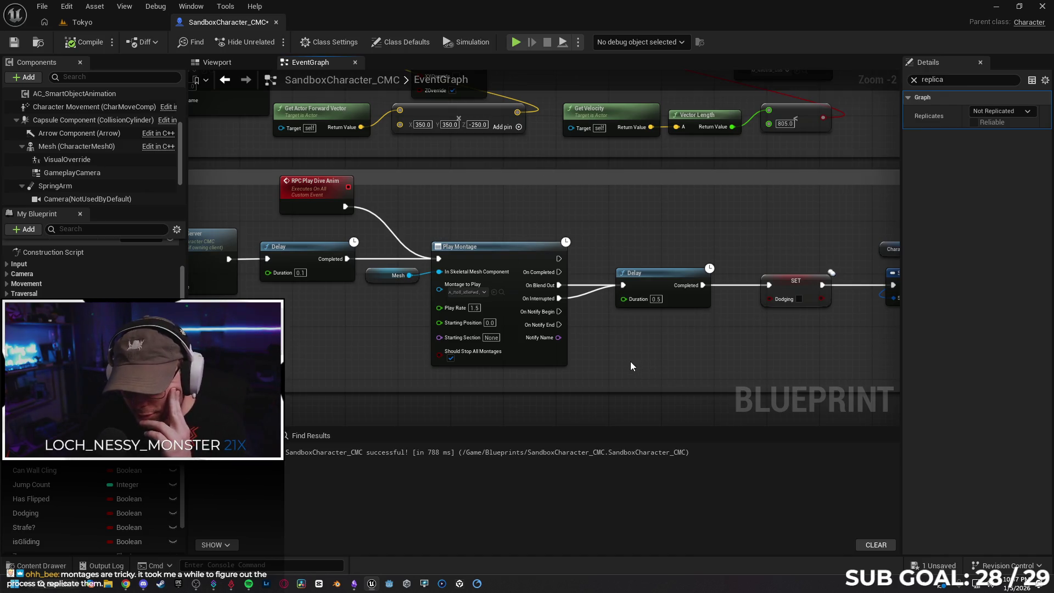
pyautogui.moveTo(623, 365); pyautogui.dragTo(490, 326)
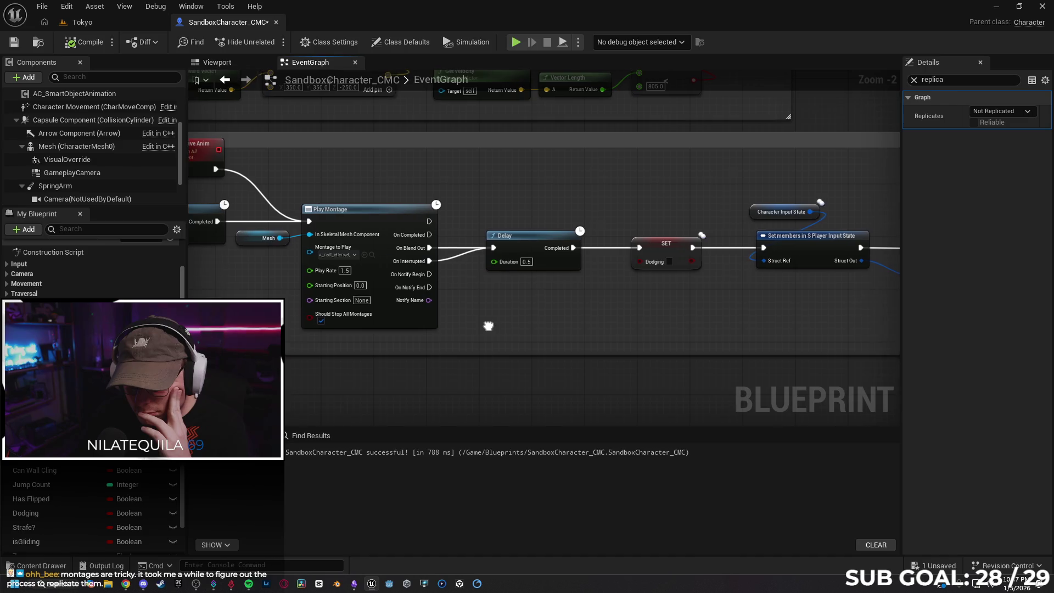
# Wire Play Montage's On Completed into the Delay and compile SandboxCharacter_CMC
pyautogui.moveTo(430, 235); pyautogui.dragTo(497, 248)
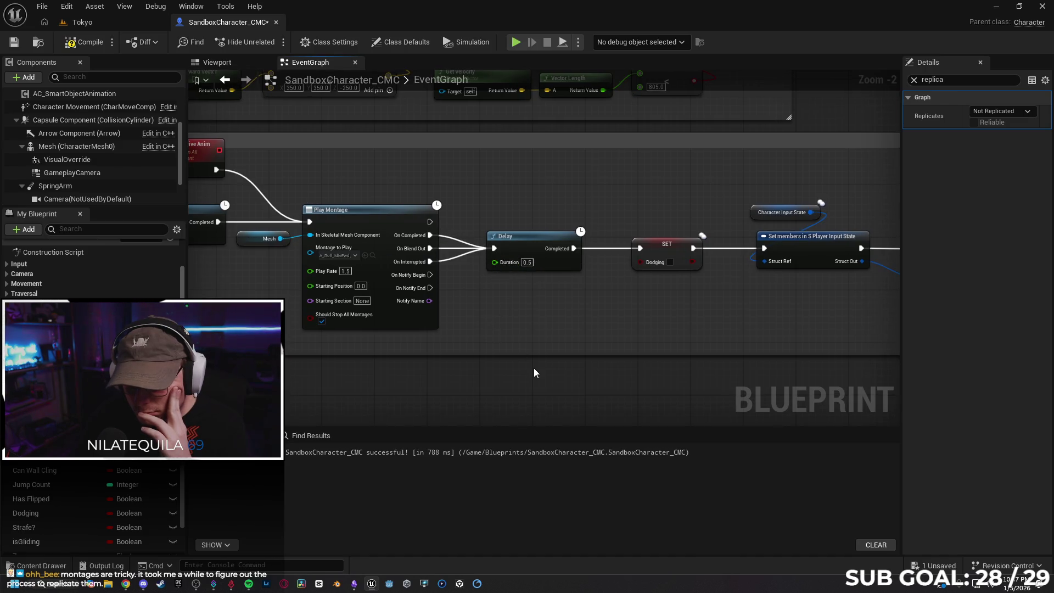
pyautogui.click(82, 42)
pyautogui.moveTo(239, 300)
pyautogui.mouseDown()
pyautogui.moveTo(466, 251)
pyautogui.moveTo(497, 278)
pyautogui.moveTo(646, 285)
pyautogui.moveTo(634, 298)
pyautogui.moveTo(660, 287)
pyautogui.moveTo(643, 281)
pyautogui.moveTo(679, 277)
pyautogui.moveTo(576, 285)
pyautogui.mouseUp()
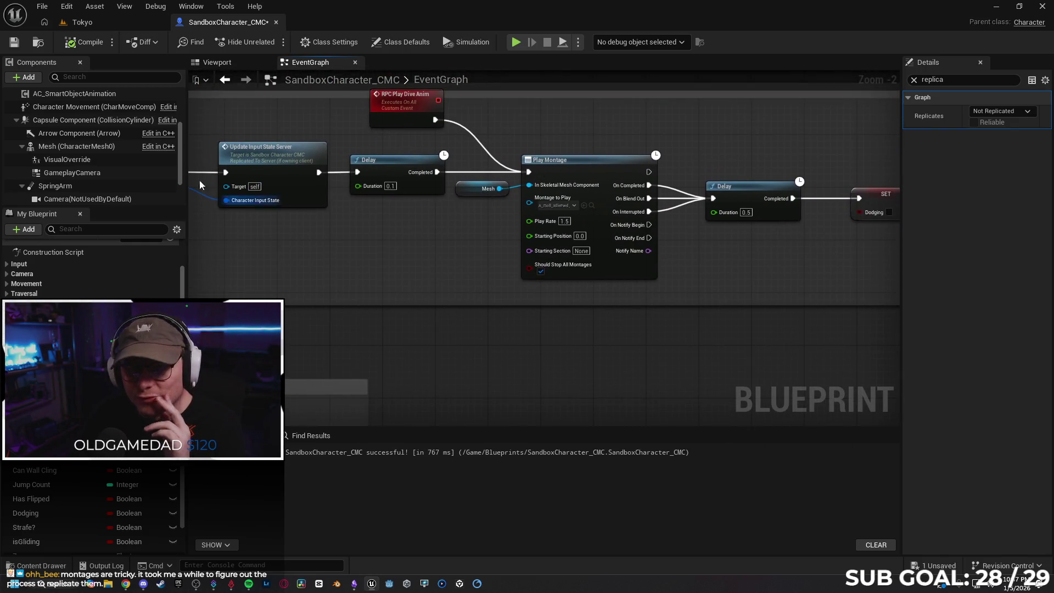
pyautogui.click(81, 22)
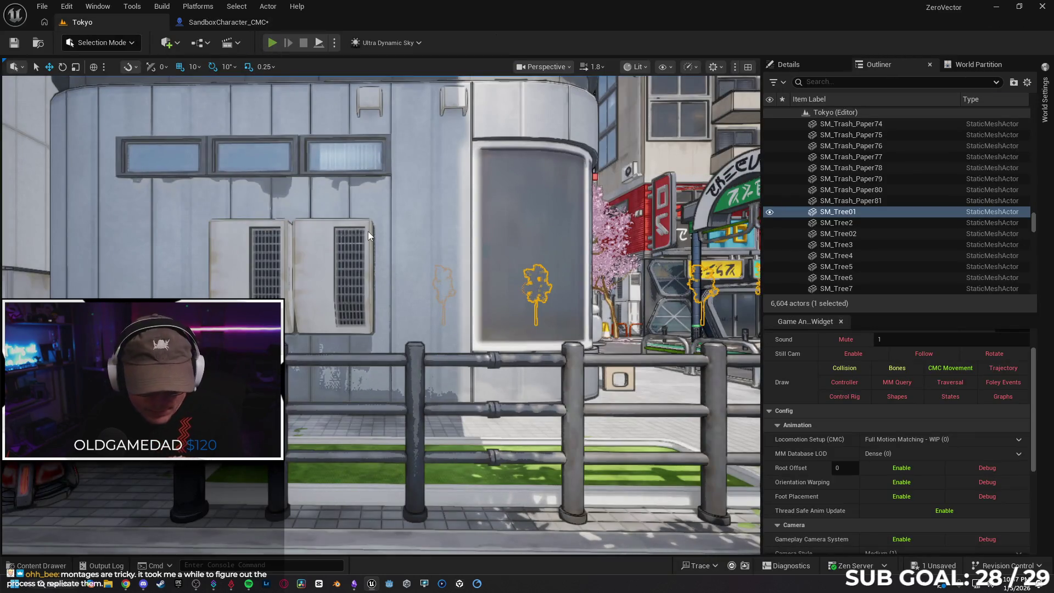
# Play-test the dive in a networked session, jumping at the wall several times, then stop
pyautogui.hotkey('alt', 'p')
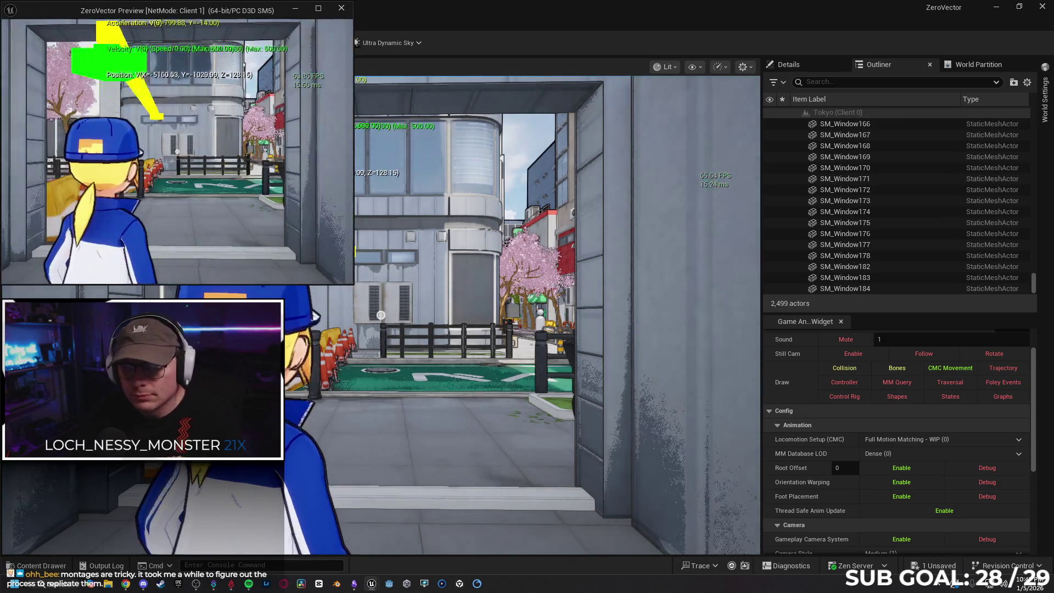
pyautogui.press('a')
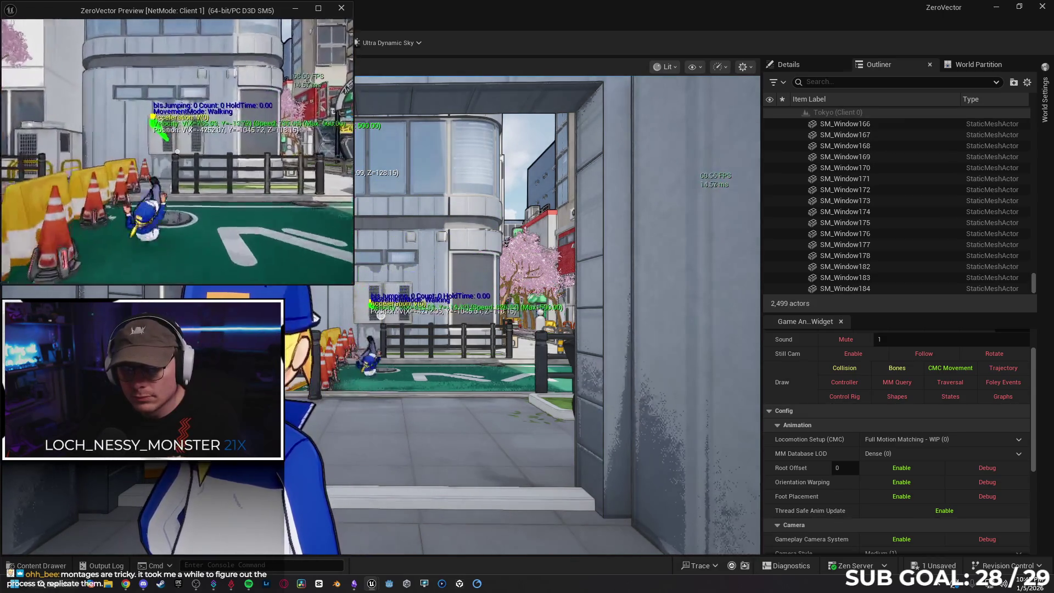
pyautogui.press('space')
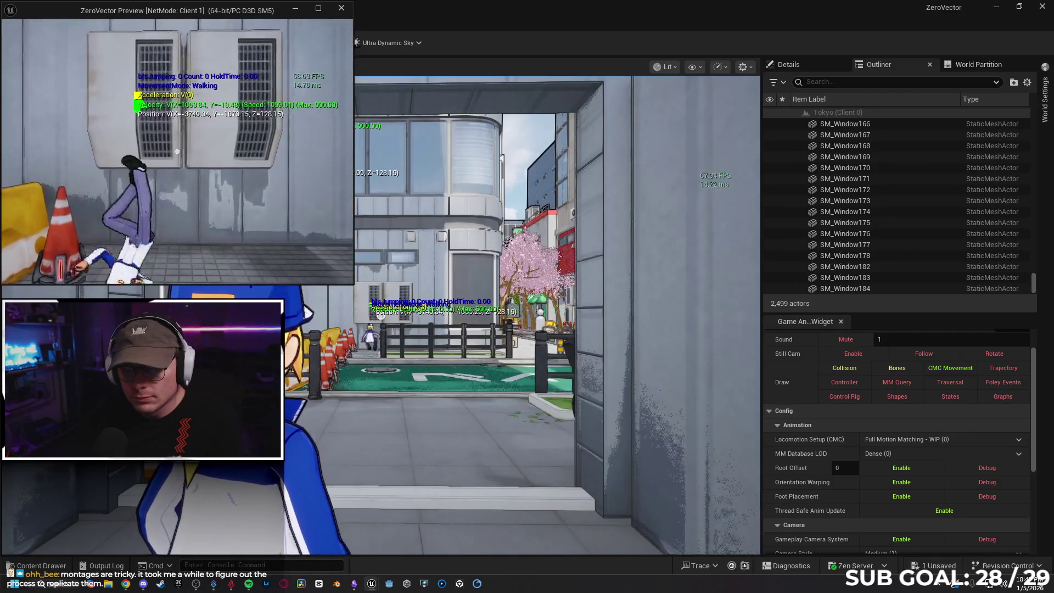
pyautogui.press('space')
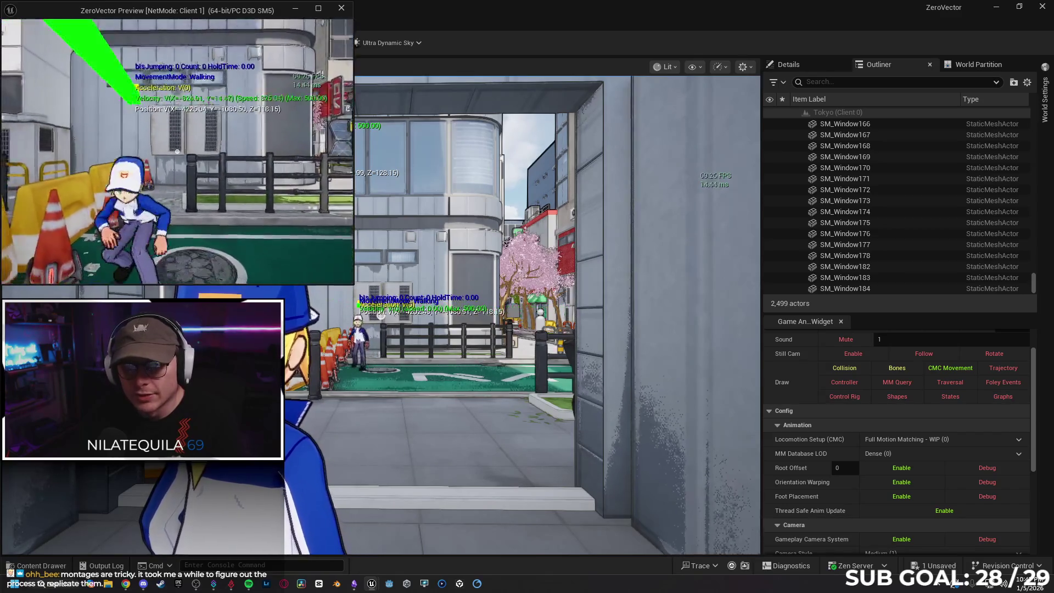
pyautogui.press('space')
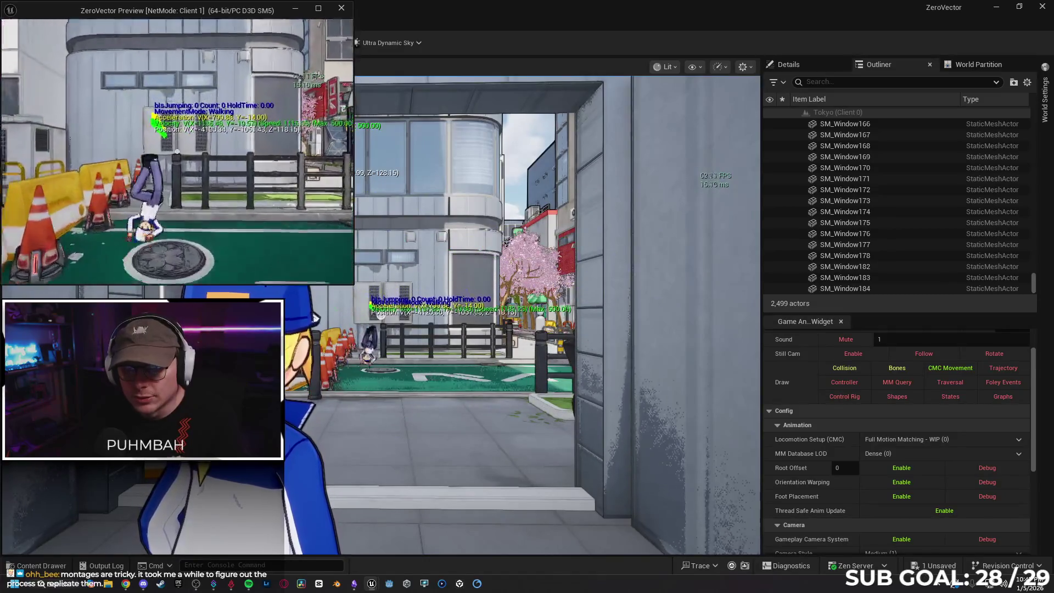
pyautogui.press('space')
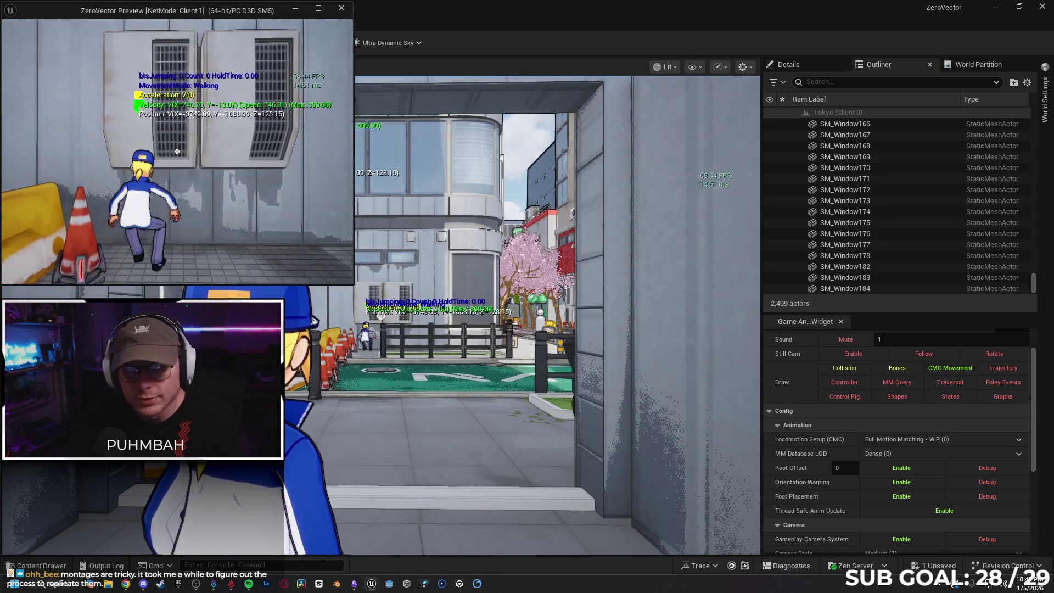
pyautogui.press('Escape')
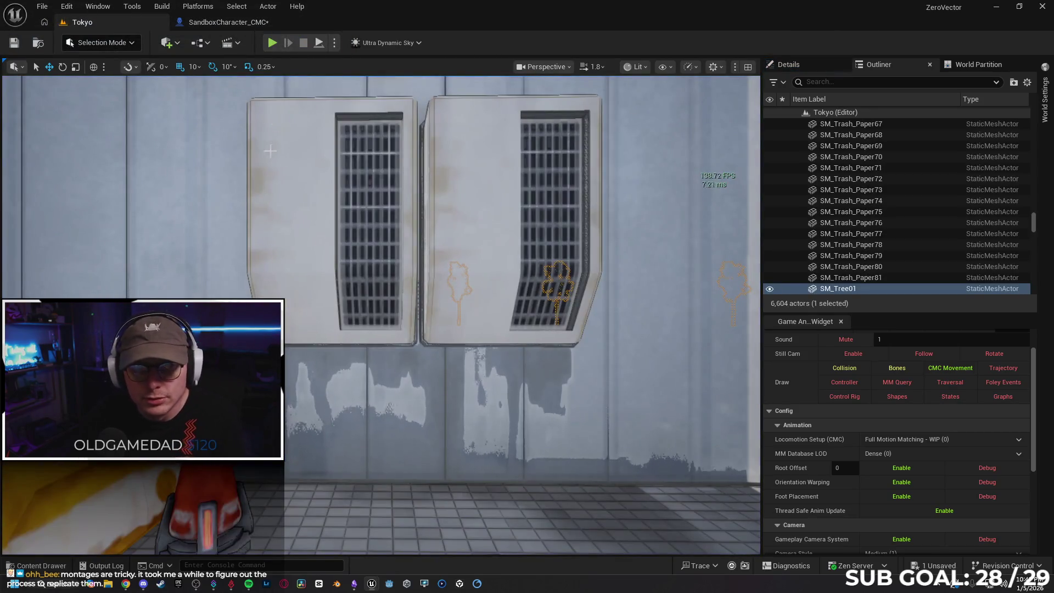
pyautogui.click(236, 22)
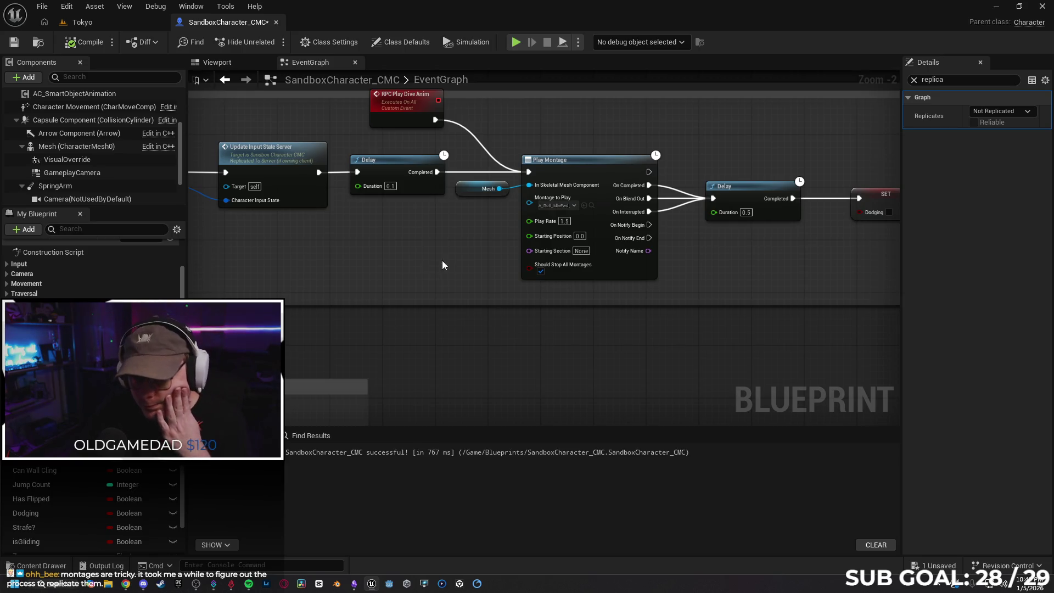
# Break the On Interrupted link to the Delay and start a new Tokyo play session
pyautogui.moveTo(750, 259); pyautogui.dragTo(585, 277)
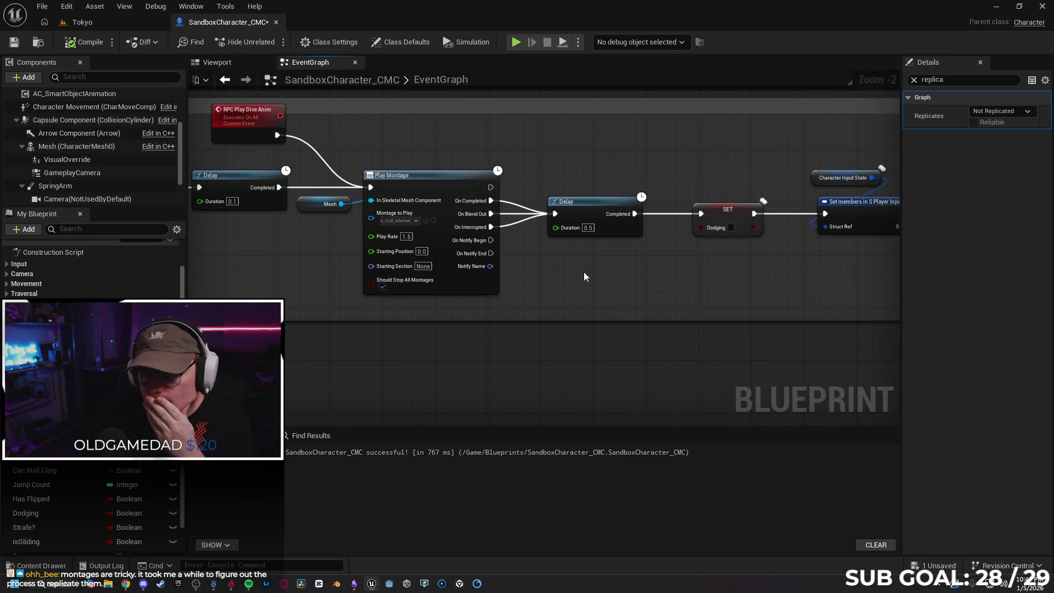
pyautogui.keyDown('alt'); pyautogui.click(505, 227); pyautogui.keyUp('alt')
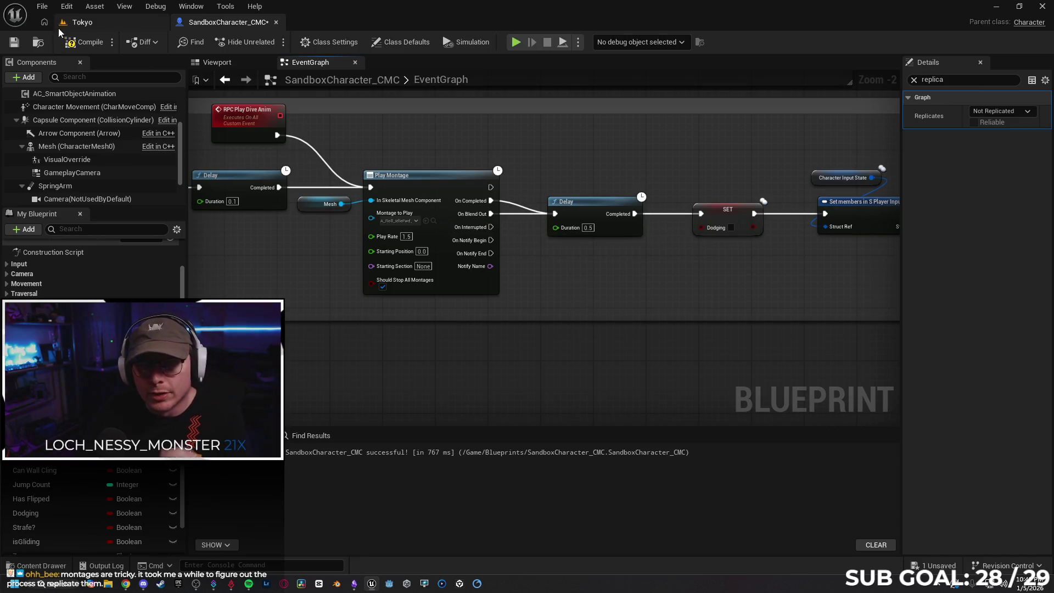
pyautogui.click(100, 21)
pyautogui.click(271, 47)
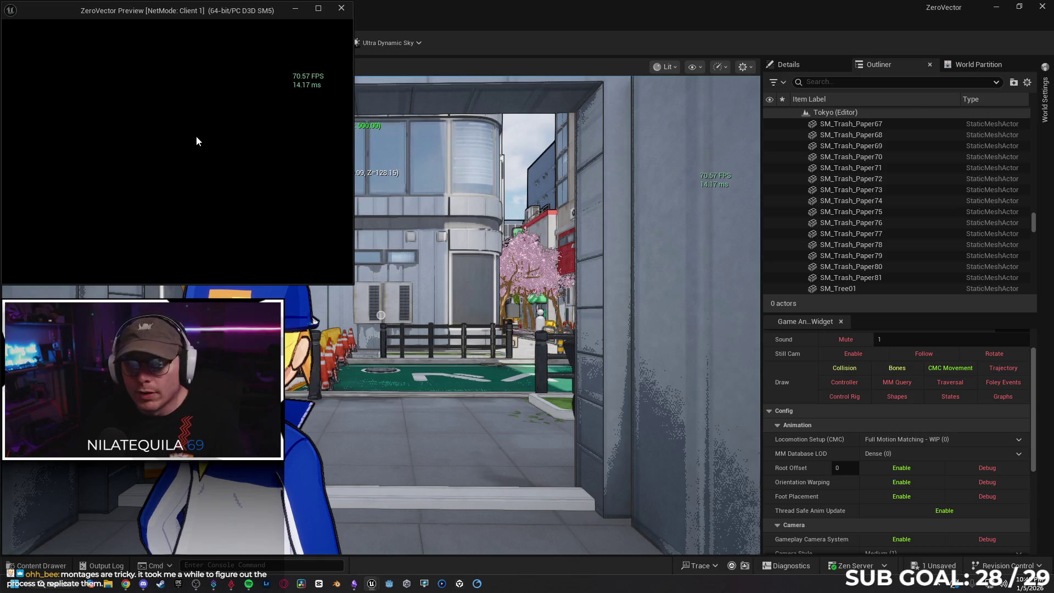
# Walk the character forward briefly in the client preview, then end the session
pyautogui.press('w')
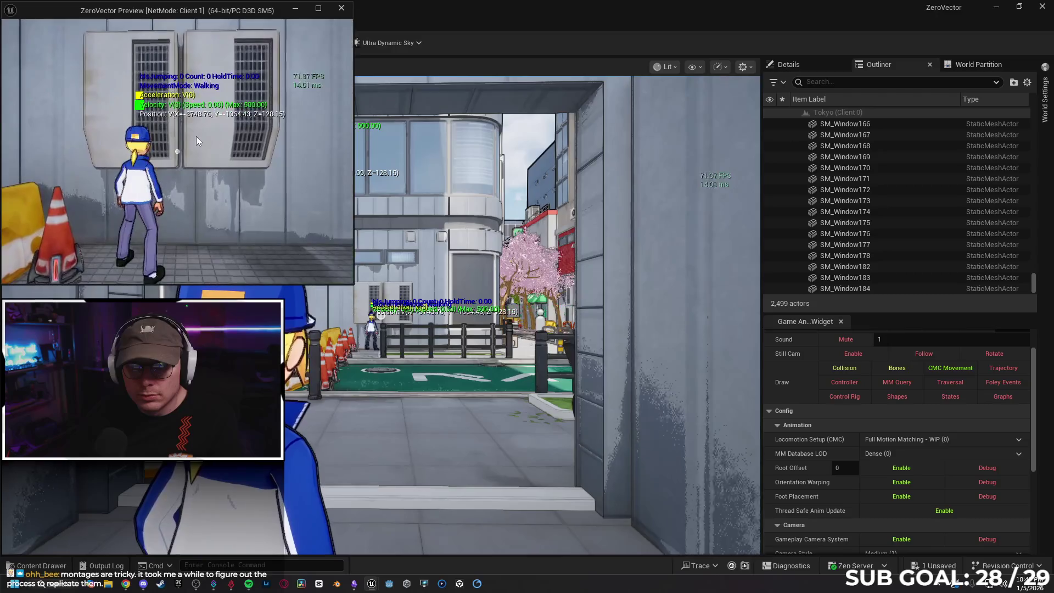
pyautogui.press('Escape')
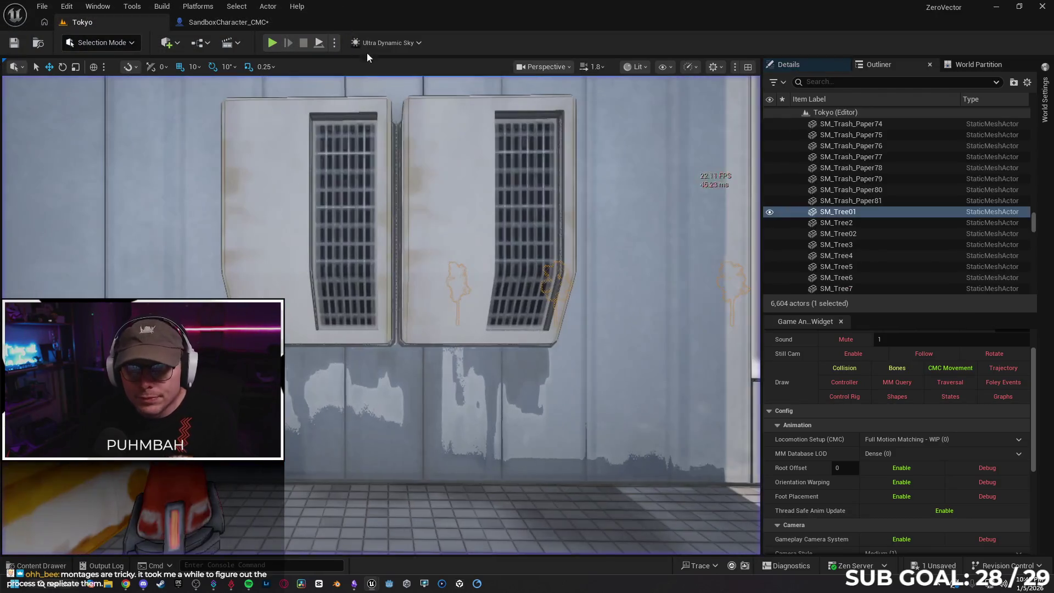
# Set Net Mode to Play Standalone, try it briefly, and adjust the number of players
pyautogui.click(334, 43)
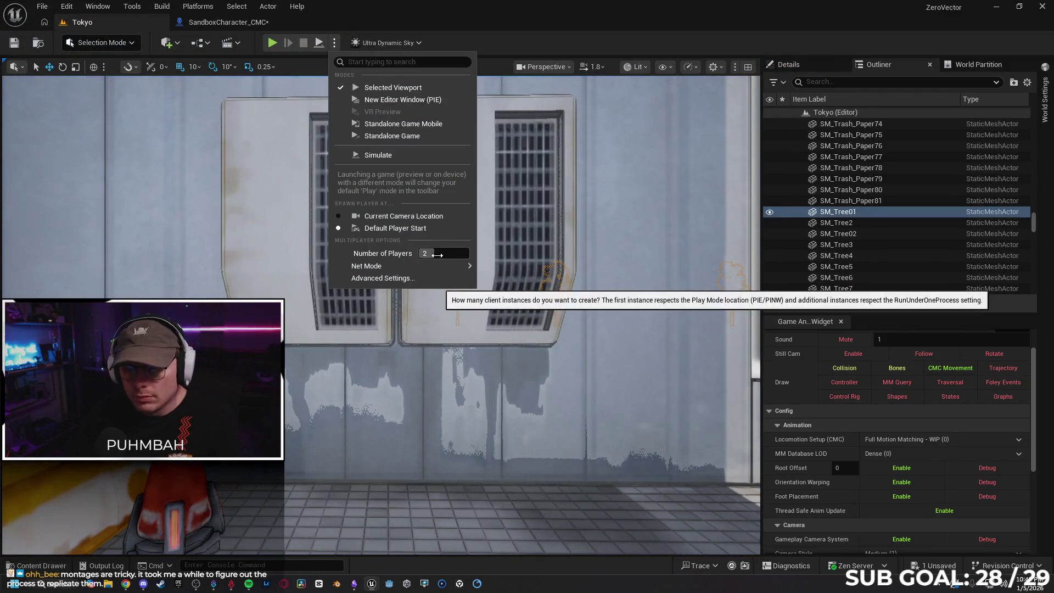
pyautogui.moveTo(452, 265)
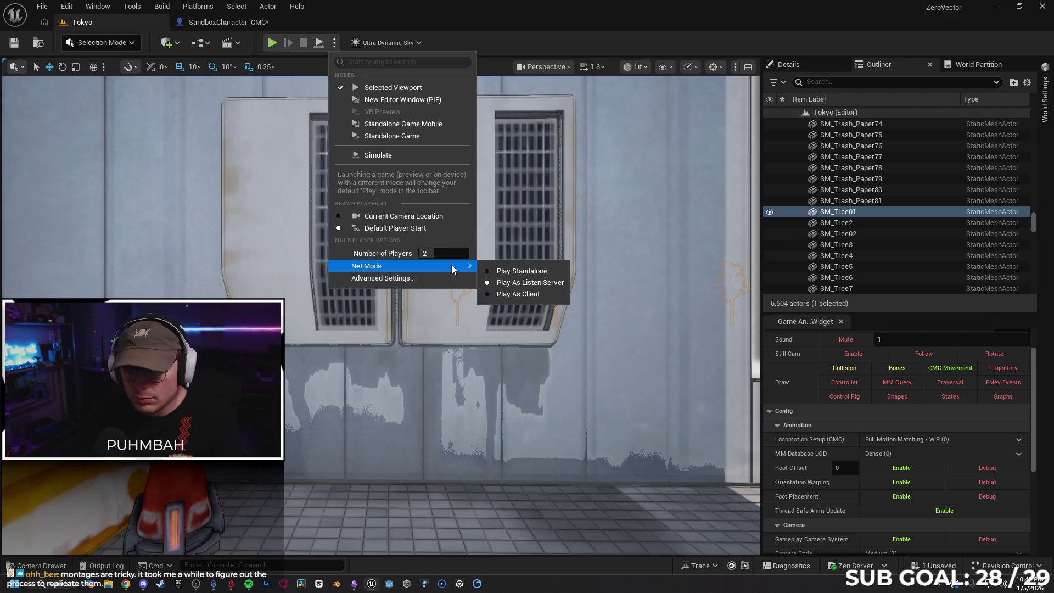
pyautogui.click(548, 273)
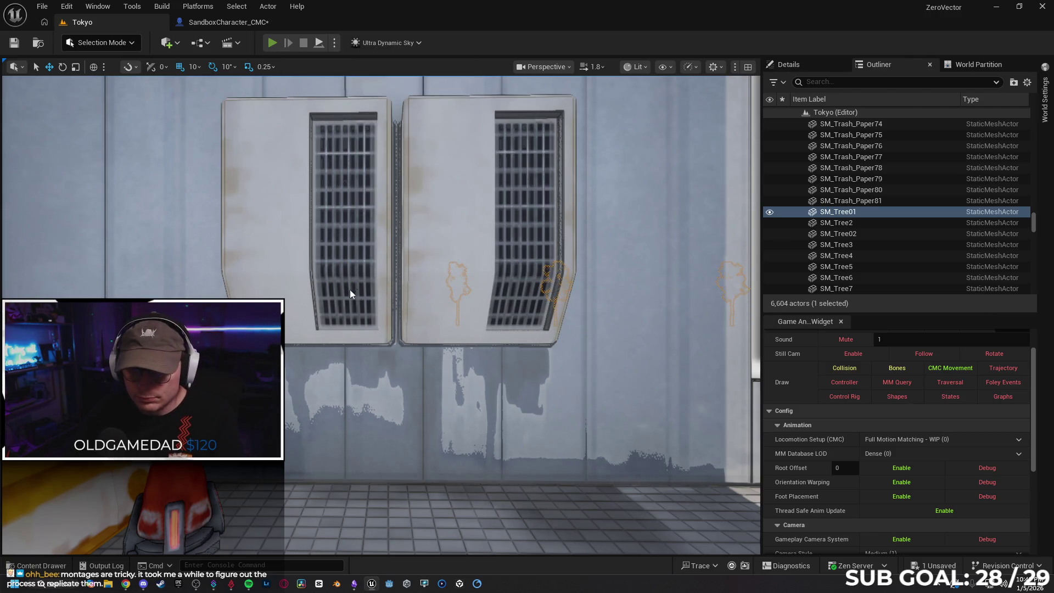
pyautogui.hotkey('alt', 'p')
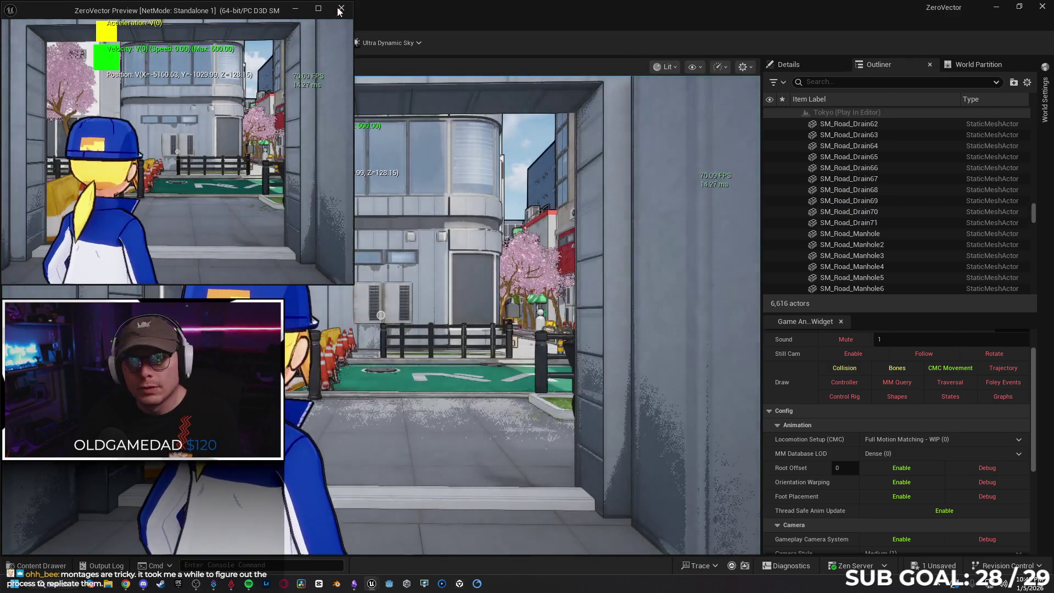
pyautogui.click(340, 9)
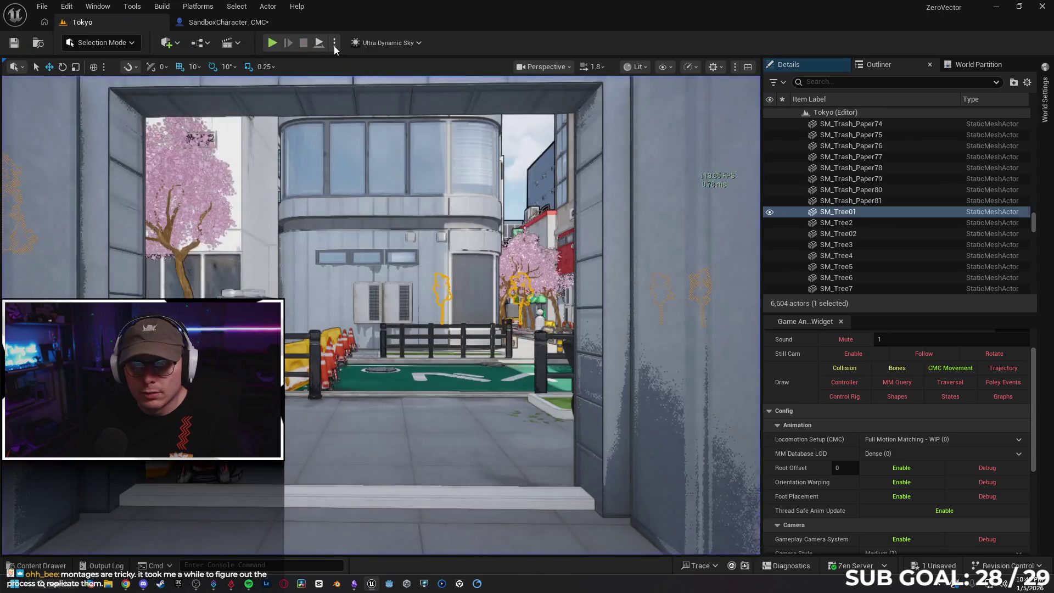
pyautogui.click(334, 44)
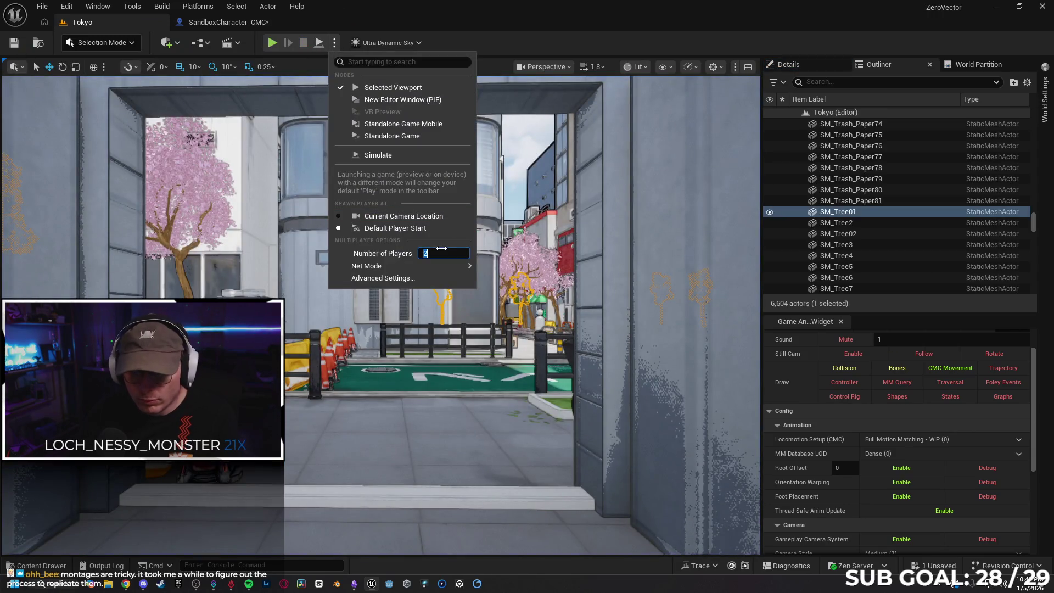
pyautogui.click(436, 254)
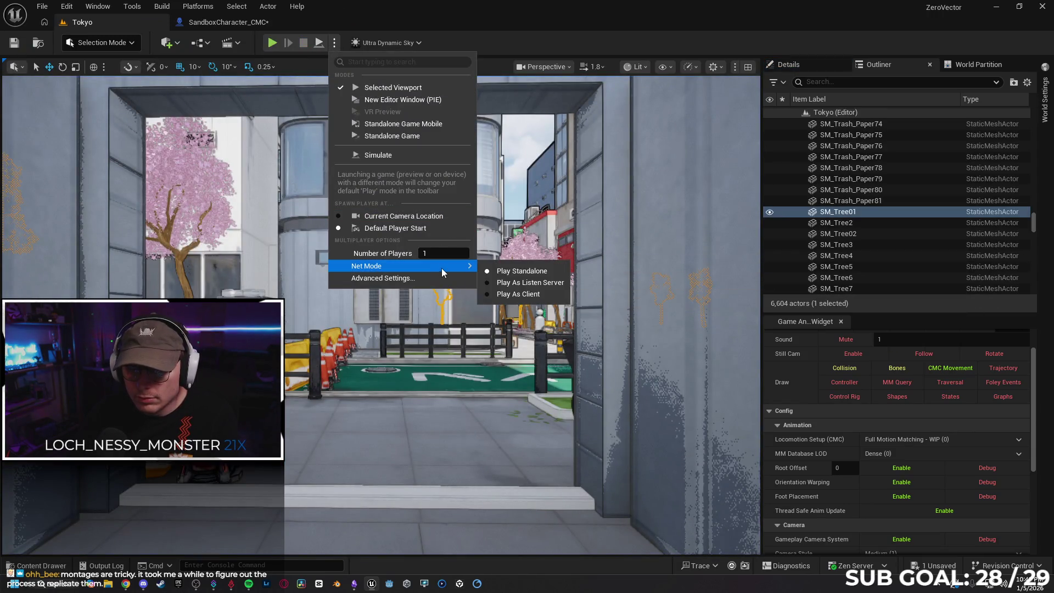
pyautogui.click(498, 270)
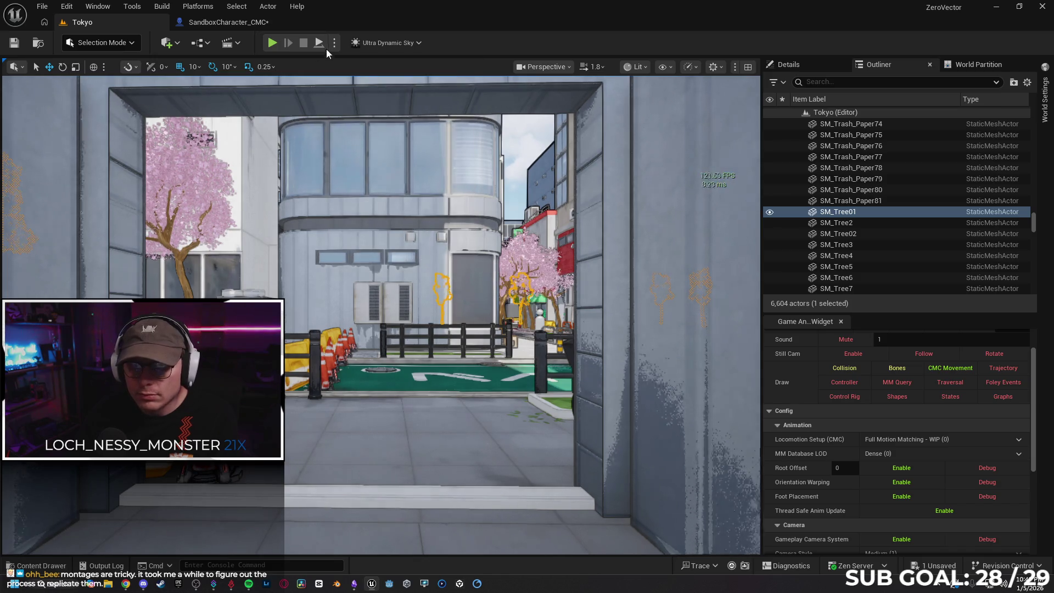
# Play the level, run forward and dive, then stop and return to the character graph
pyautogui.click(334, 43)
pyautogui.moveTo(396, 264)
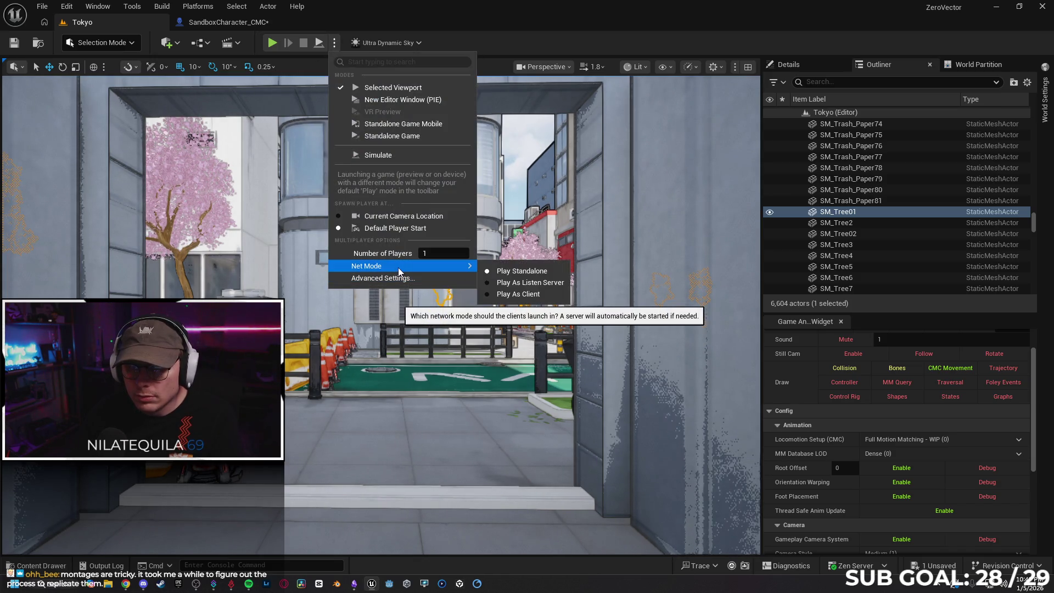
pyautogui.click(271, 46)
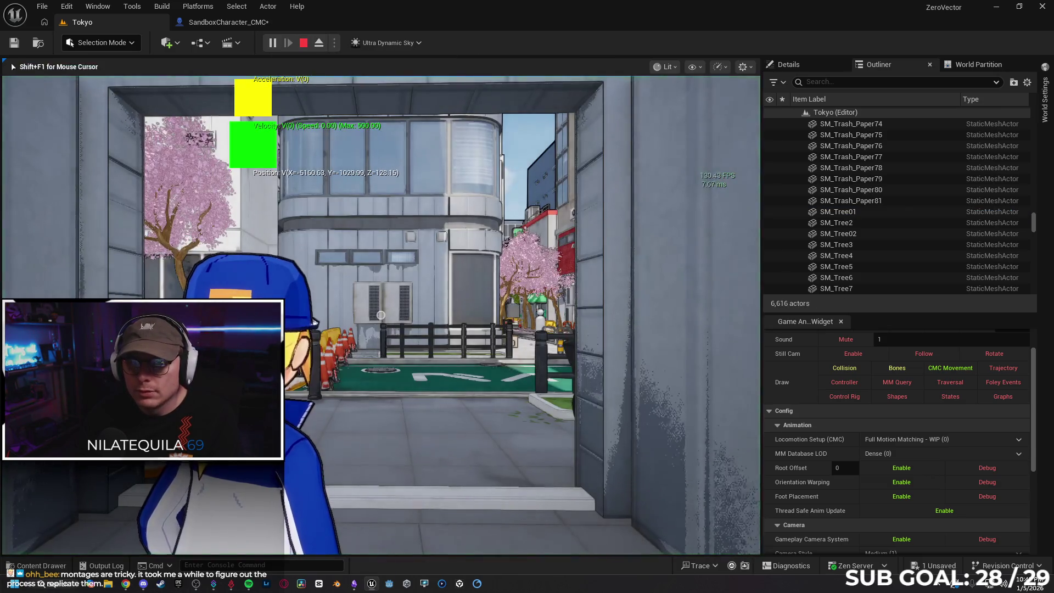
pyautogui.press('w')
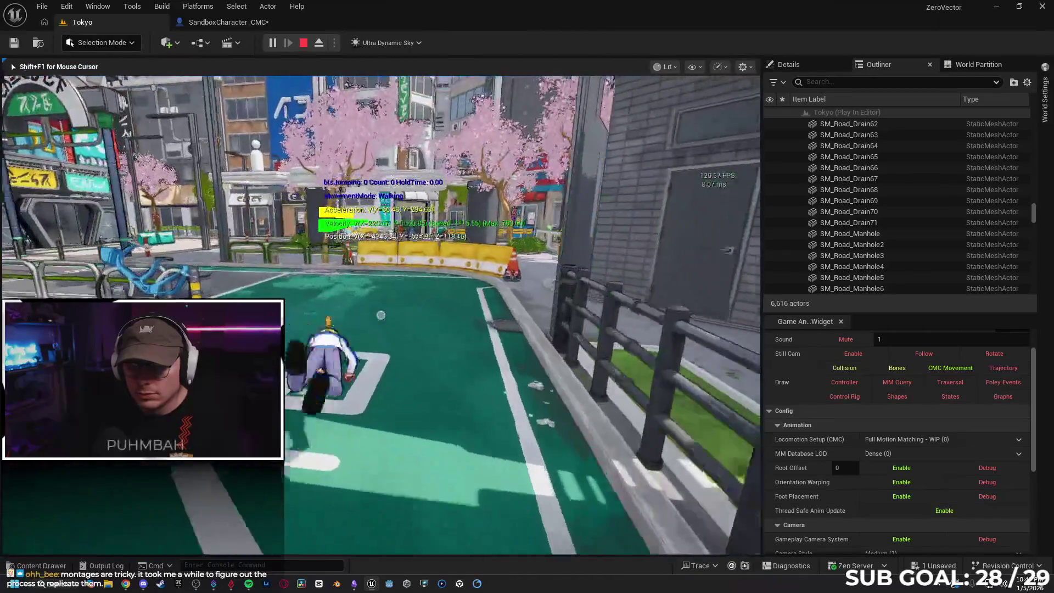
pyautogui.press('space')
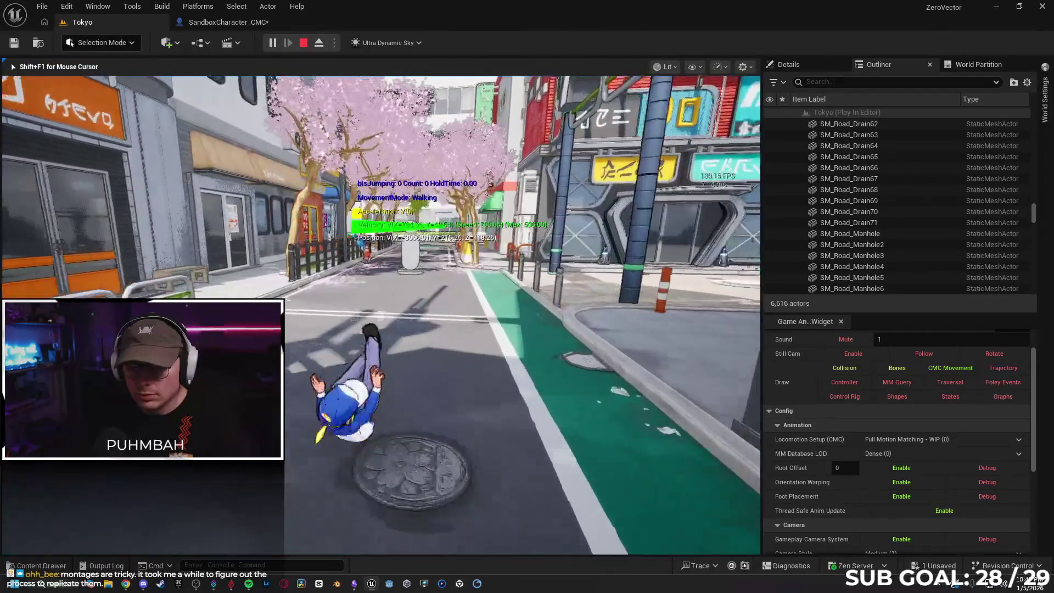
pyautogui.press('Escape')
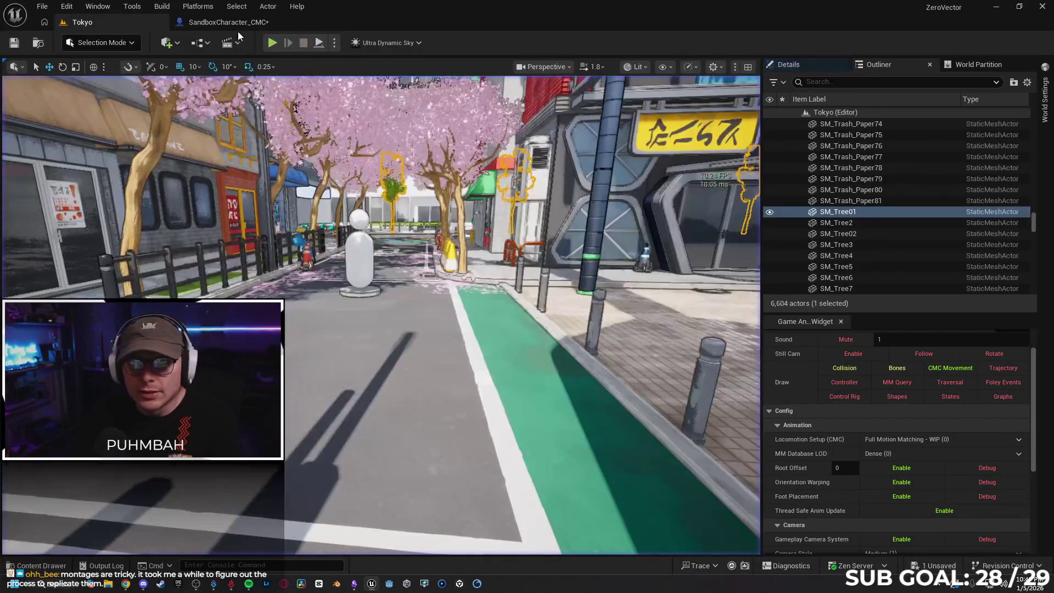
pyautogui.click(231, 22)
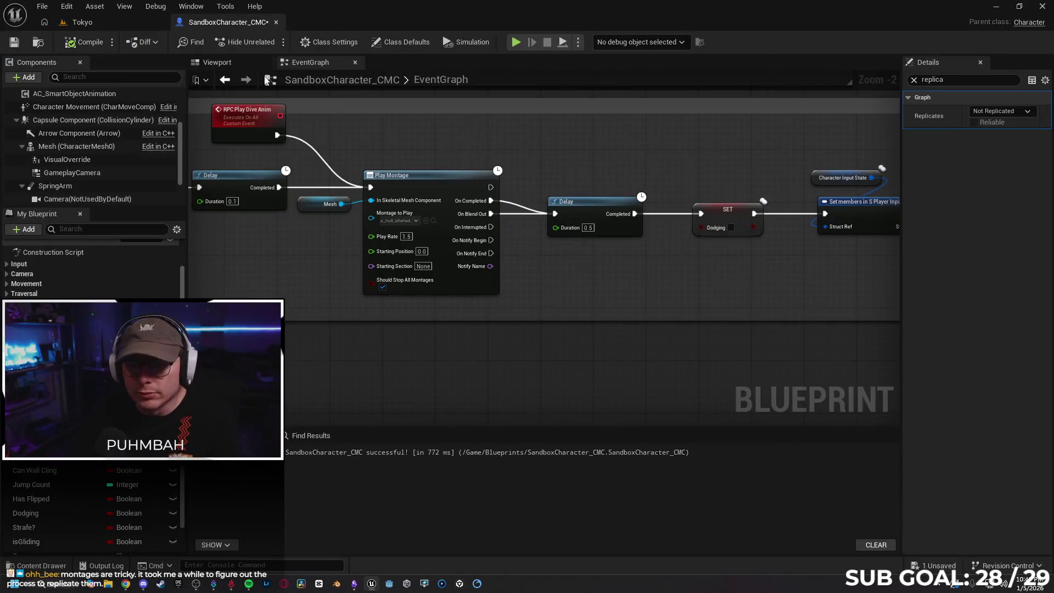
# Rework Play Montage's links to the 0.5 s Delay, then break the RPC_Dive-to-Branch wire
pyautogui.keyDown('alt'); pyautogui.click(508, 203); pyautogui.keyUp('alt')
pyautogui.moveTo(491, 227); pyautogui.dragTo(556, 215)
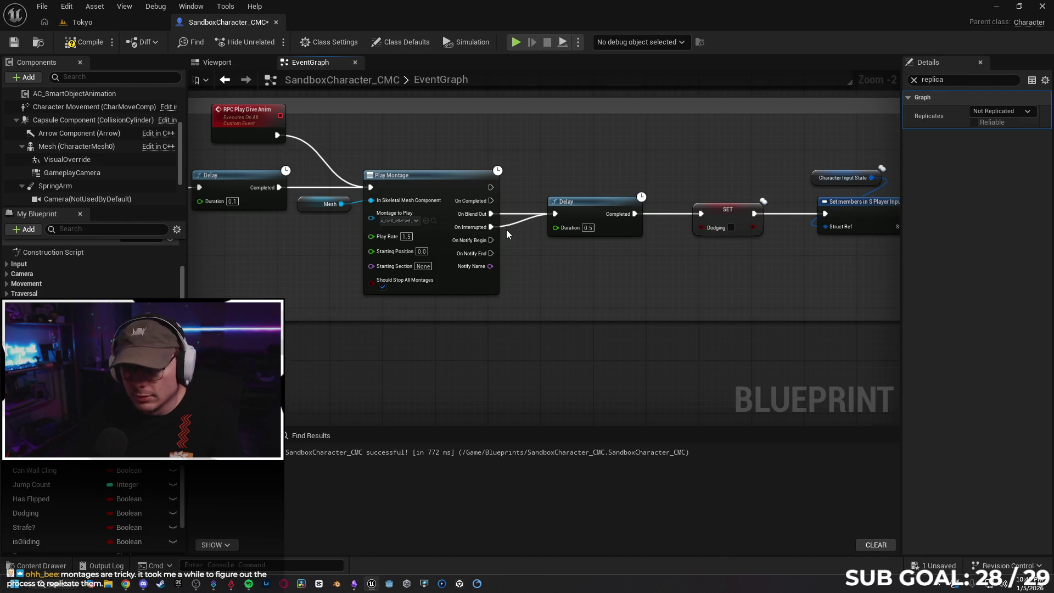
pyautogui.hotkey('ctrl', 'z')
pyautogui.moveTo(491, 200); pyautogui.dragTo(560, 216)
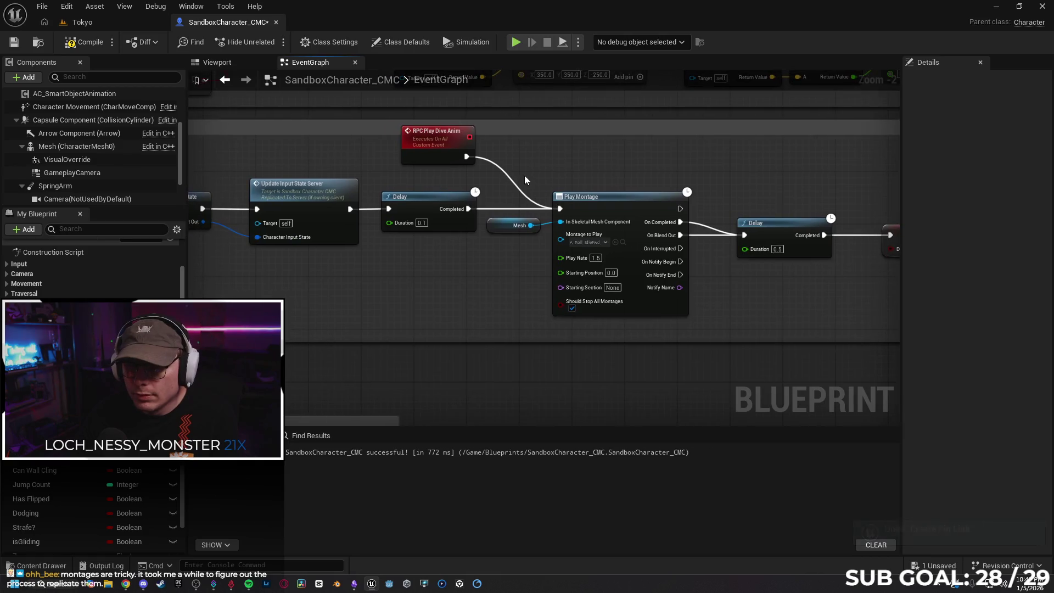
pyautogui.moveTo(515, 187)
pyautogui.mouseDown()
pyautogui.moveTo(518, 301)
pyautogui.moveTo(596, 273)
pyautogui.moveTo(484, 277)
pyautogui.mouseUp()
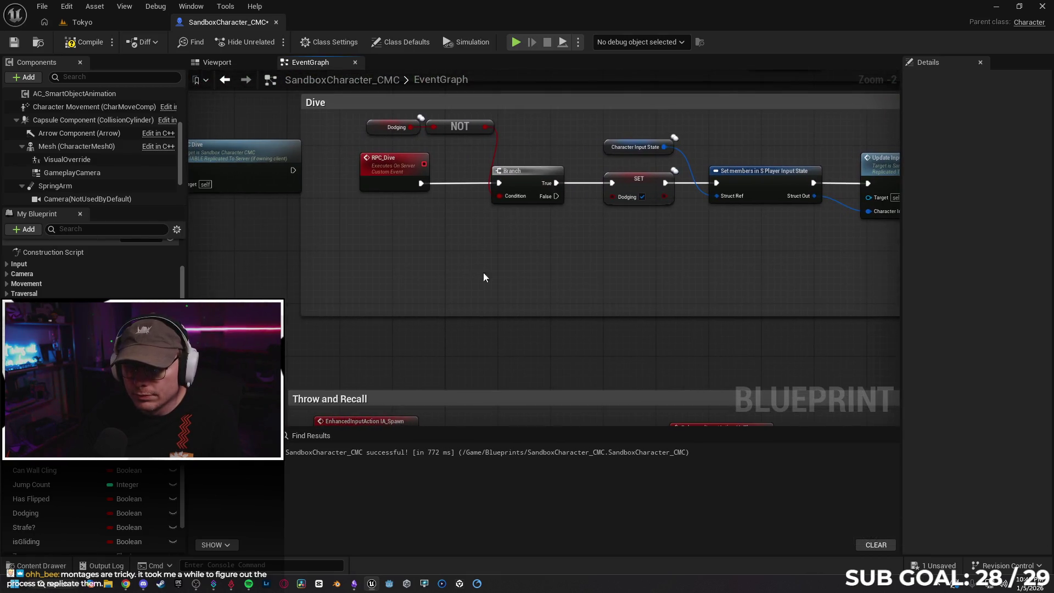
pyautogui.keyDown('alt'); pyautogui.click(453, 184); pyautogui.keyUp('alt')
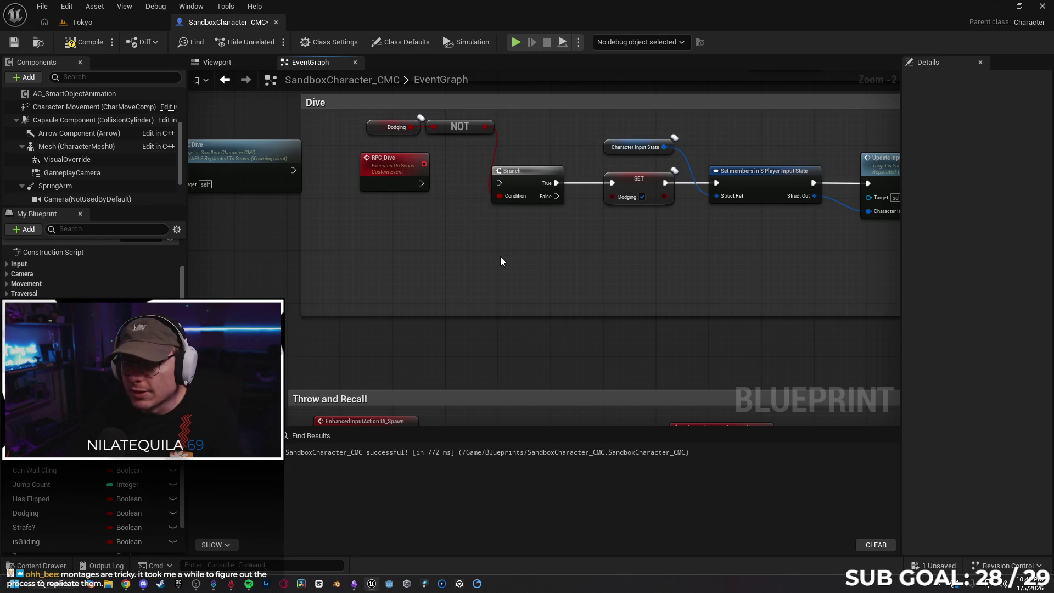
# Set the Dodging variable's Replication to None in Details
pyautogui.moveTo(628, 282); pyautogui.dragTo(421, 278)
pyautogui.moveTo(734, 308)
pyautogui.mouseDown()
pyautogui.moveTo(642, 164)
pyautogui.moveTo(555, 204)
pyautogui.moveTo(318, 220)
pyautogui.mouseUp()
pyautogui.moveTo(659, 278)
pyautogui.mouseDown()
pyautogui.moveTo(551, 278)
pyautogui.moveTo(581, 275)
pyautogui.mouseUp()
pyautogui.moveTo(833, 273)
pyautogui.mouseDown()
pyautogui.moveTo(539, 275)
pyautogui.moveTo(542, 289)
pyautogui.moveTo(734, 285)
pyautogui.moveTo(704, 274)
pyautogui.mouseUp()
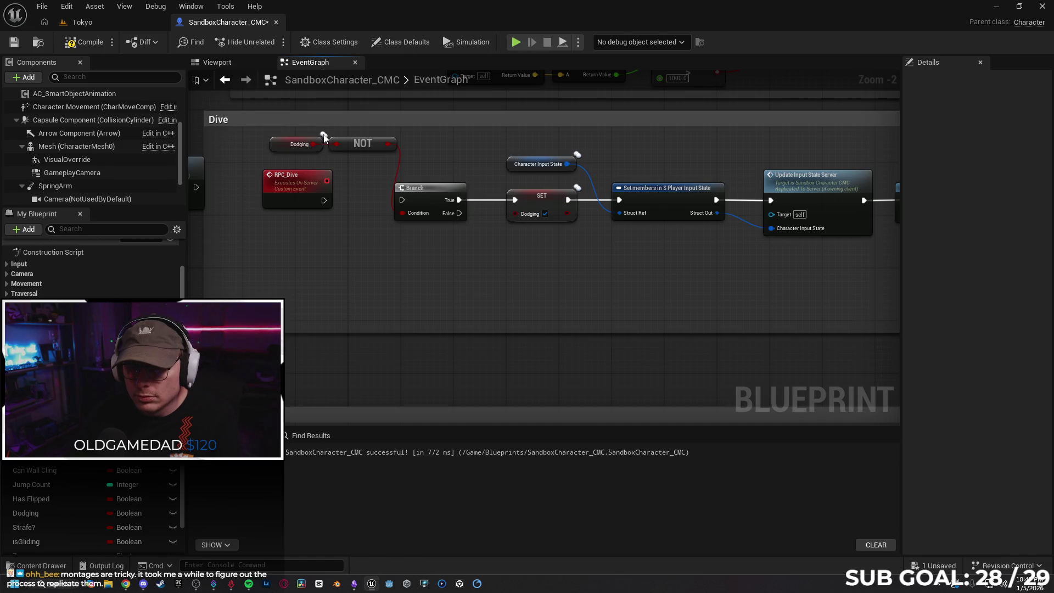
pyautogui.click(287, 144)
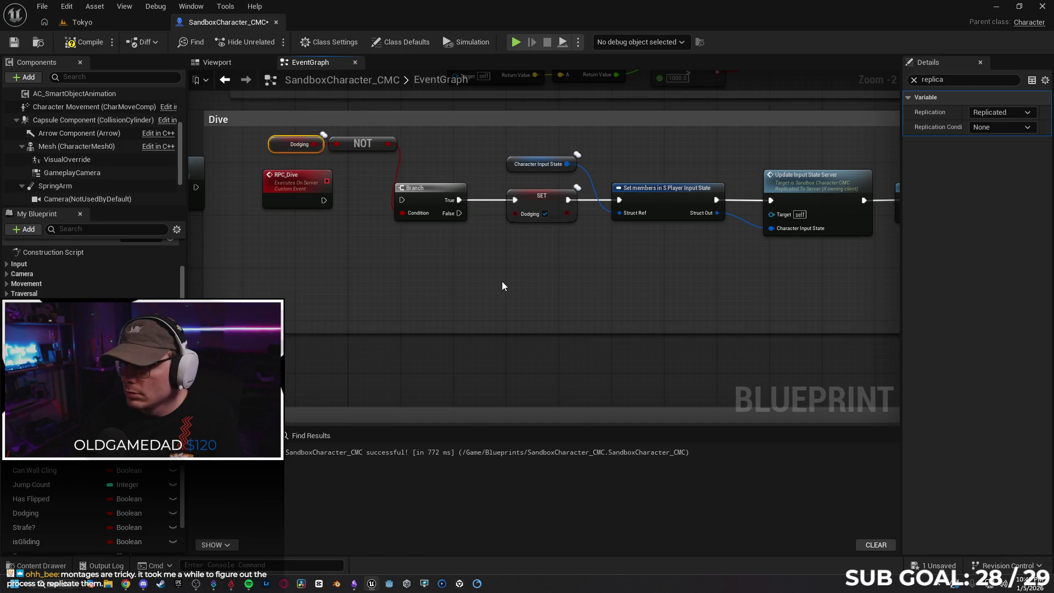
pyautogui.click(1013, 113)
pyautogui.click(1013, 110)
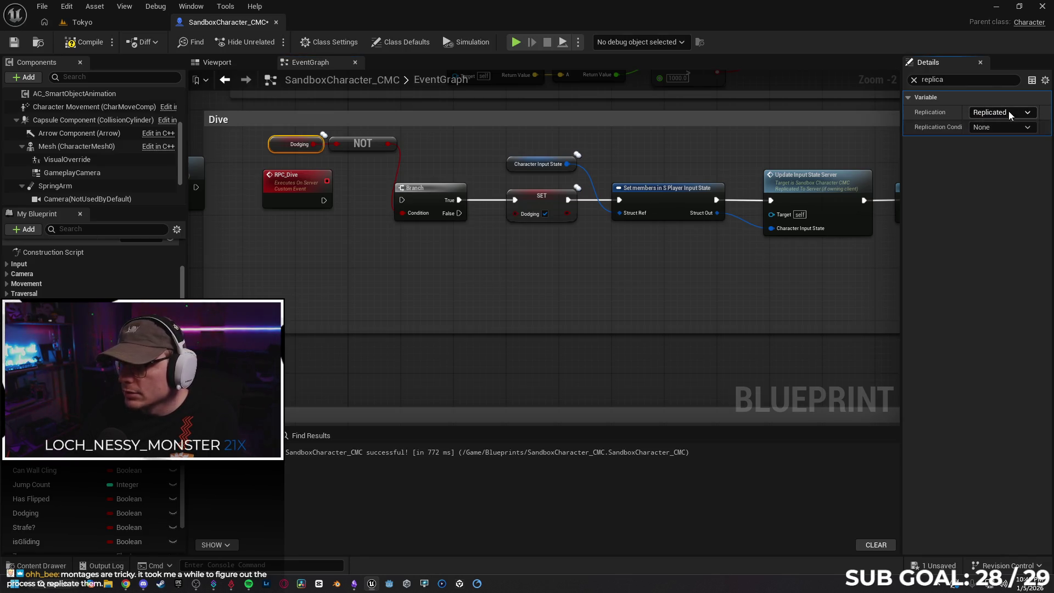
pyautogui.click(1002, 112)
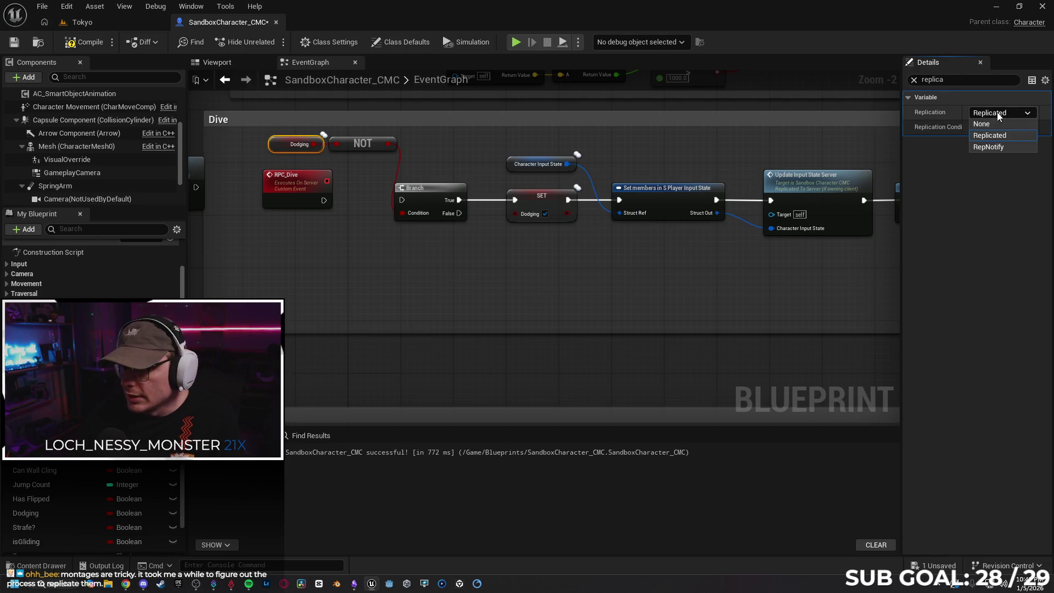
pyautogui.click(1005, 122)
# Connect RPC Play Dive Anim's exec output to Play Montage's input
pyautogui.hscroll(10, 727, 311)
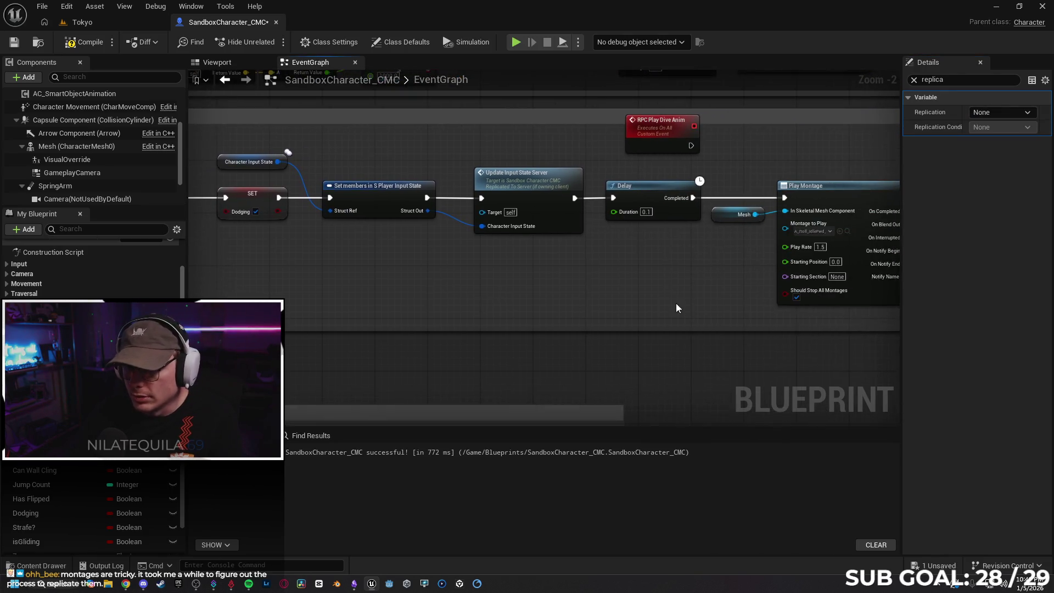
pyautogui.hscroll(5, 845, 295)
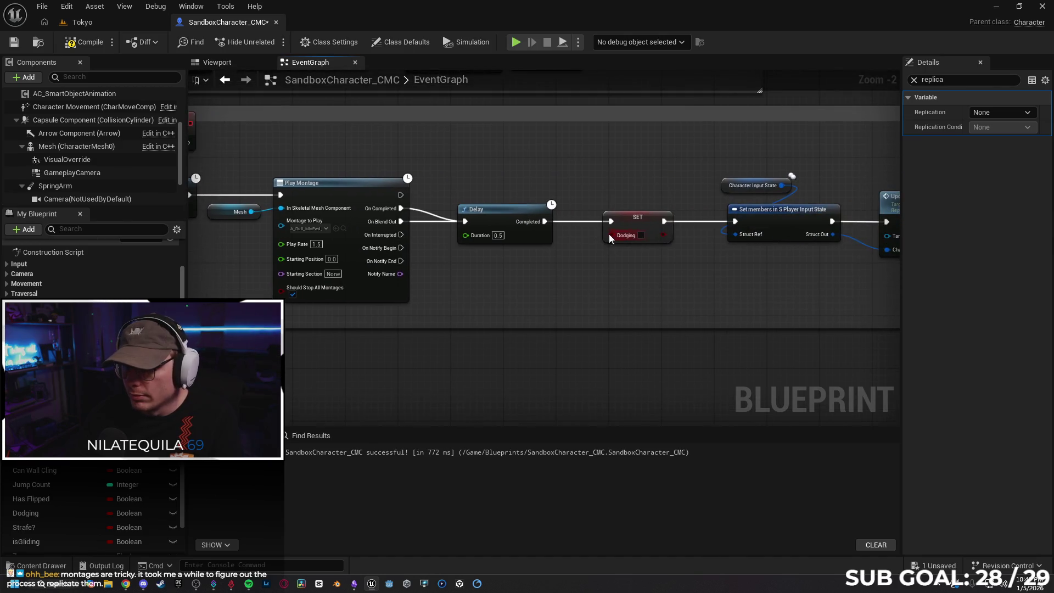
pyautogui.hscroll(10, 639, 252)
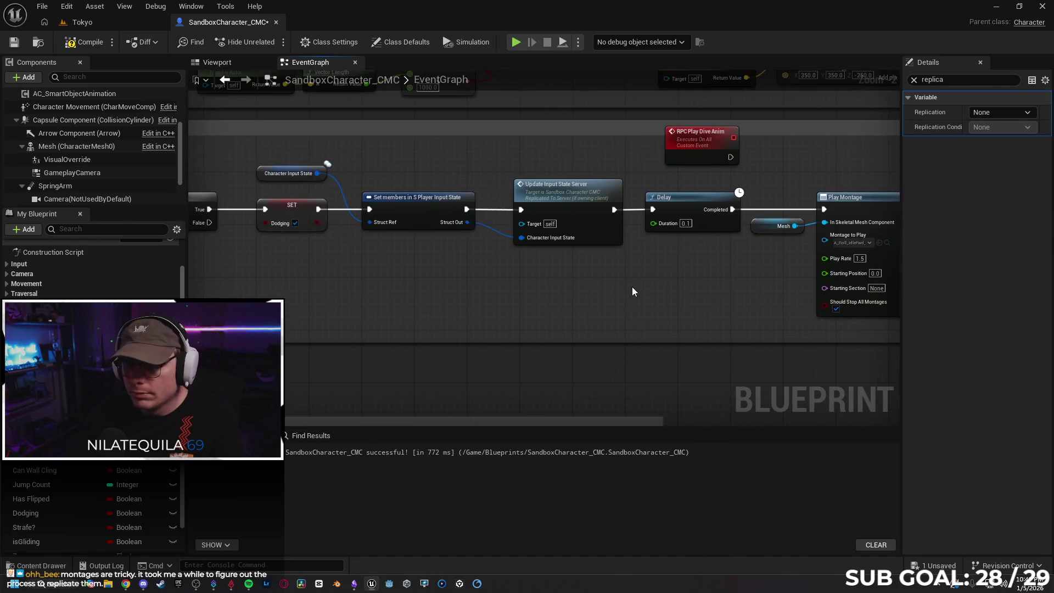
pyautogui.click(469, 309)
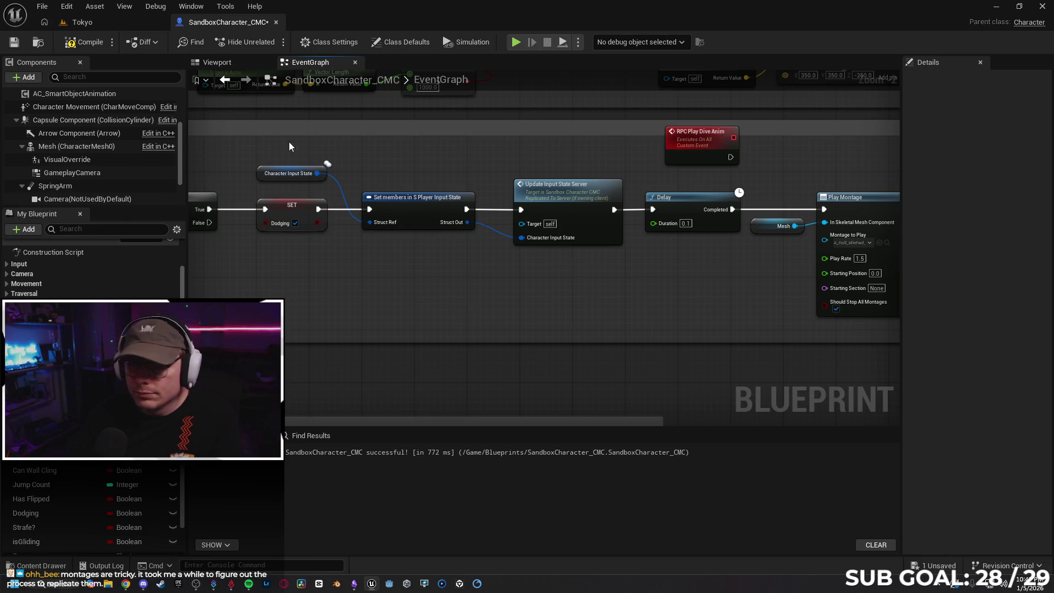
pyautogui.moveTo(763, 169); pyautogui.dragTo(501, 147)
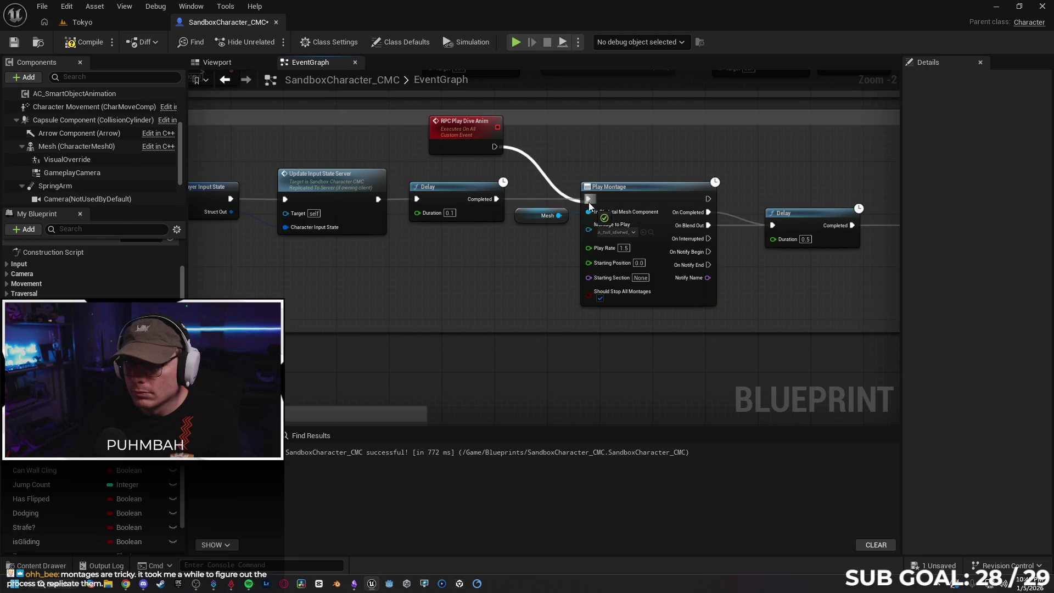
# Run a quick play-in-editor test in the Tokyo level, then return to the character graph
pyautogui.click(111, 22)
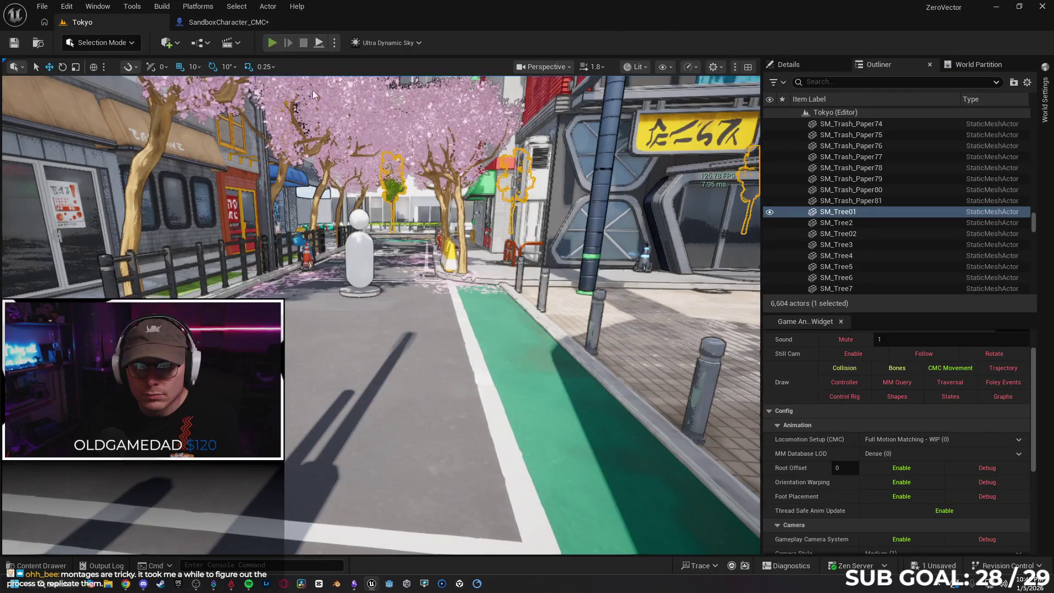
pyautogui.hotkey('alt', 'p')
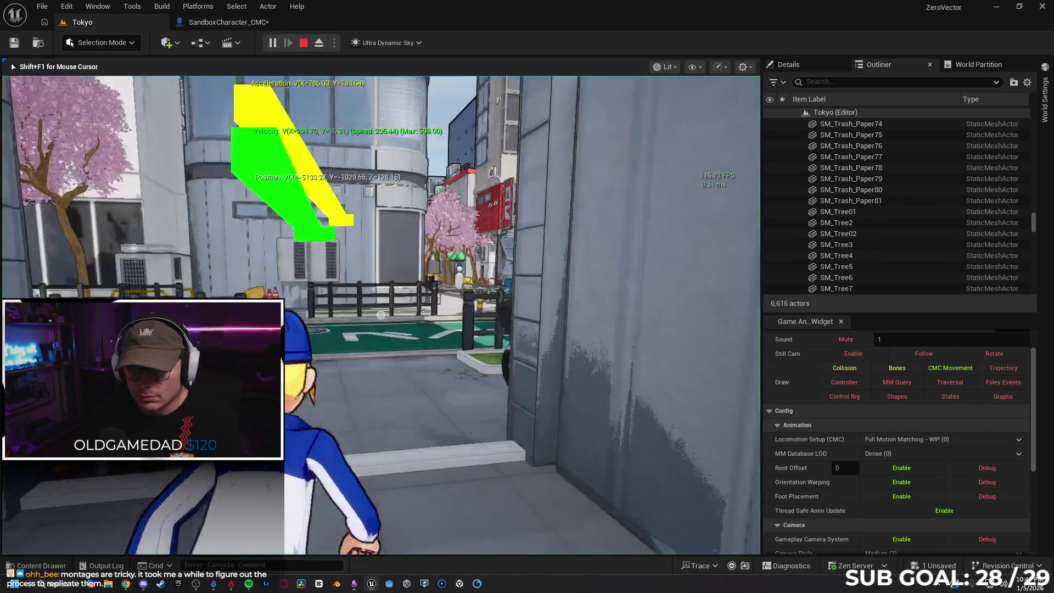
pyautogui.press('w')
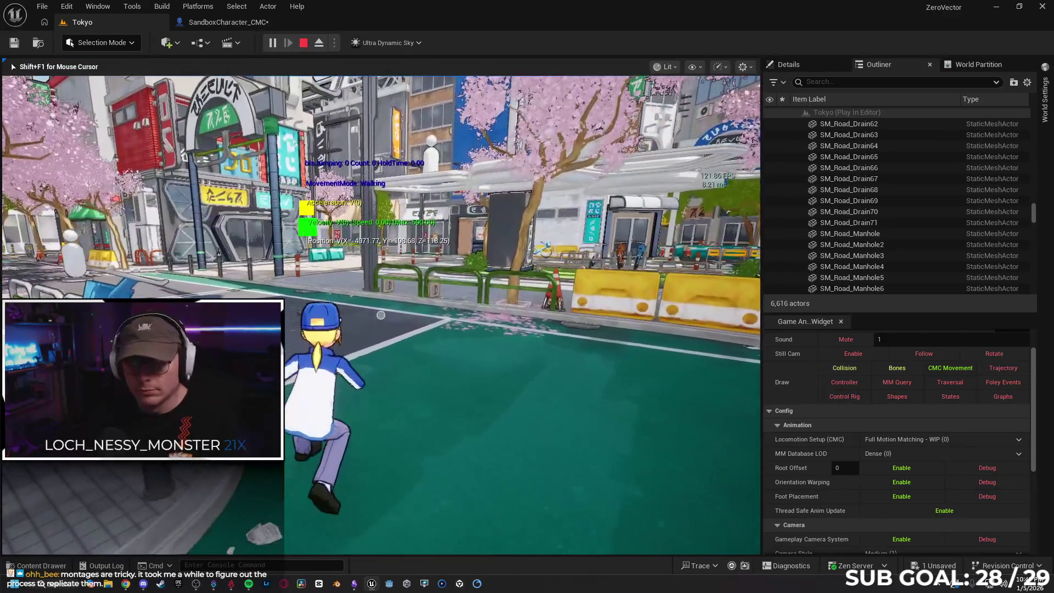
pyautogui.press('Escape')
pyautogui.click(228, 22)
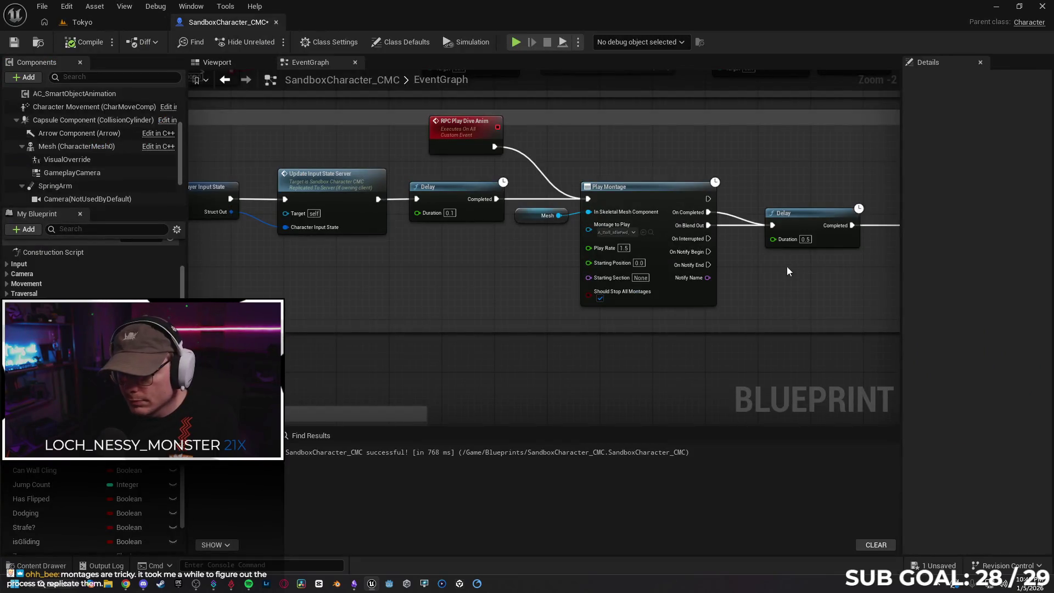
# Also connect On Interrupted to the Delay and test-run the character again
pyautogui.moveTo(612, 233); pyautogui.dragTo(674, 224)
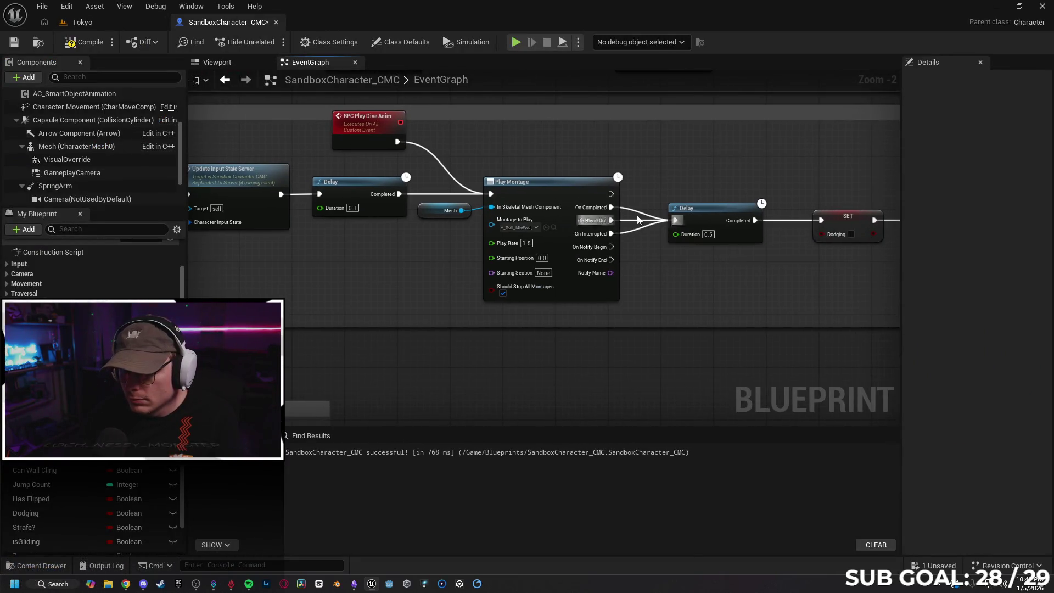
pyautogui.click(113, 22)
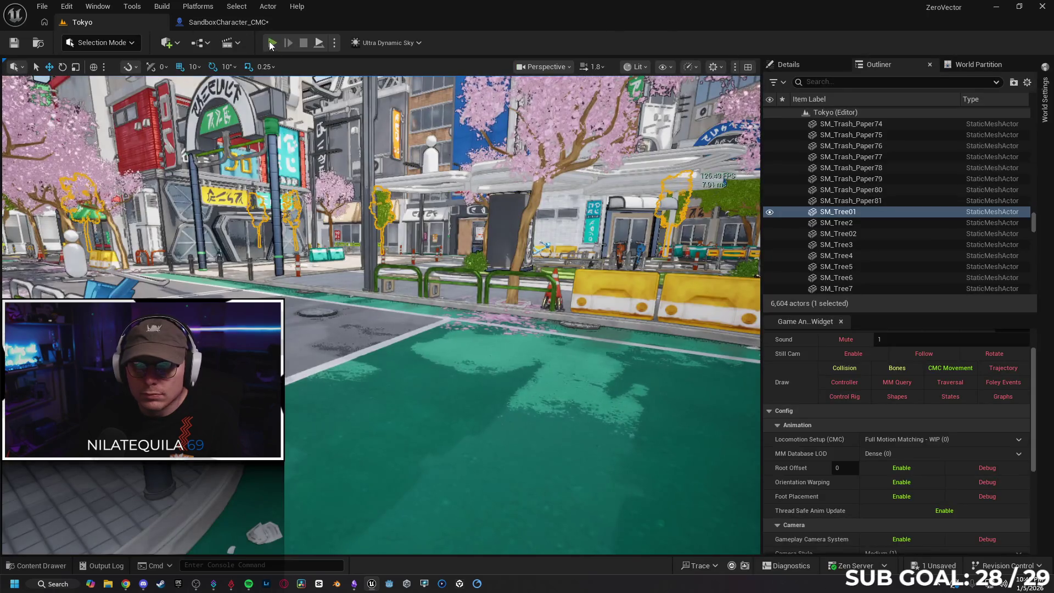
pyautogui.hotkey('alt', 'p')
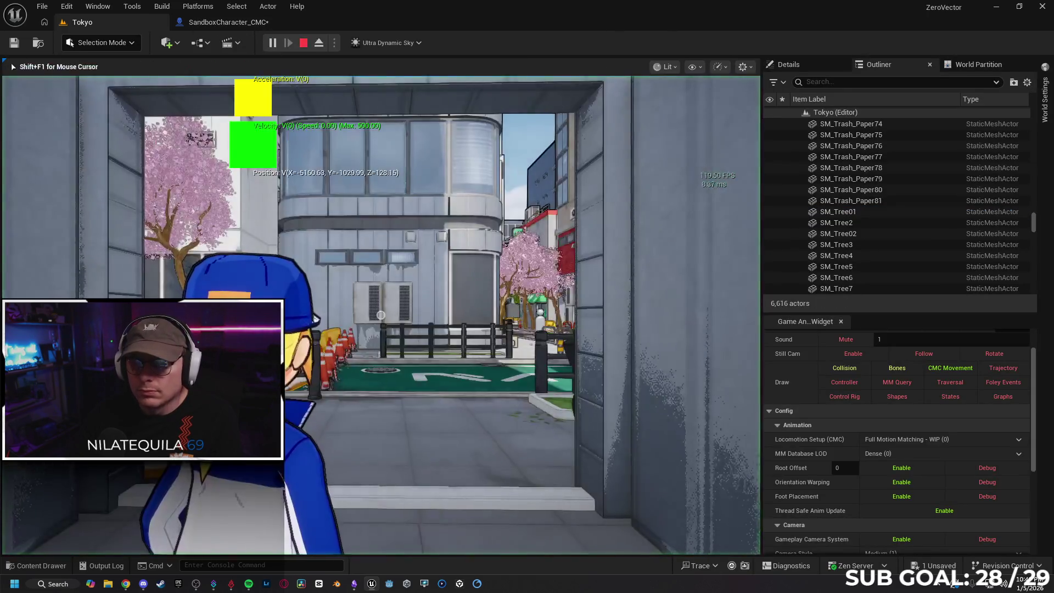
pyautogui.press('w')
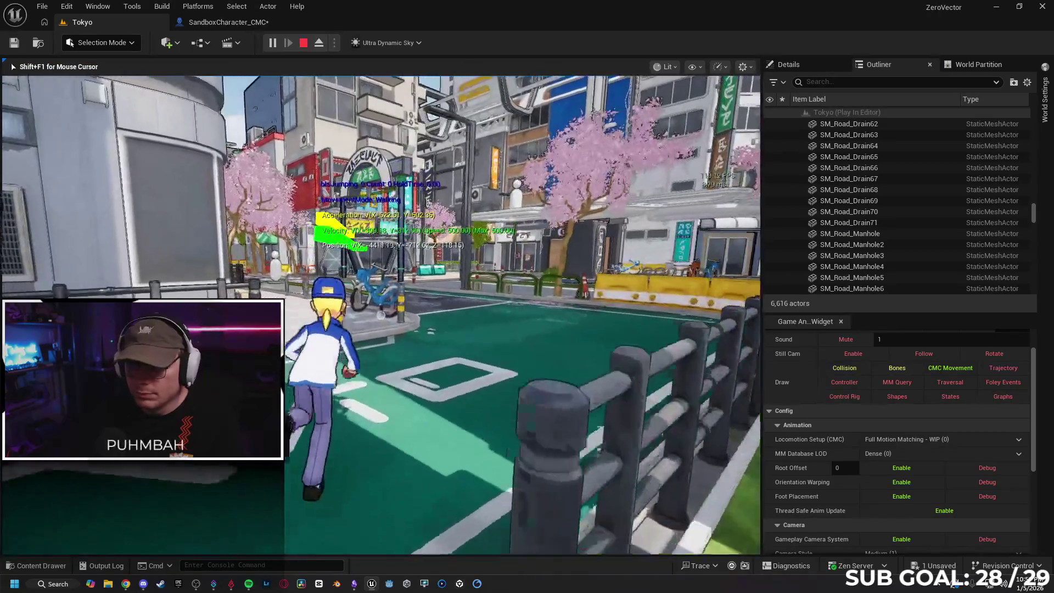
pyautogui.hotkey('shift', 'F1')
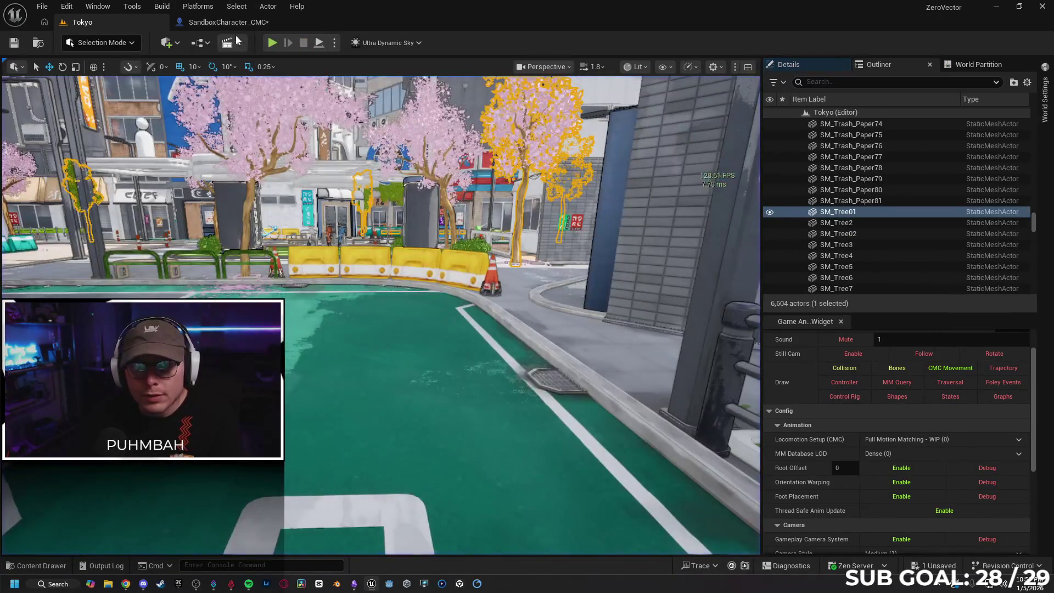
pyautogui.click(230, 23)
pyautogui.moveTo(703, 372); pyautogui.dragTo(578, 215)
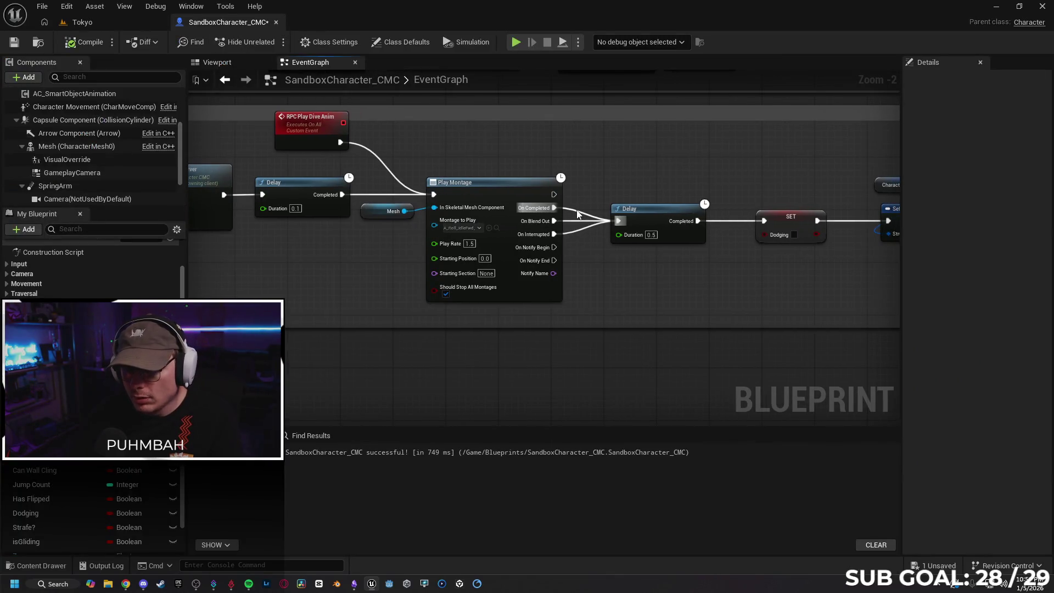
# Break On Completed's link to the Delay and reconnect RPC_Dive to the Branch
pyautogui.keyDown('alt'); pyautogui.click(578, 220); pyautogui.keyUp('alt')
pyautogui.moveTo(578, 317)
pyautogui.mouseDown()
pyautogui.moveTo(758, 288)
pyautogui.moveTo(807, 250)
pyautogui.moveTo(766, 266)
pyautogui.moveTo(833, 266)
pyautogui.moveTo(775, 280)
pyautogui.moveTo(796, 276)
pyautogui.moveTo(648, 258)
pyautogui.moveTo(607, 276)
pyautogui.mouseUp()
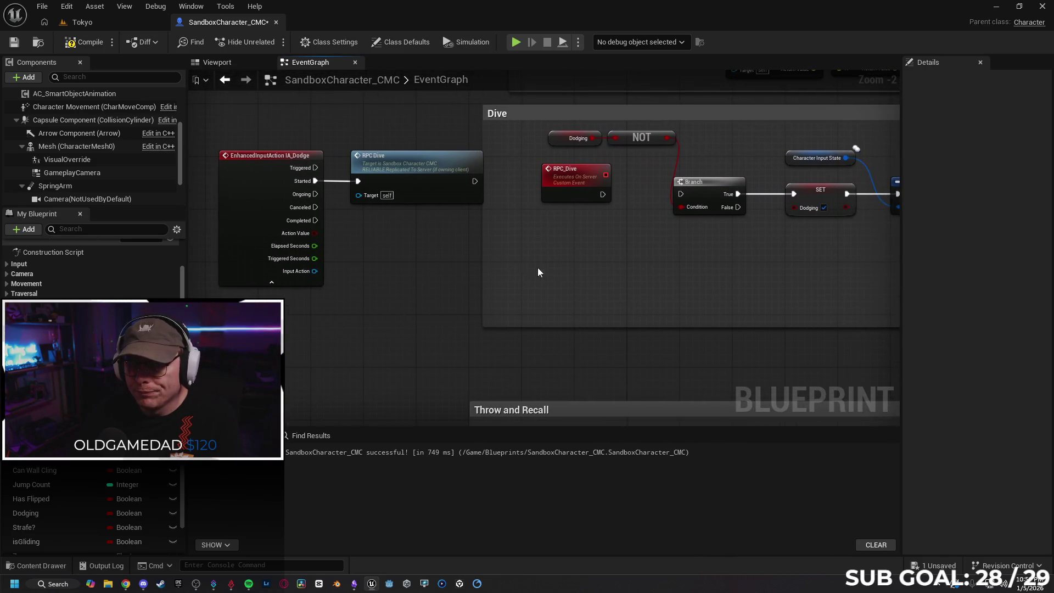
pyautogui.moveTo(475, 181)
pyautogui.mouseDown()
pyautogui.moveTo(693, 203)
pyautogui.moveTo(681, 194)
pyautogui.mouseUp()
pyautogui.moveTo(673, 318); pyautogui.dragTo(684, 317)
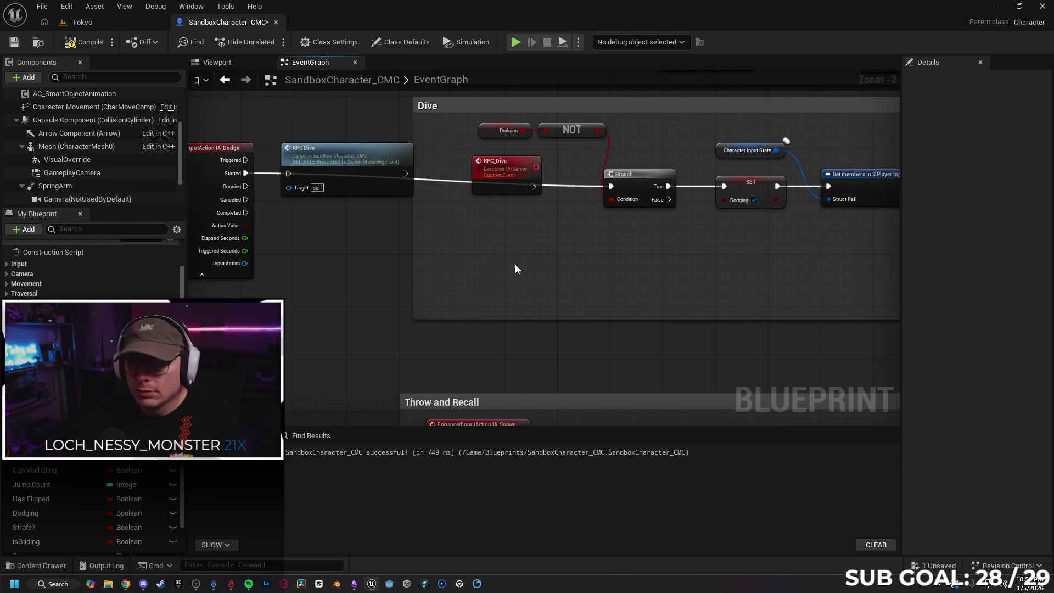
# Play-test running forward in the Tokyo level, then return to the dive animation nodes
pyautogui.click(99, 21)
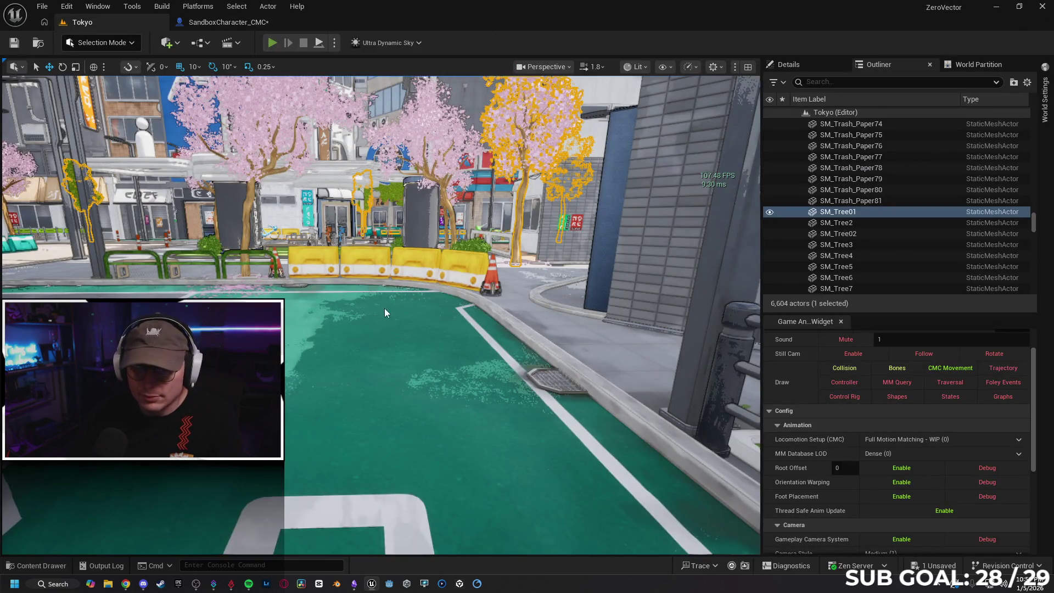
pyautogui.hotkey('alt', 'p')
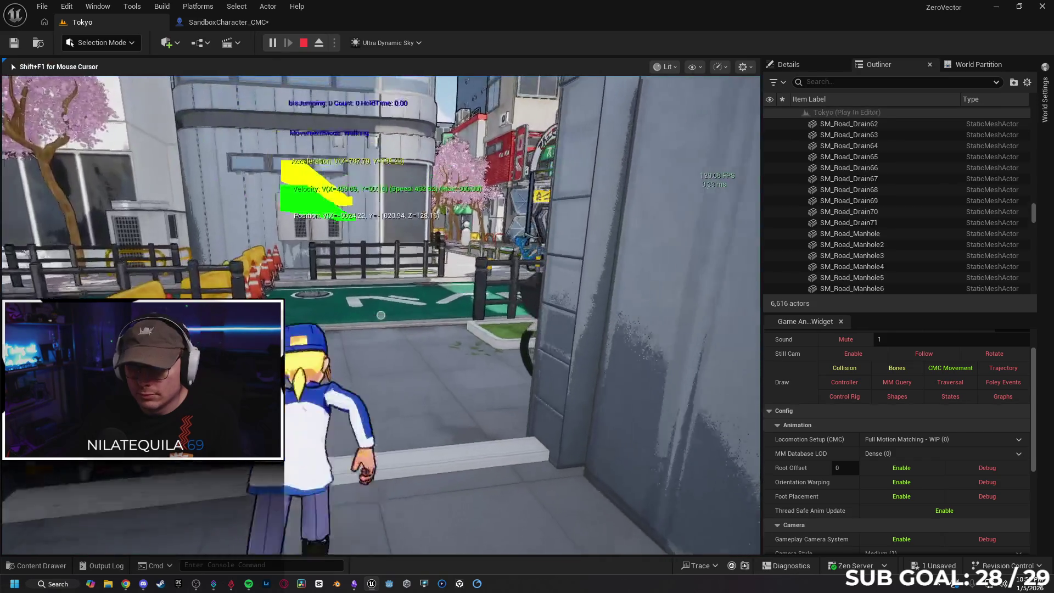
pyautogui.press('w')
pyautogui.press('w')
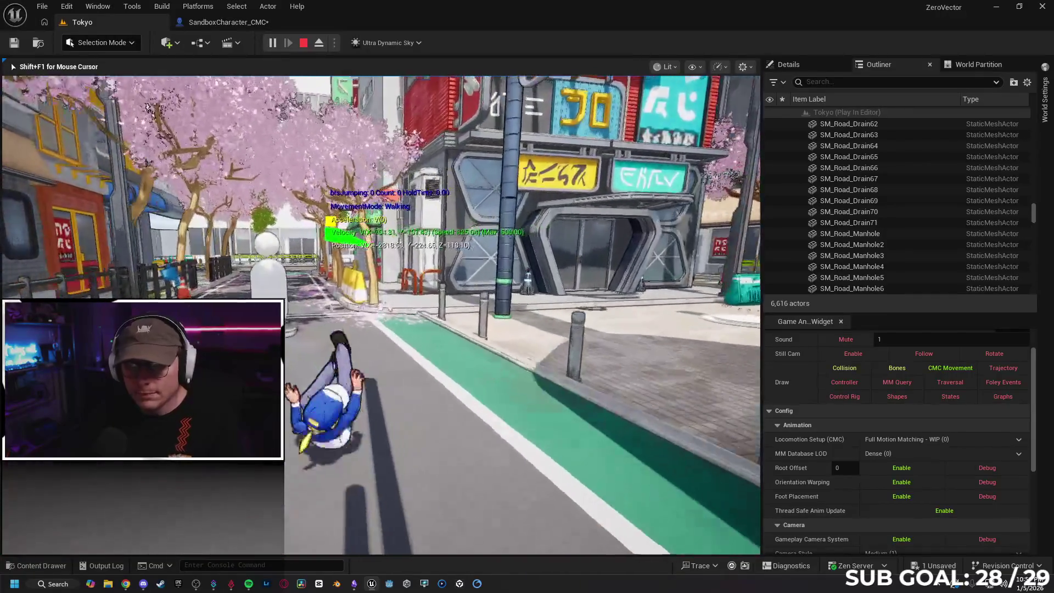
pyautogui.press('Escape')
pyautogui.click(228, 22)
pyautogui.moveTo(444, 306); pyautogui.dragTo(6, 298)
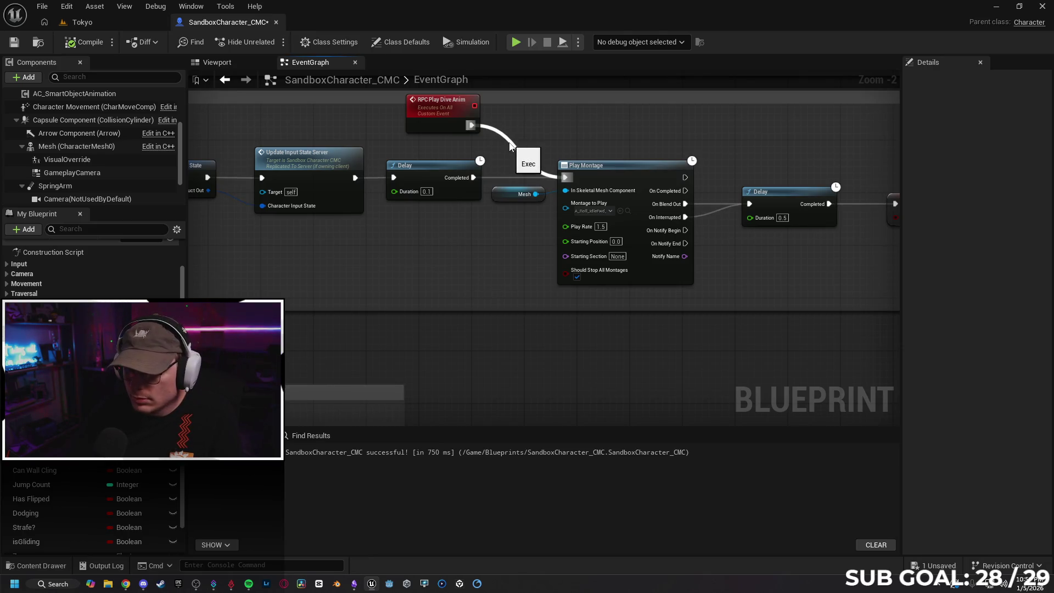
pyautogui.moveTo(726, 263)
pyautogui.mouseDown()
pyautogui.moveTo(545, 279)
pyautogui.moveTo(605, 282)
pyautogui.mouseUp()
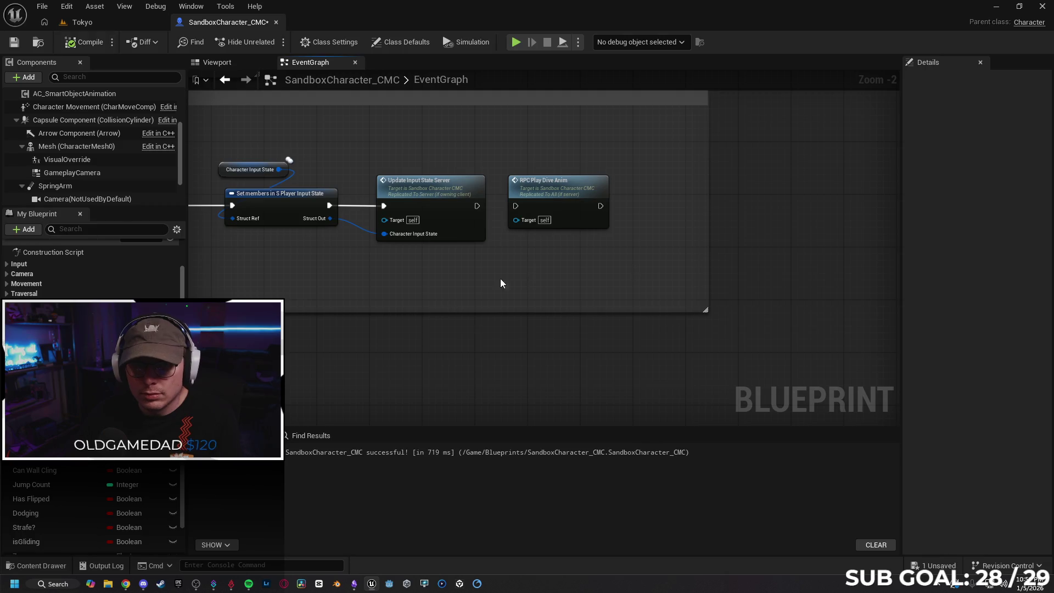
pyautogui.rightClick(648, 272)
pyautogui.moveTo(331, 269); pyautogui.dragTo(631, 270)
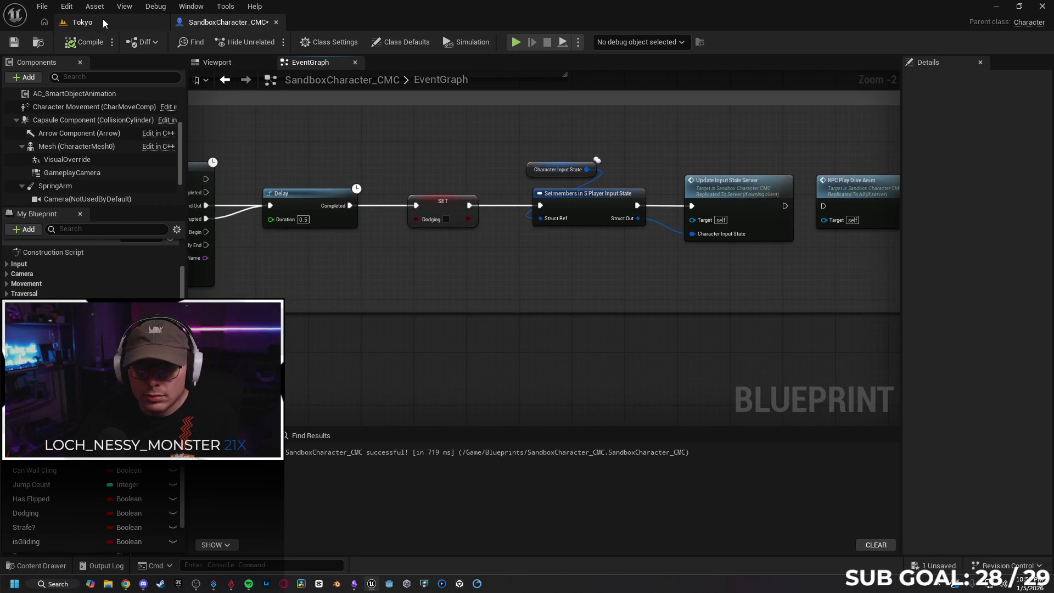
pyautogui.click(108, 23)
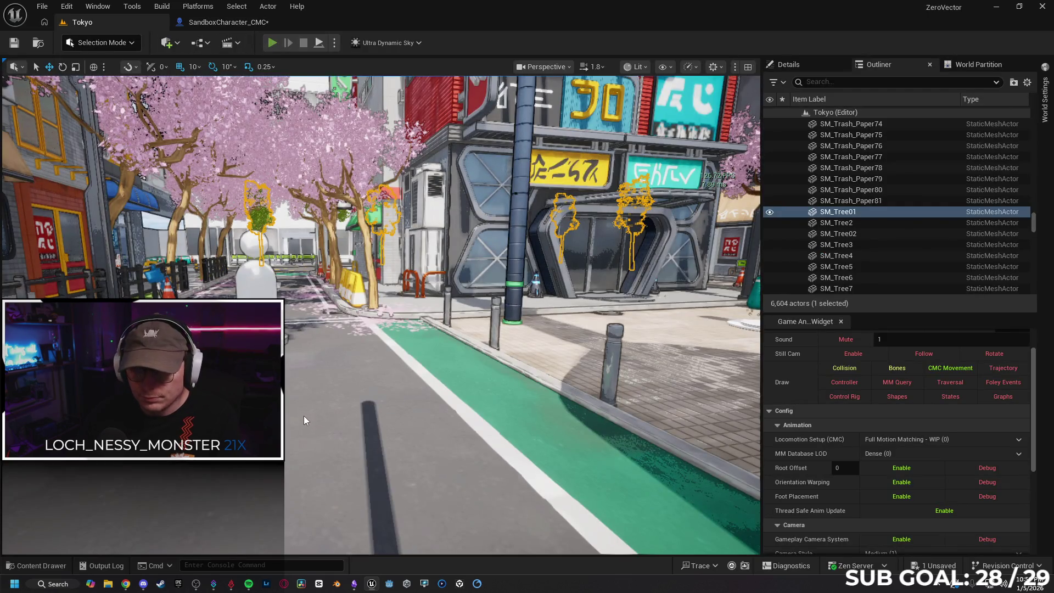
pyautogui.hotkey('alt', 'p')
pyautogui.press('w')
pyautogui.press('w')
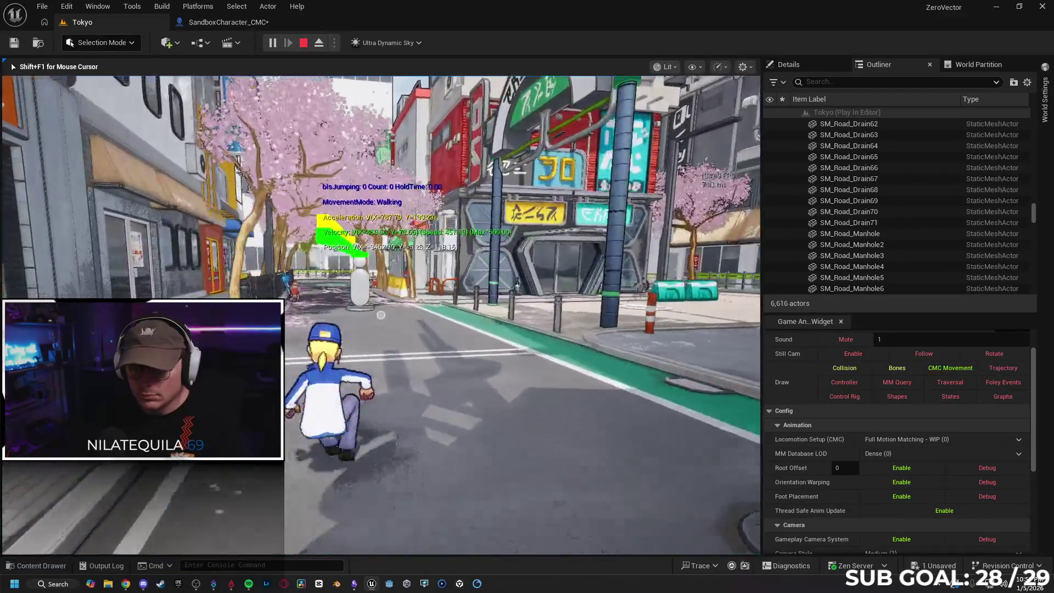
pyautogui.press('w')
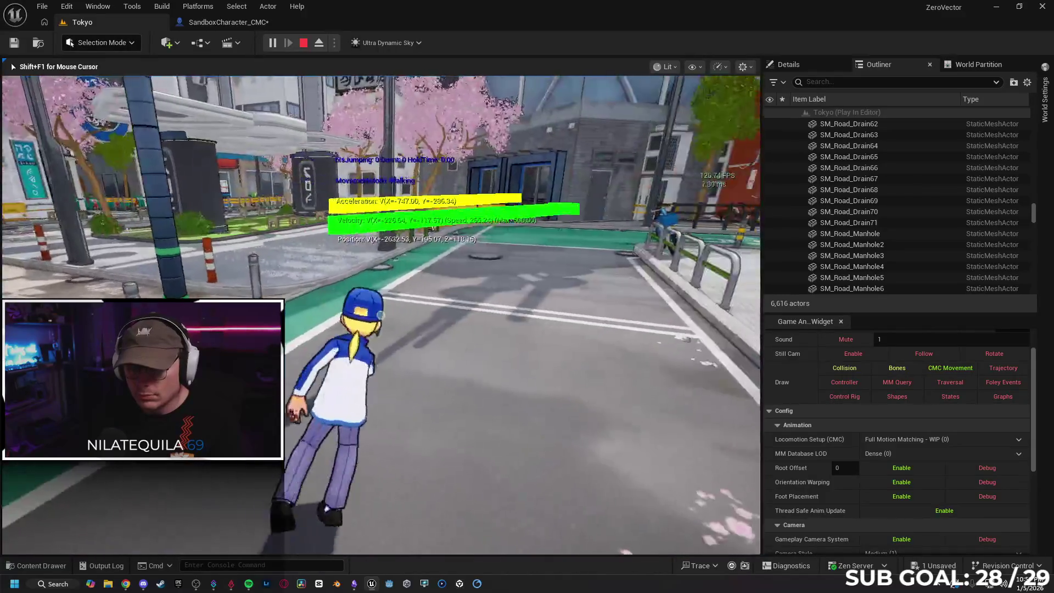
pyautogui.press('w')
pyautogui.hotkey('shift', 'F1')
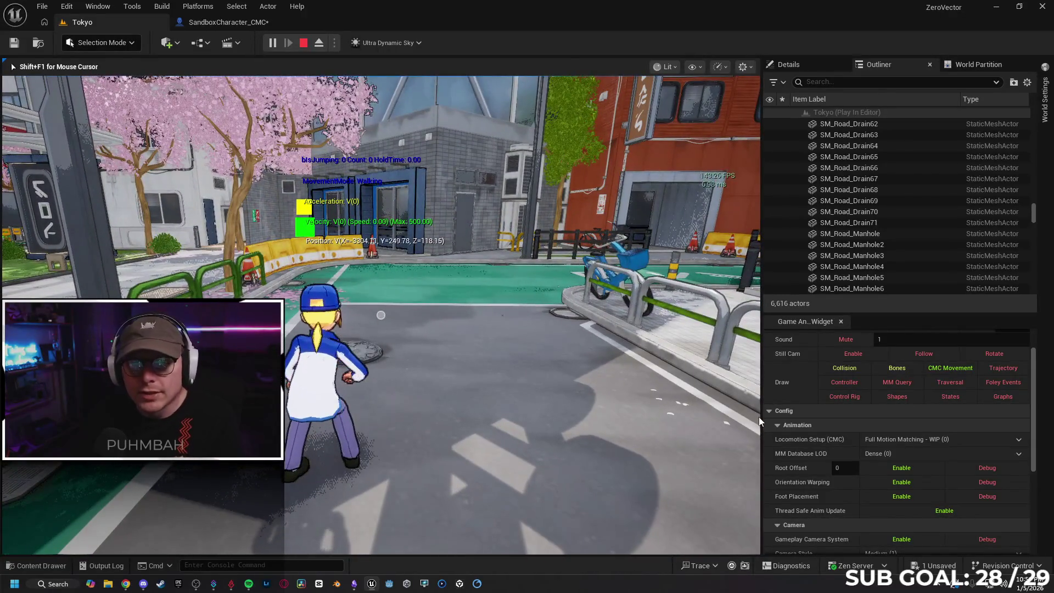
pyautogui.click(258, 23)
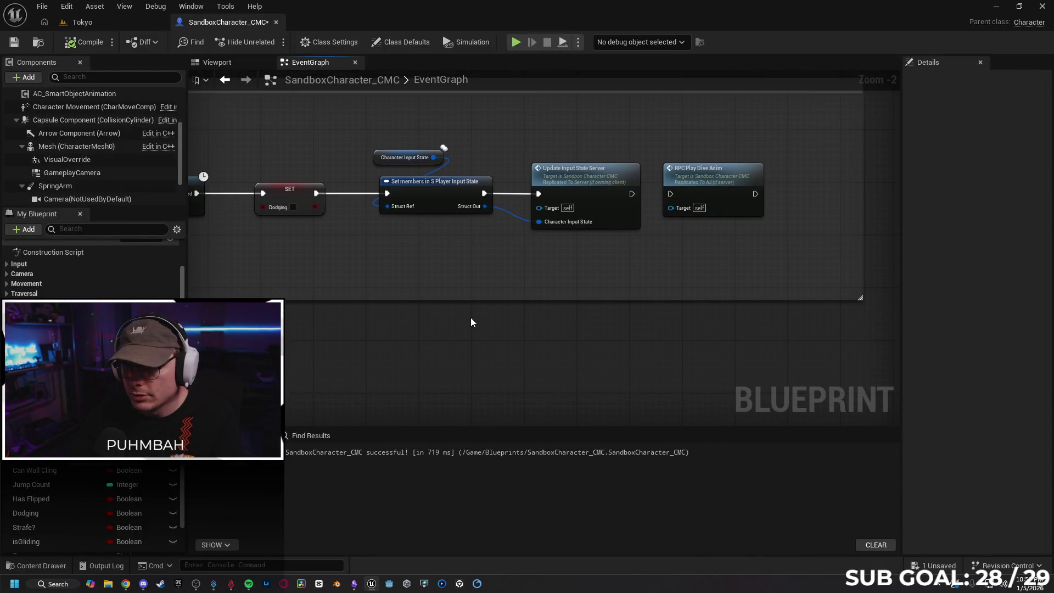
# Wire RPC Play Dive Anim to Play Montage, RPC_Dive to the Branch, and dodge Started to RPC Dive
pyautogui.moveTo(720, 270); pyautogui.dragTo(767, 271)
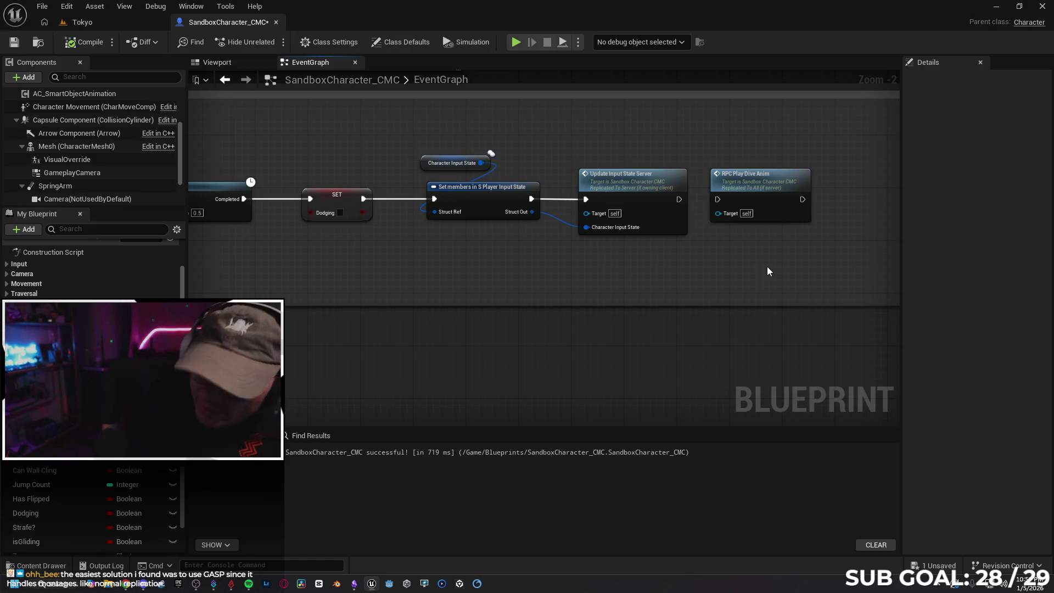
pyautogui.moveTo(823, 238)
pyautogui.mouseDown()
pyautogui.moveTo(549, 231)
pyautogui.moveTo(297, 258)
pyautogui.moveTo(415, 288)
pyautogui.moveTo(499, 351)
pyautogui.mouseUp()
pyautogui.moveTo(522, 206)
pyautogui.mouseDown()
pyautogui.moveTo(549, 220)
pyautogui.moveTo(584, 267)
pyautogui.moveTo(752, 314)
pyautogui.moveTo(516, 306)
pyautogui.mouseUp()
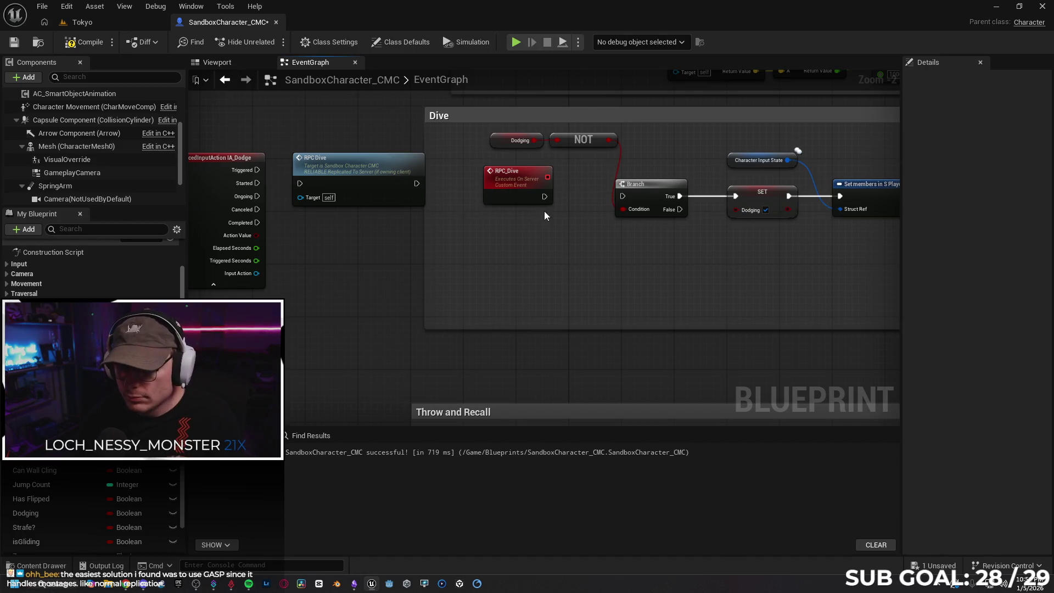
pyautogui.moveTo(624, 199); pyautogui.dragTo(623, 197)
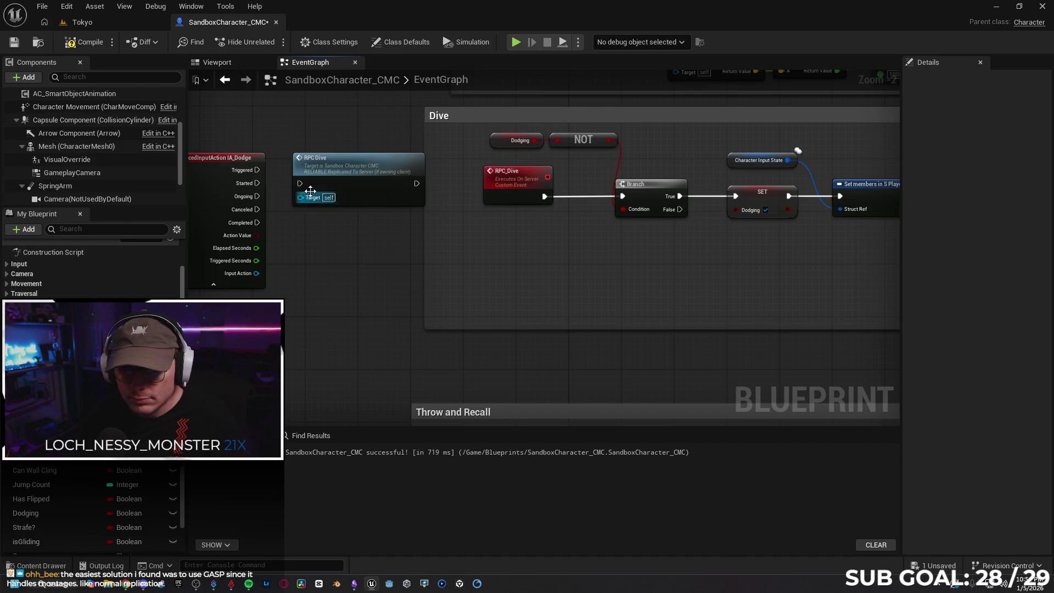
pyautogui.moveTo(256, 183); pyautogui.dragTo(314, 187)
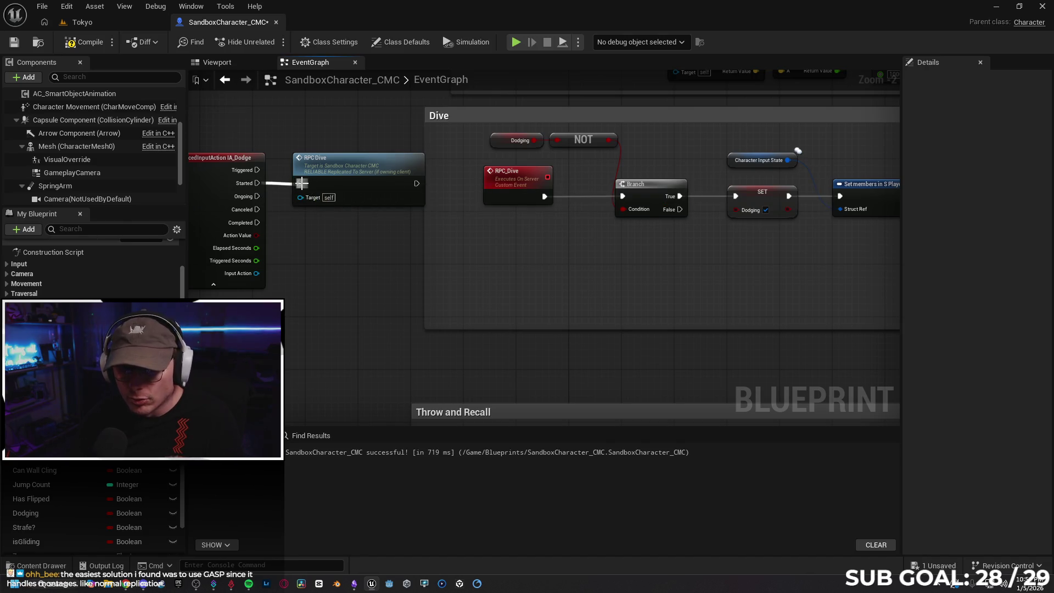
pyautogui.moveTo(566, 326)
pyautogui.mouseDown()
pyautogui.moveTo(352, 292)
pyautogui.moveTo(713, 263)
pyautogui.moveTo(737, 287)
pyautogui.moveTo(667, 298)
pyautogui.moveTo(465, 288)
pyautogui.mouseUp()
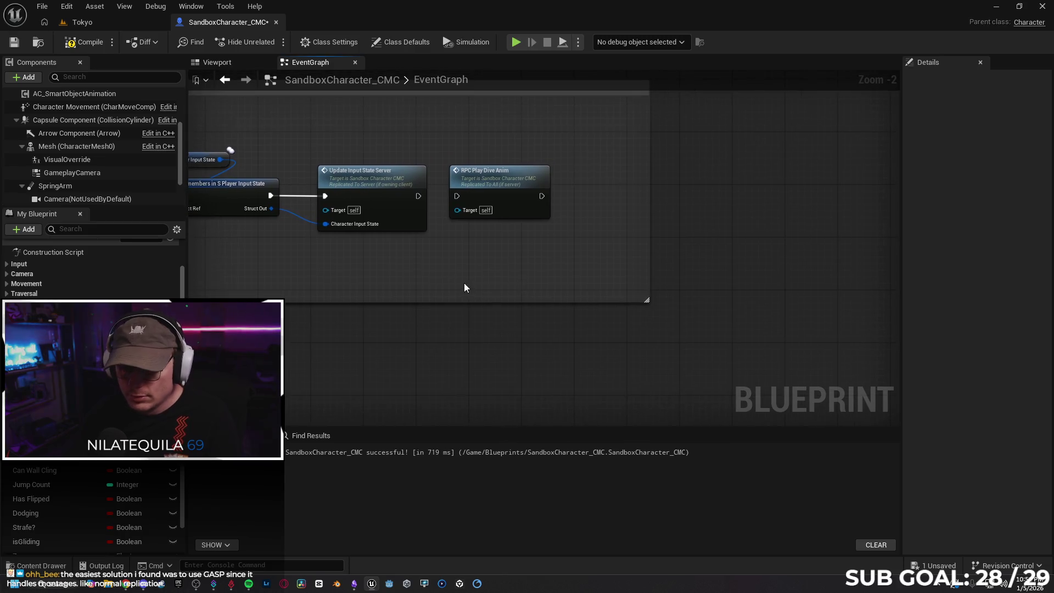
# Insert a Branch with a Dodging getter condition before the RPC Play Dive Anim call
pyautogui.click(431, 280)
pyautogui.moveTo(533, 176); pyautogui.dragTo(633, 184)
pyautogui.moveTo(470, 289)
pyautogui.mouseDown()
pyautogui.moveTo(484, 189)
pyautogui.moveTo(486, 203)
pyautogui.moveTo(450, 196)
pyautogui.mouseUp()
pyautogui.moveTo(41, 520)
pyautogui.mouseDown()
pyautogui.moveTo(352, 279)
pyautogui.moveTo(459, 212)
pyautogui.mouseUp()
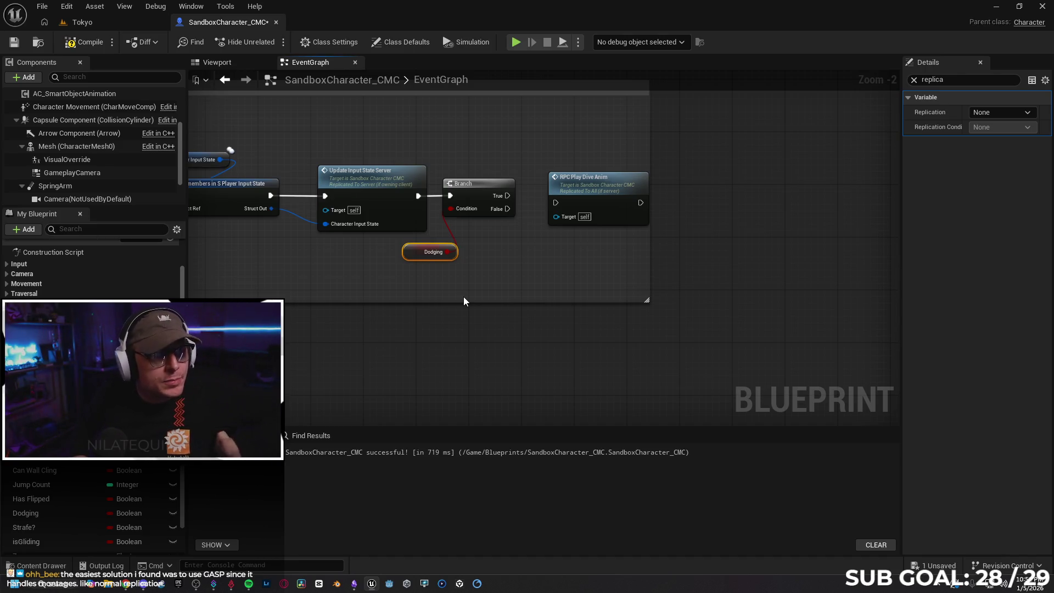
pyautogui.click(464, 301)
pyautogui.moveTo(464, 301)
pyautogui.mouseDown()
pyautogui.moveTo(575, 251)
pyautogui.moveTo(516, 152)
pyautogui.moveTo(512, 237)
pyautogui.mouseUp()
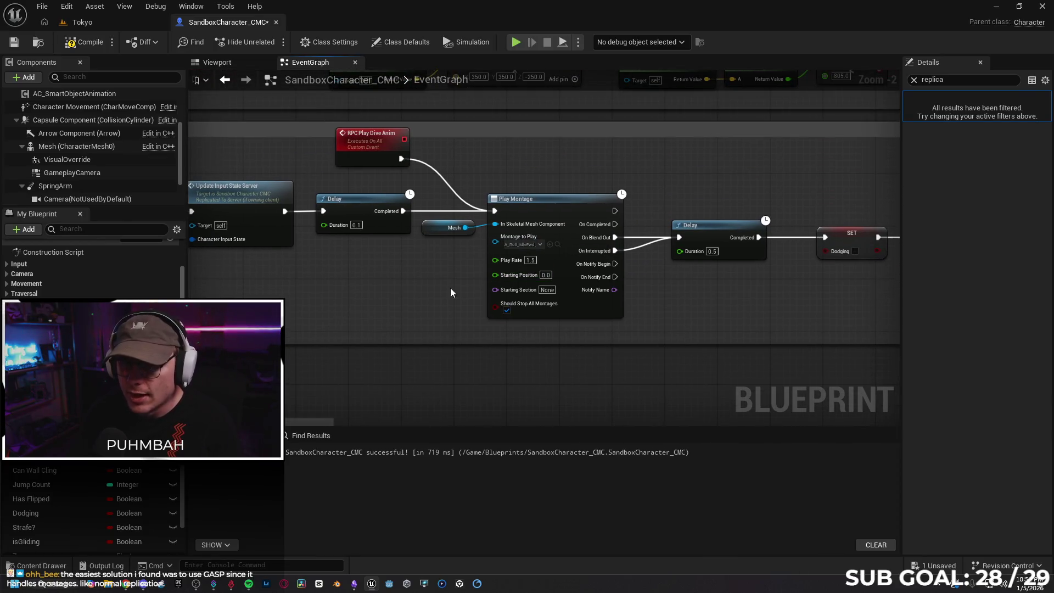
pyautogui.moveTo(483, 282); pyautogui.dragTo(634, 266)
pyautogui.moveTo(406, 314)
pyautogui.mouseDown()
pyautogui.moveTo(527, 290)
pyautogui.moveTo(529, 301)
pyautogui.moveTo(553, 305)
pyautogui.mouseUp()
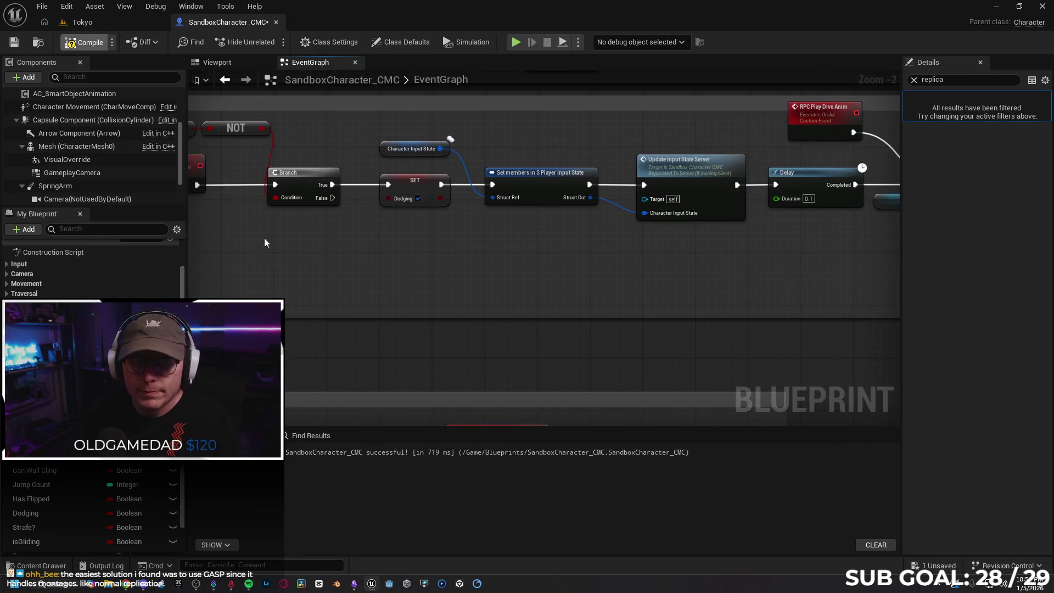
# Compile the Blueprint and go back to the Tokyo level
pyautogui.press('F7')
pyautogui.moveTo(700, 287)
pyautogui.mouseDown()
pyautogui.moveTo(601, 283)
pyautogui.moveTo(829, 278)
pyautogui.moveTo(641, 309)
pyautogui.moveTo(621, 247)
pyautogui.mouseUp()
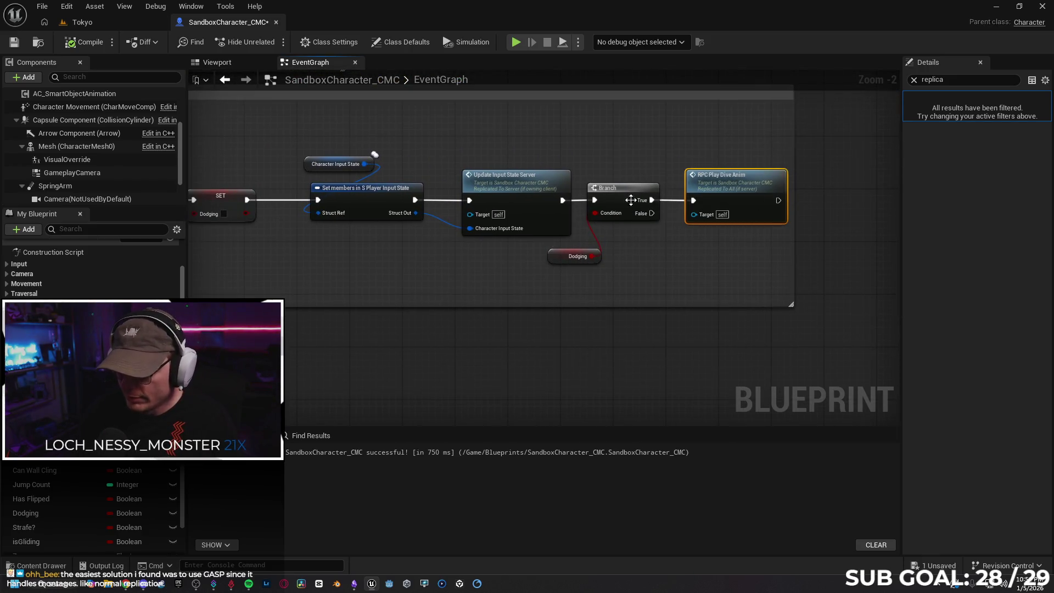
pyautogui.click(82, 22)
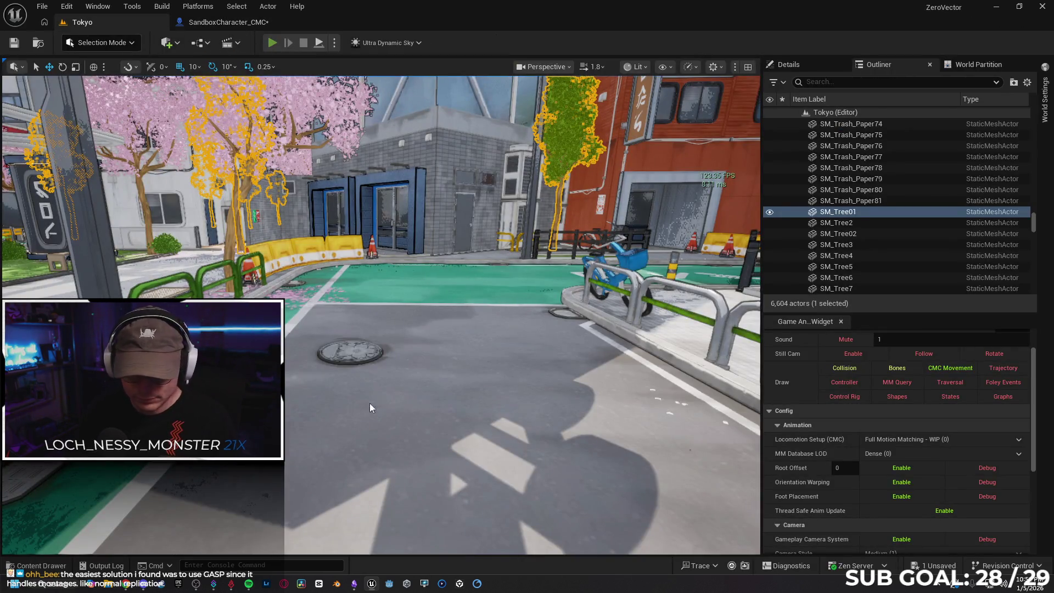
# Play-test the level, walking the character forward and diving, then stop
pyautogui.hotkey('alt', 'p')
pyautogui.press('w')
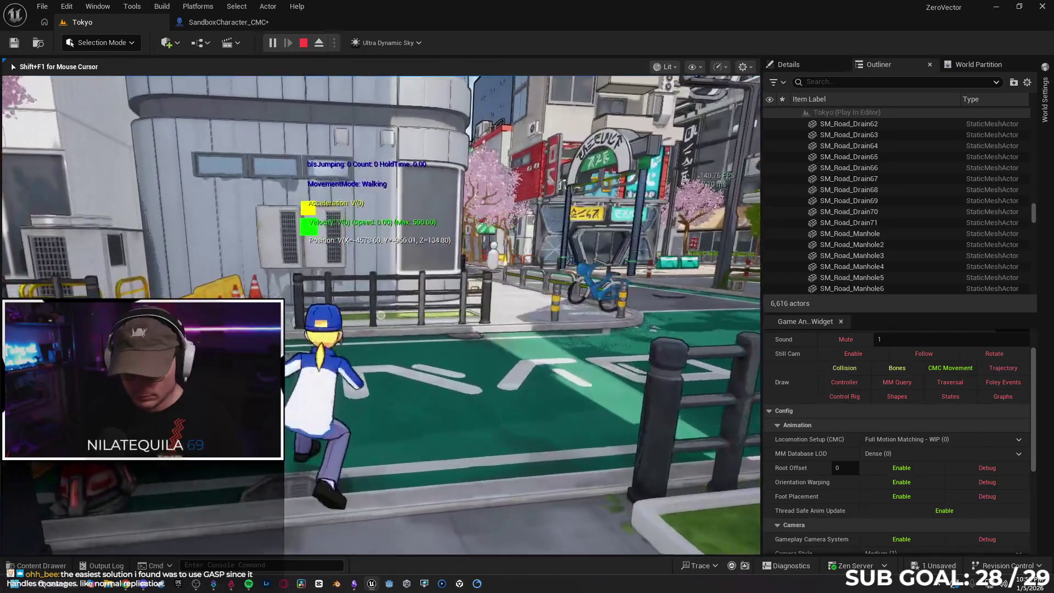
pyautogui.press('space')
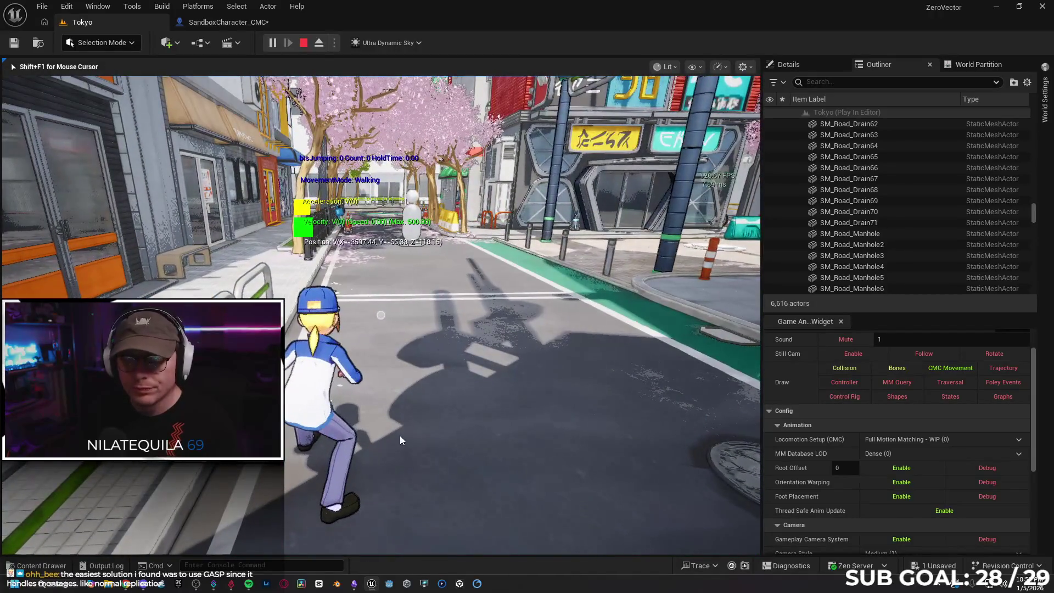
pyautogui.press('Escape')
# Play as a 2-player Listen Server, walk in the client, then close it and return to the Blueprint
pyautogui.click(333, 43)
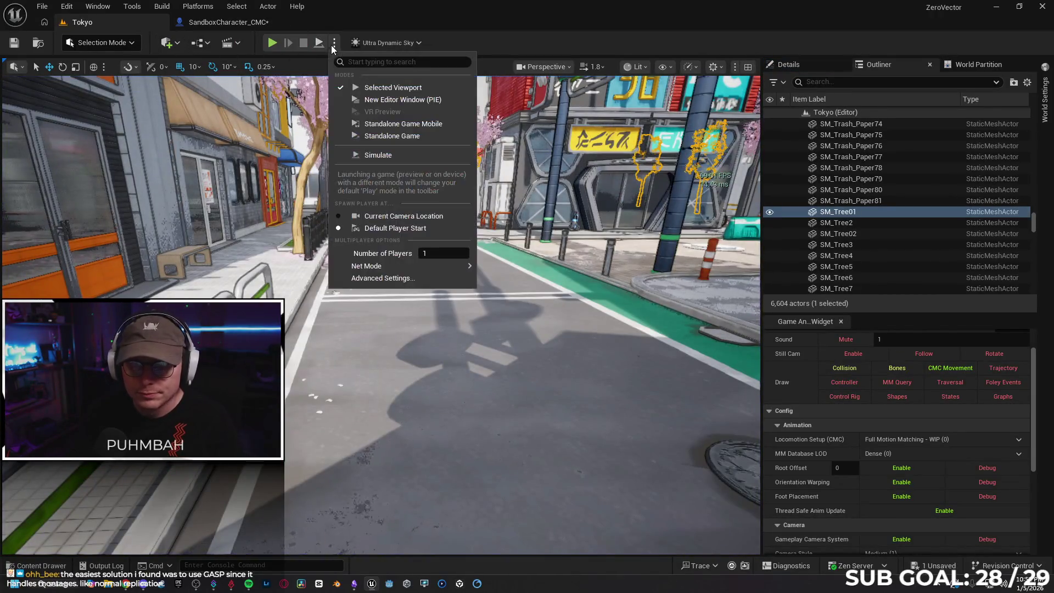
pyautogui.moveTo(417, 267)
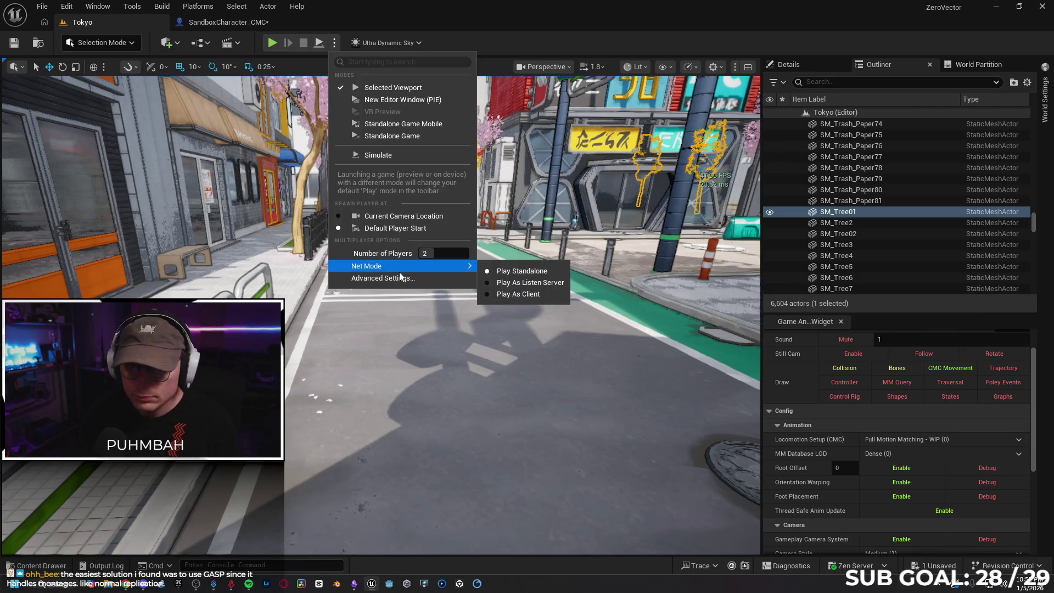
pyautogui.click(511, 284)
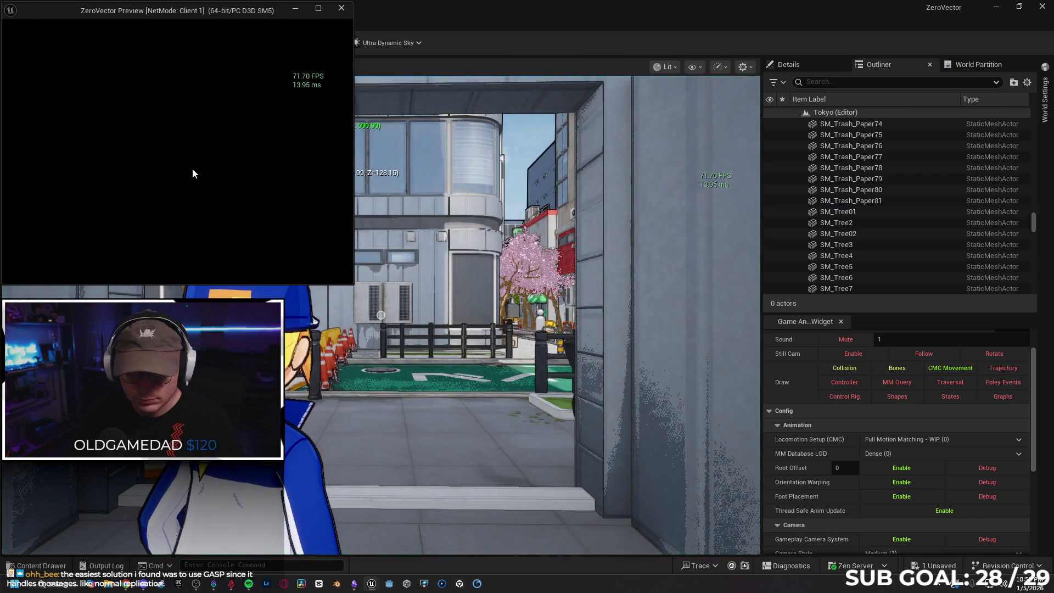
pyautogui.click(193, 174)
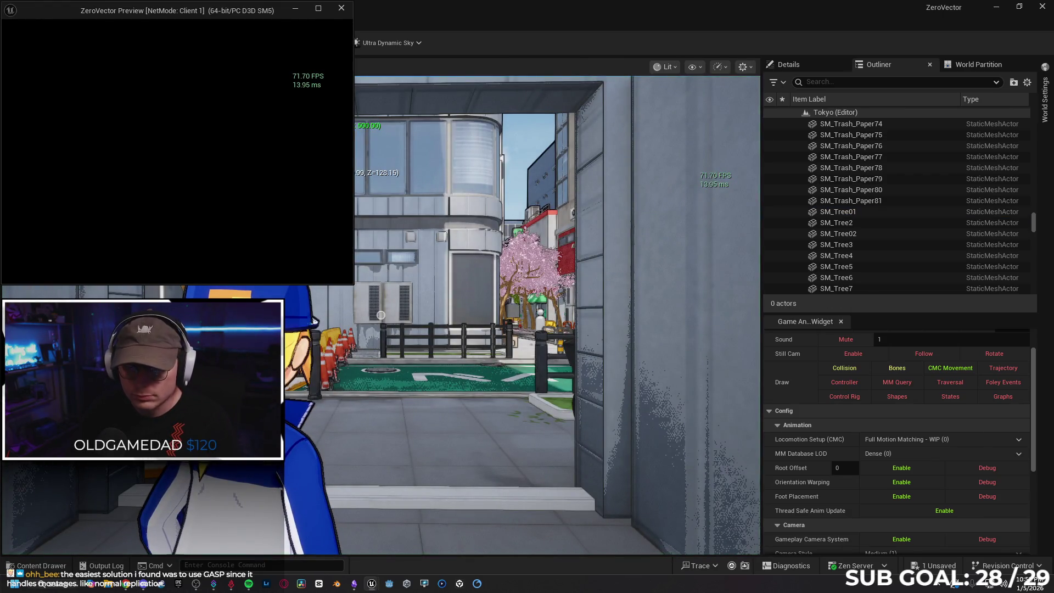
pyautogui.press('w')
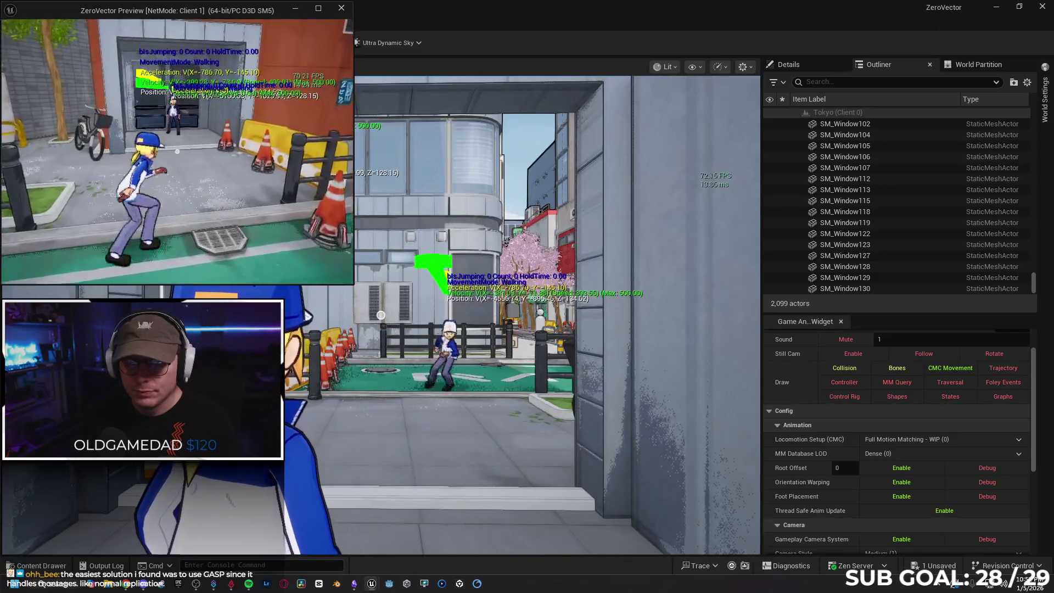
pyautogui.click(209, 24)
pyautogui.click(212, 24)
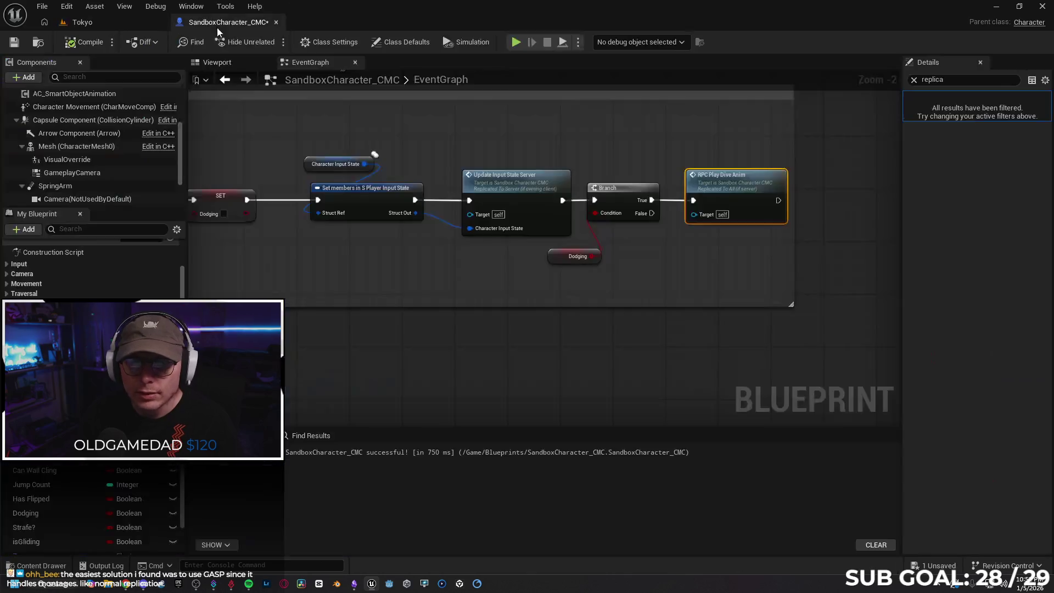
# Select RPC Play Dive Anim and briefly link Play Montage's top output to the Delay, then undo it
pyautogui.click(258, 113)
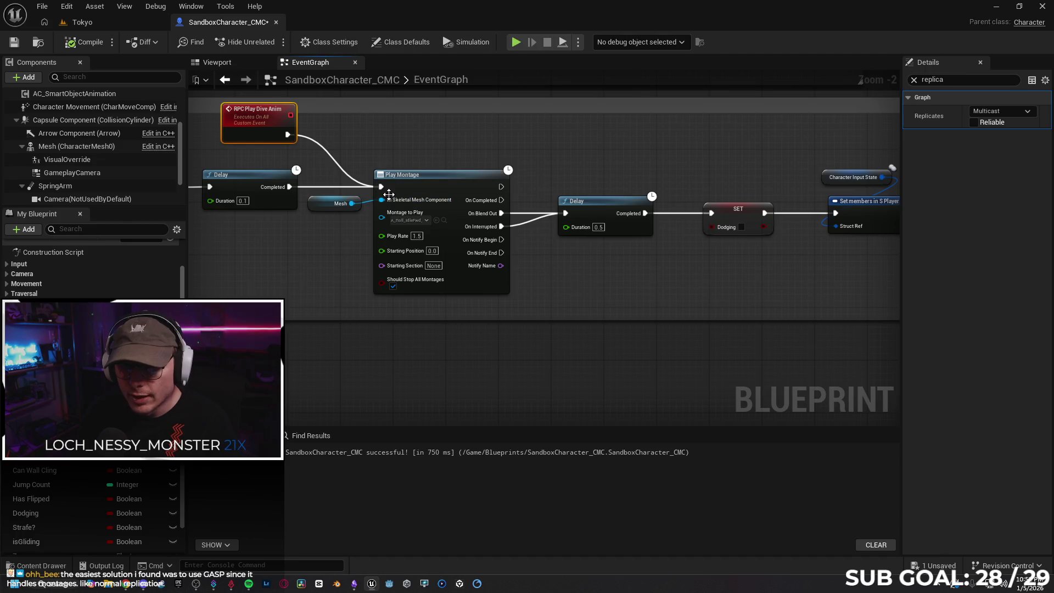
pyautogui.moveTo(265, 134); pyautogui.dragTo(330, 141)
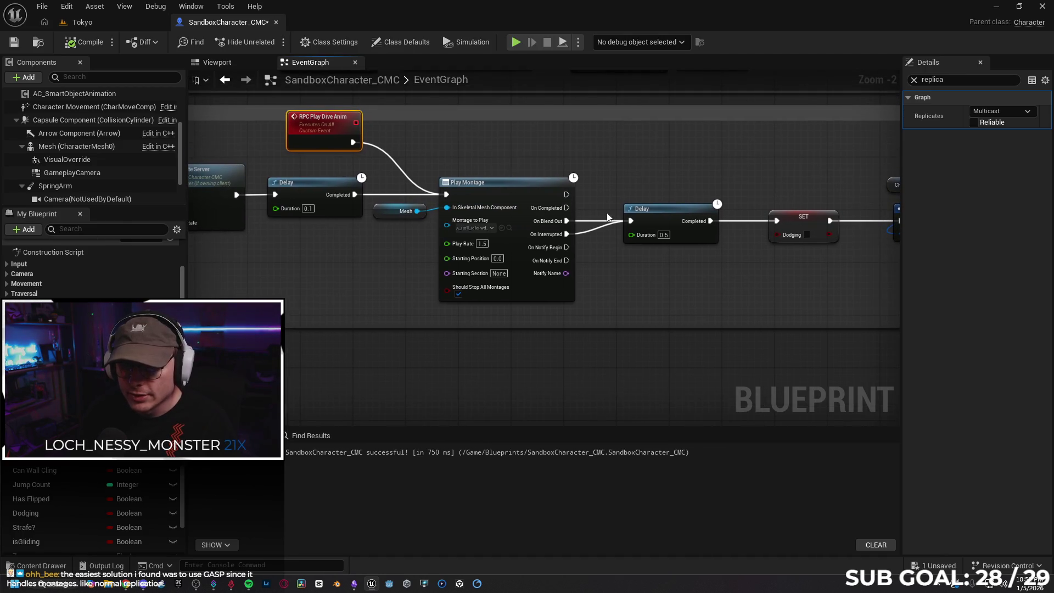
pyautogui.moveTo(374, 269)
pyautogui.mouseDown()
pyautogui.moveTo(463, 239)
pyautogui.moveTo(565, 244)
pyautogui.moveTo(325, 265)
pyautogui.mouseUp()
pyautogui.moveTo(546, 191); pyautogui.dragTo(593, 210)
pyautogui.moveTo(582, 199); pyautogui.dragTo(543, 213)
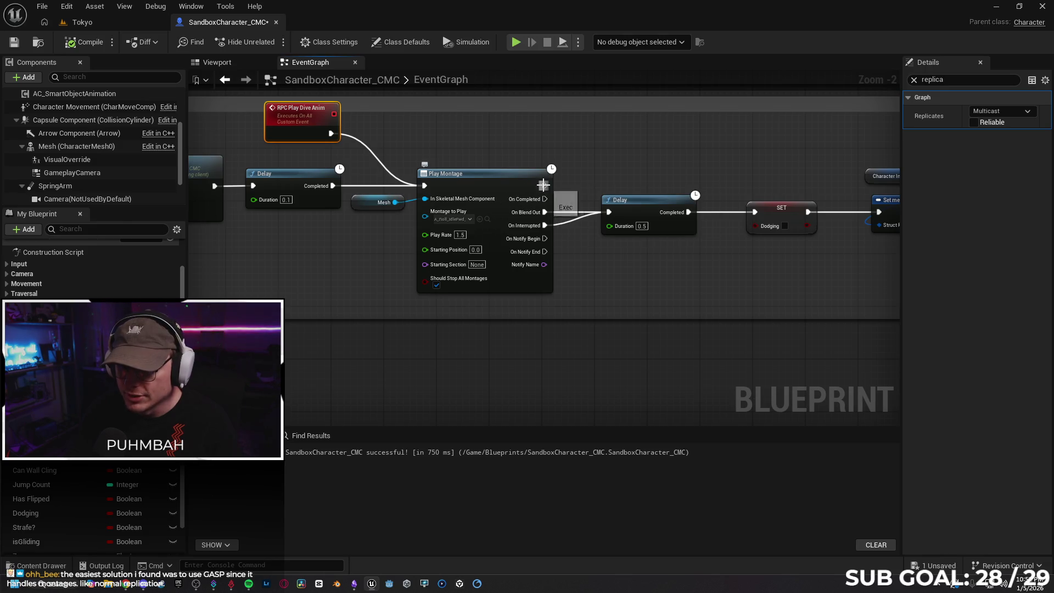
# Zoom out to the Interface Events group, then switch to the Tokyo level editor
pyautogui.moveTo(314, 266); pyautogui.dragTo(371, 265)
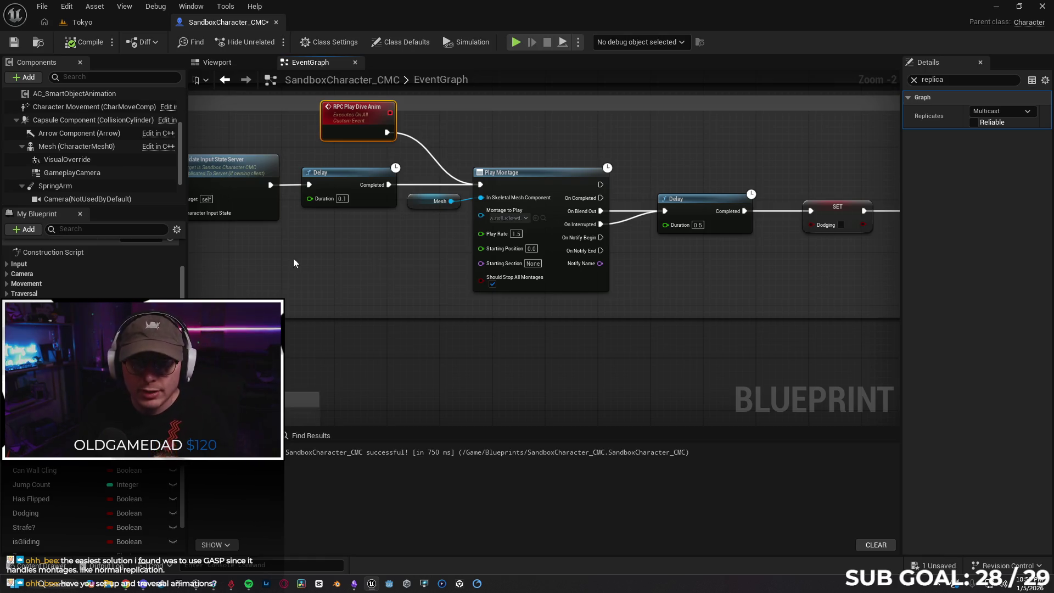
pyautogui.scroll(-3, 376, 262)
pyautogui.moveTo(398, 277)
pyautogui.mouseDown()
pyautogui.moveTo(432, 271)
pyautogui.moveTo(430, 145)
pyautogui.moveTo(475, 251)
pyautogui.mouseUp()
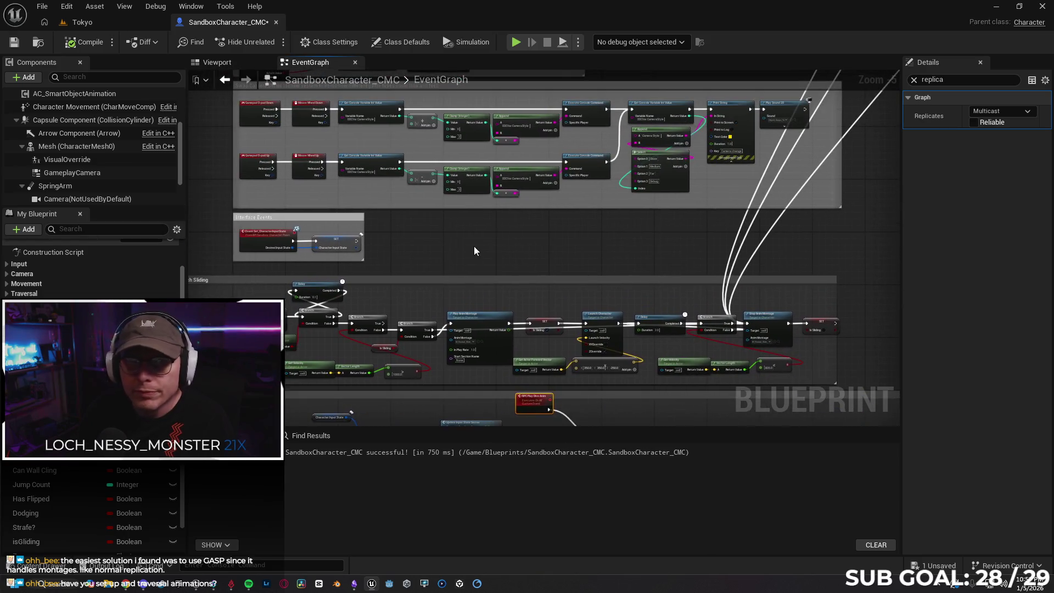
pyautogui.click(122, 25)
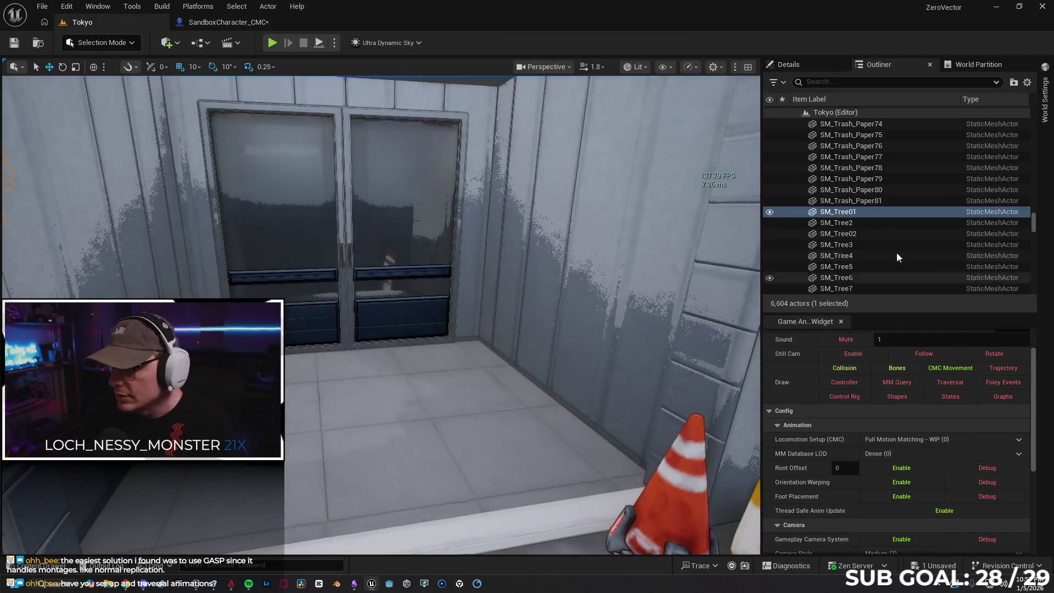
# Choose a different network mode for playtesting in the Play options
pyautogui.scroll(-2, 911, 420)
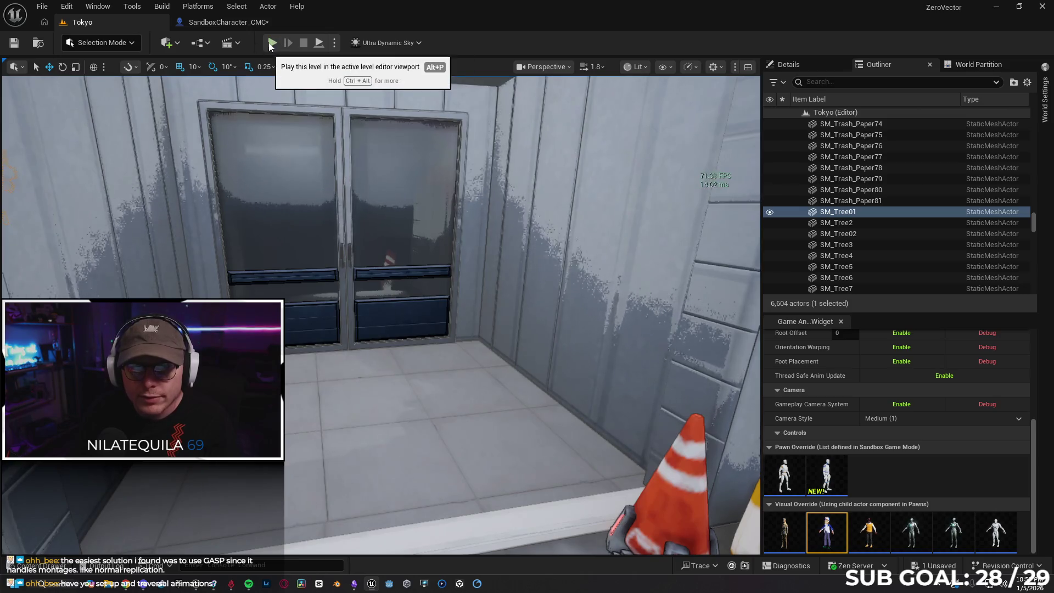
pyautogui.click(334, 42)
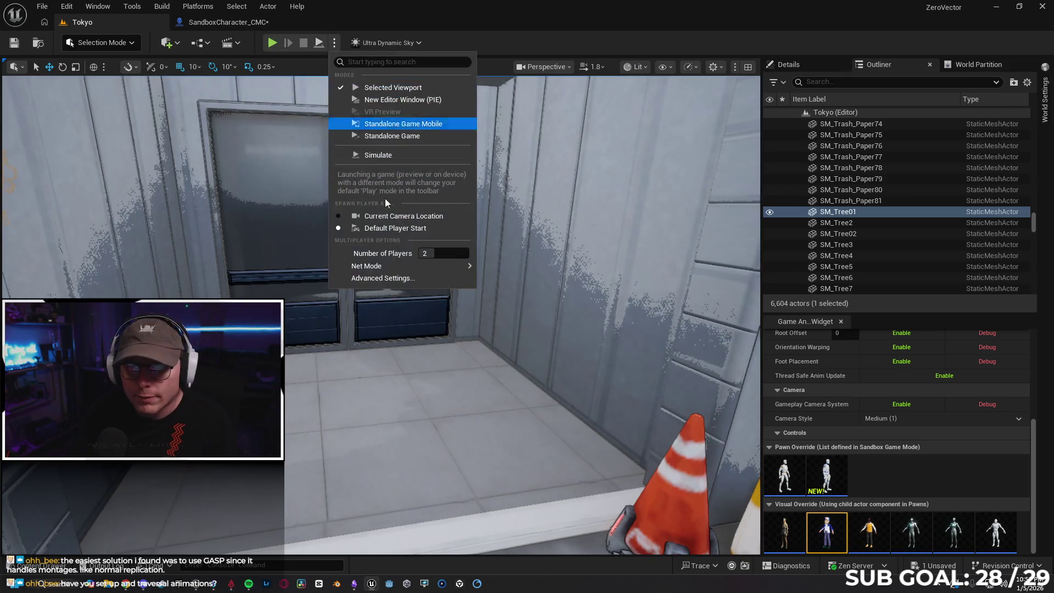
pyautogui.moveTo(373, 266)
pyautogui.click(502, 266)
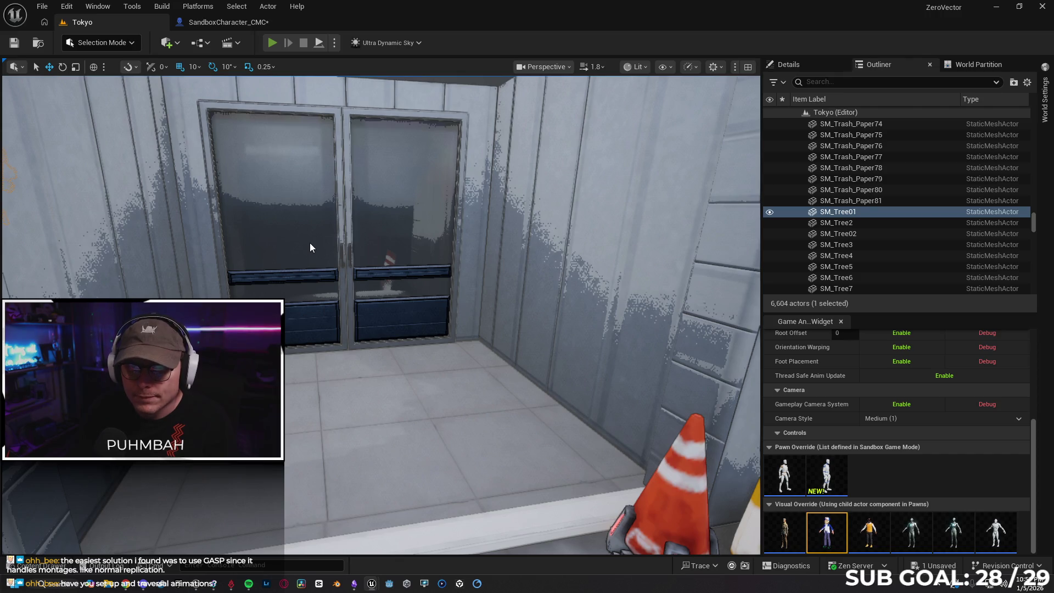
# Play-test by running the character onto the street and jumping twice, then stop the session
pyautogui.hotkey('alt', 'p')
pyautogui.press('w')
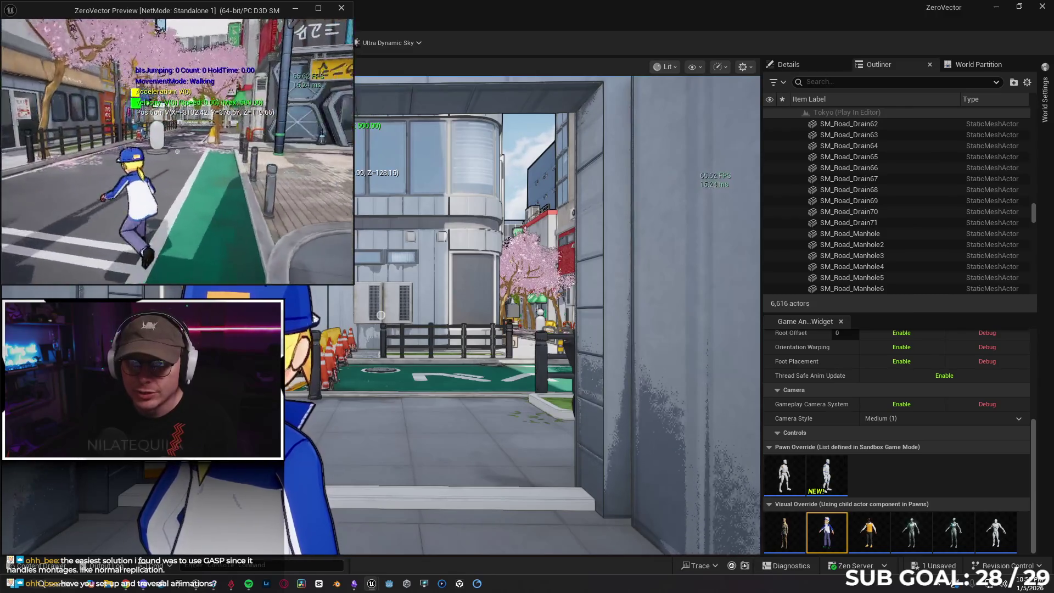
pyautogui.press('space')
pyautogui.press('space')
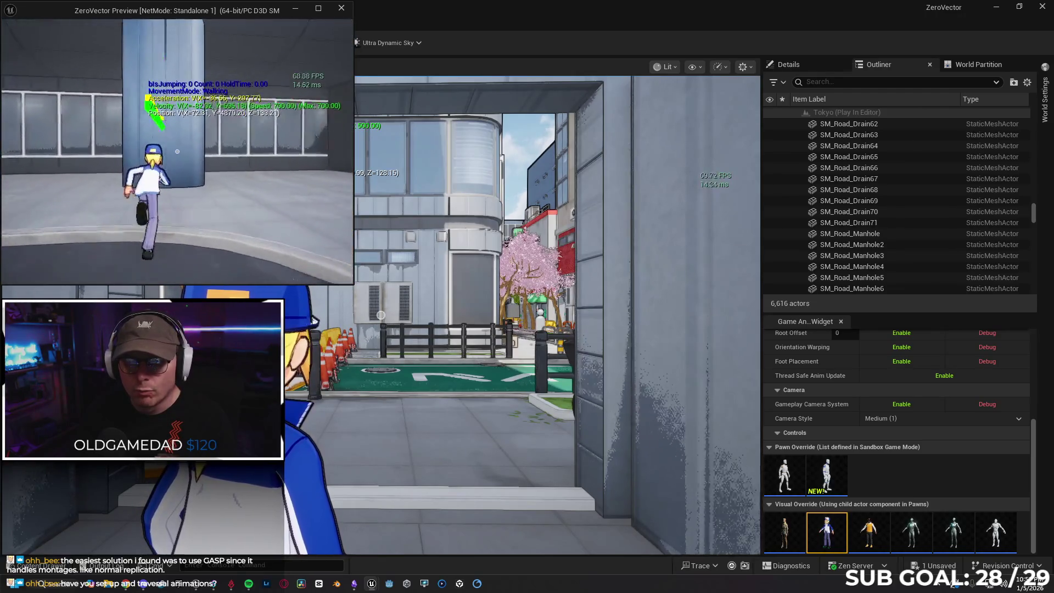
pyautogui.press('space')
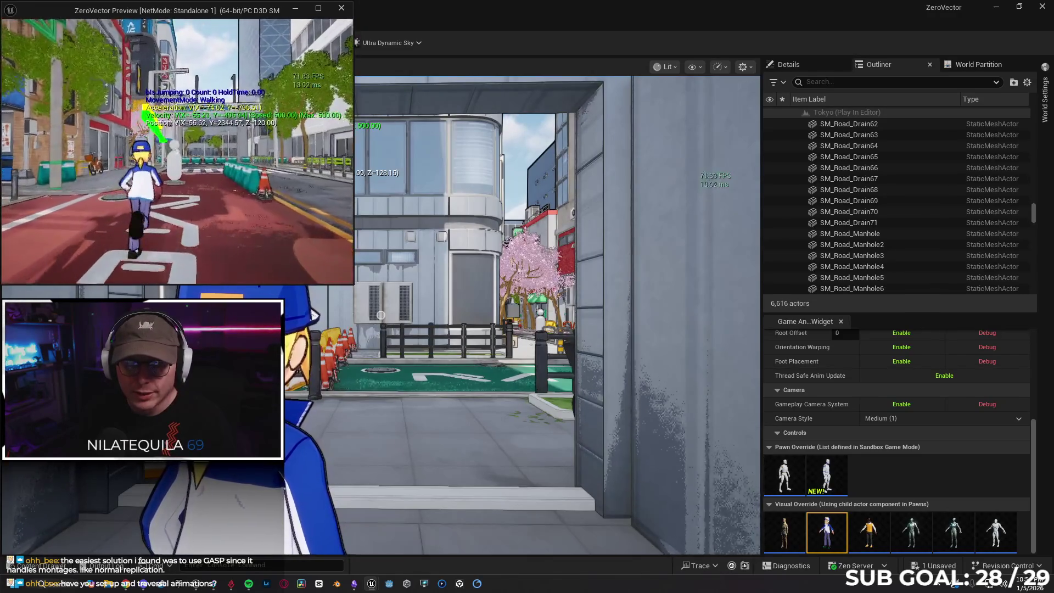
pyautogui.press('Escape')
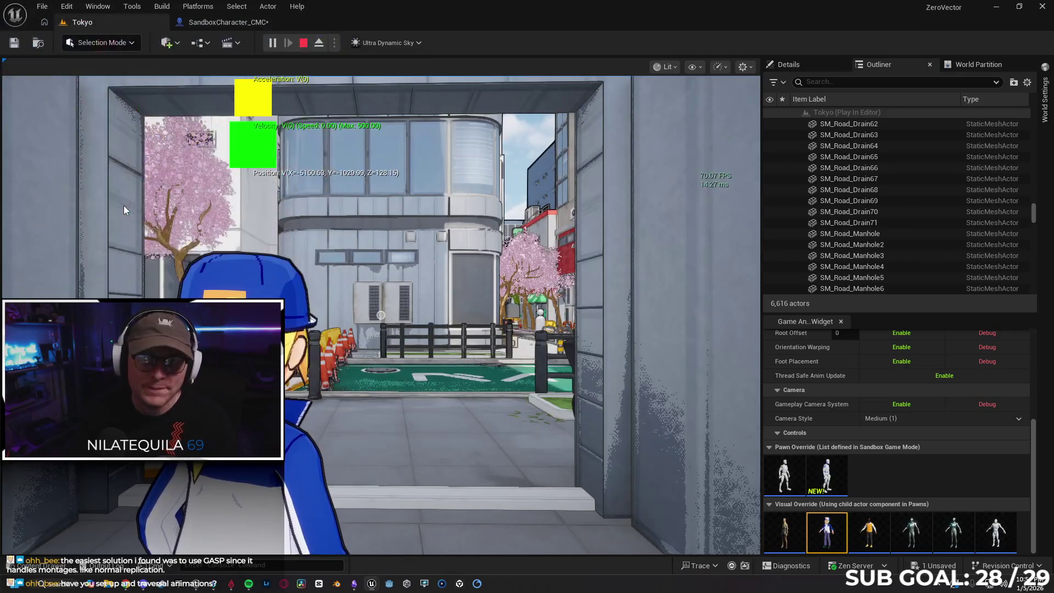
pyautogui.press('Escape')
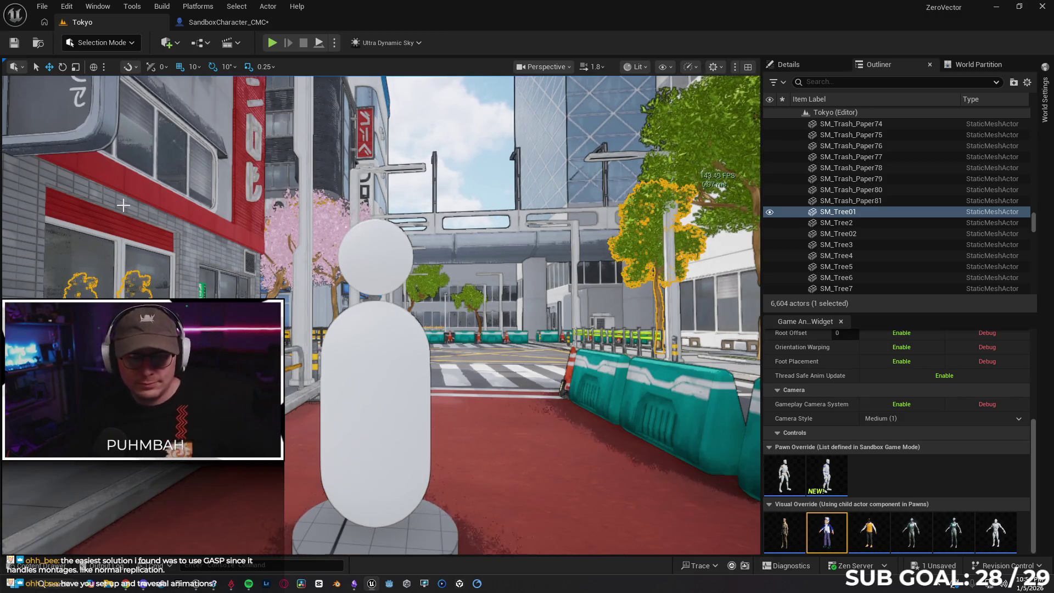
# Open A_Roll_IdleFwd_Montage from the Play Montage node to preview it, then close it
pyautogui.click(237, 22)
pyautogui.moveTo(428, 227); pyautogui.dragTo(562, 245)
pyautogui.scroll(4, 563, 244)
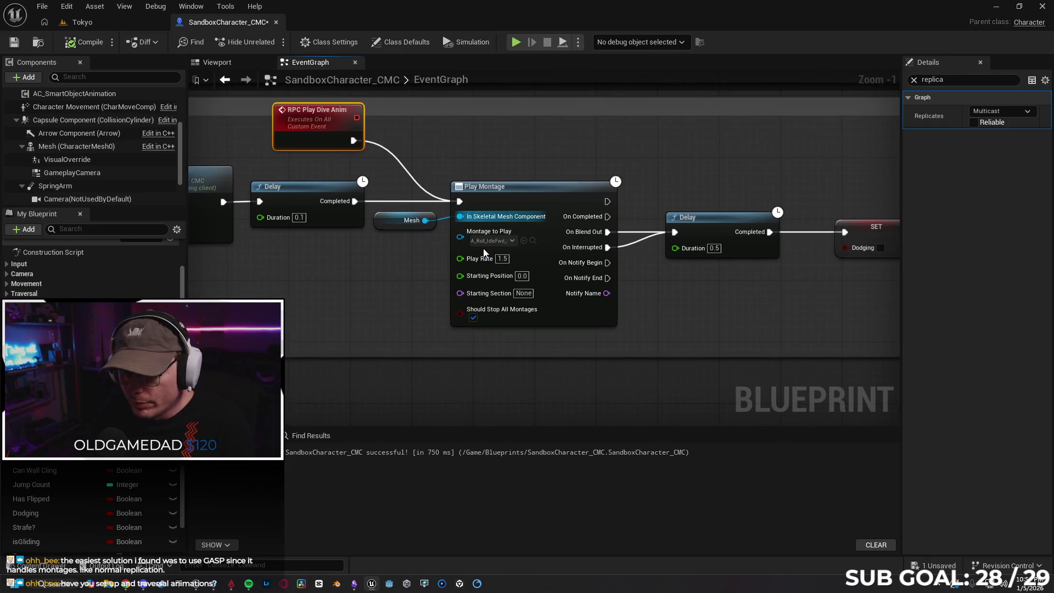
pyautogui.click(532, 241)
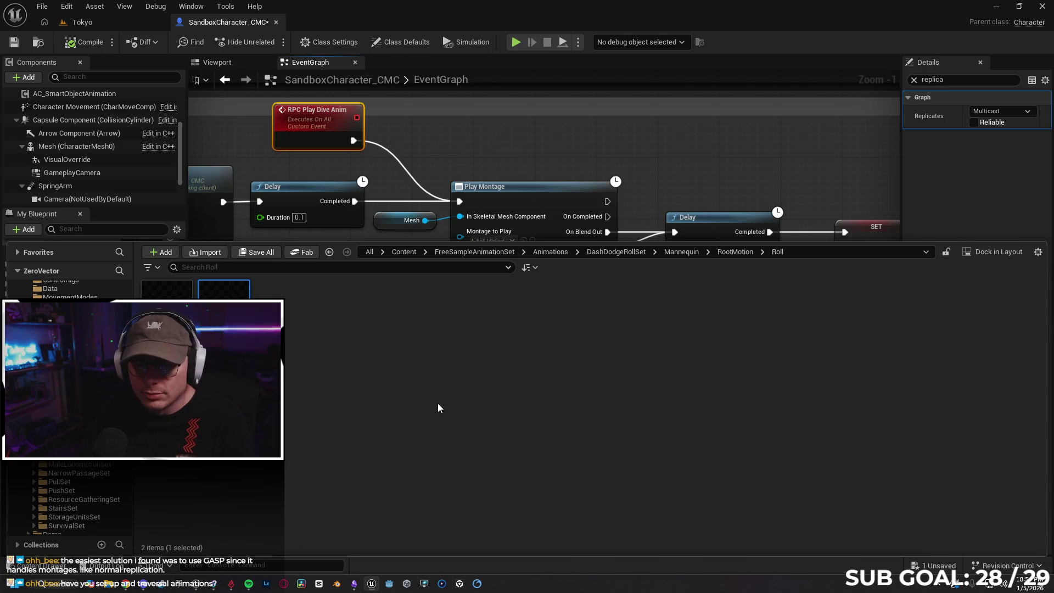
pyautogui.press('Return')
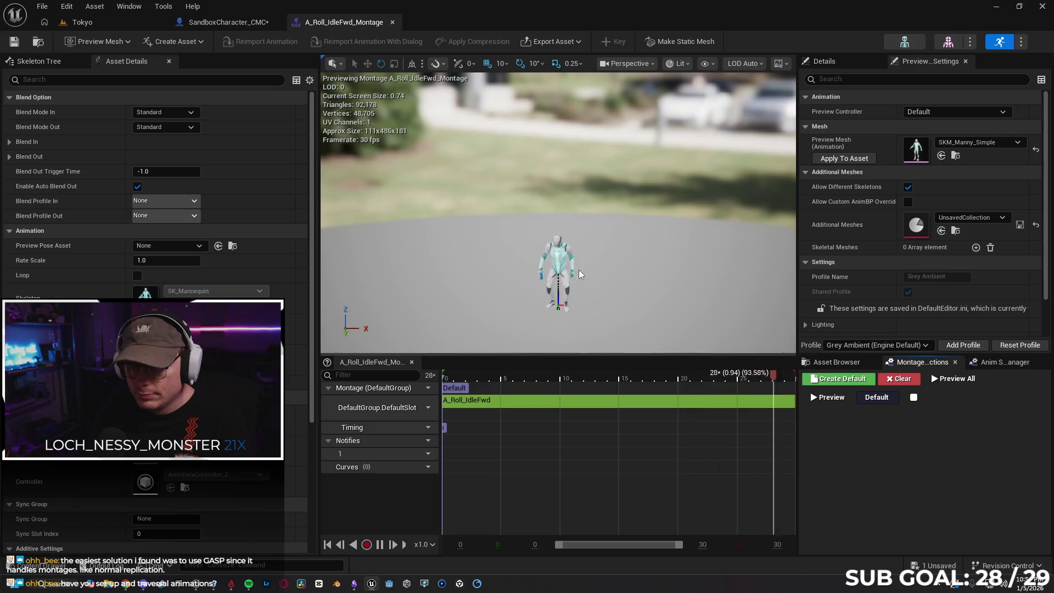
pyautogui.click(392, 22)
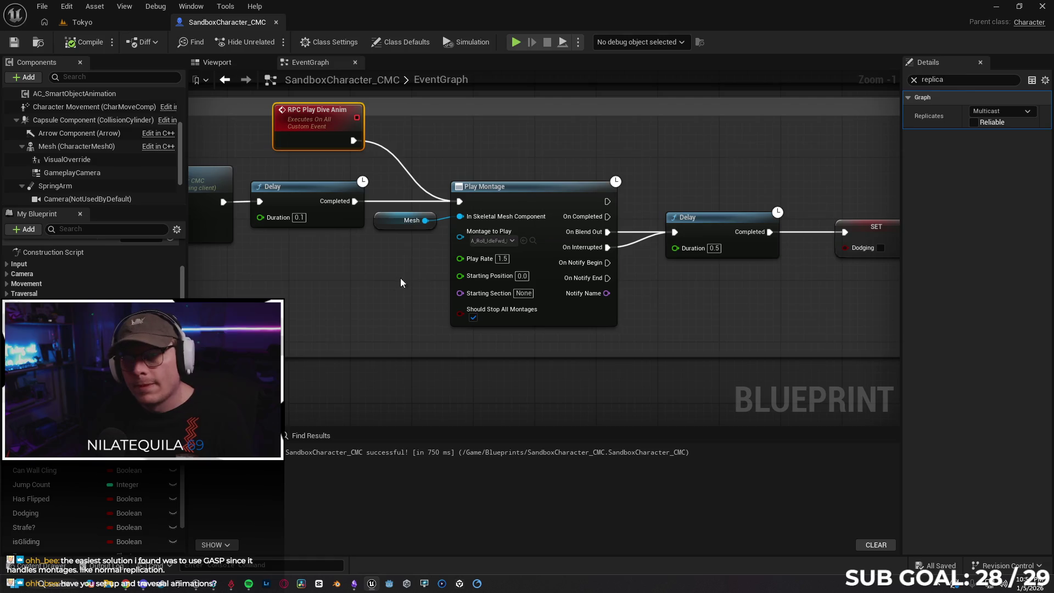
# Delete the Dodging Branch and its Dodging getter in front of RPC Play Dive Anim
pyautogui.moveTo(325, 284)
pyautogui.mouseDown()
pyautogui.moveTo(309, 276)
pyautogui.moveTo(681, 280)
pyautogui.moveTo(513, 283)
pyautogui.moveTo(539, 278)
pyautogui.moveTo(443, 311)
pyautogui.mouseUp()
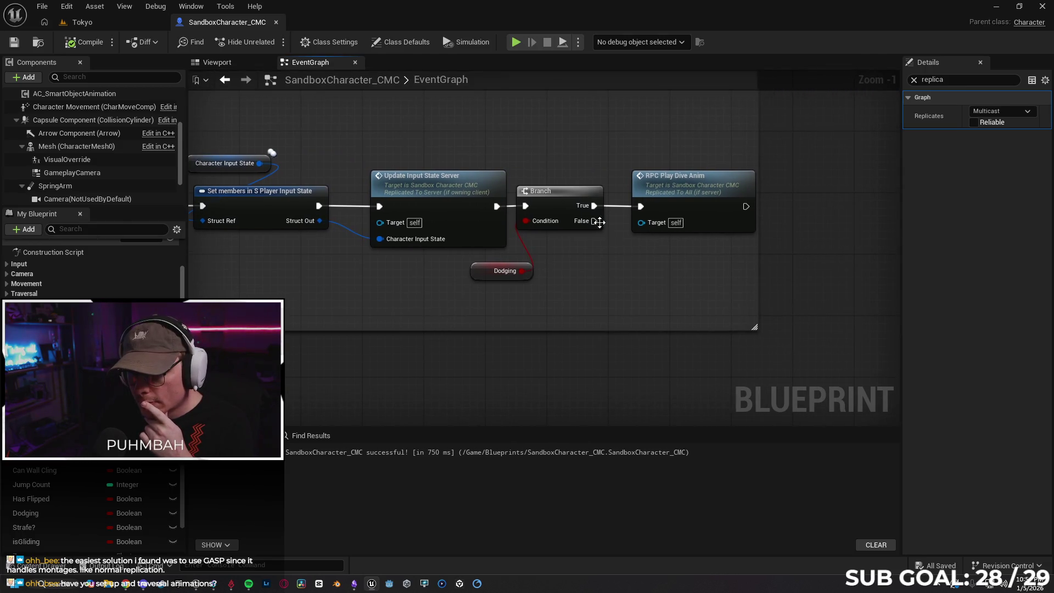
pyautogui.moveTo(568, 199); pyautogui.dragTo(577, 199)
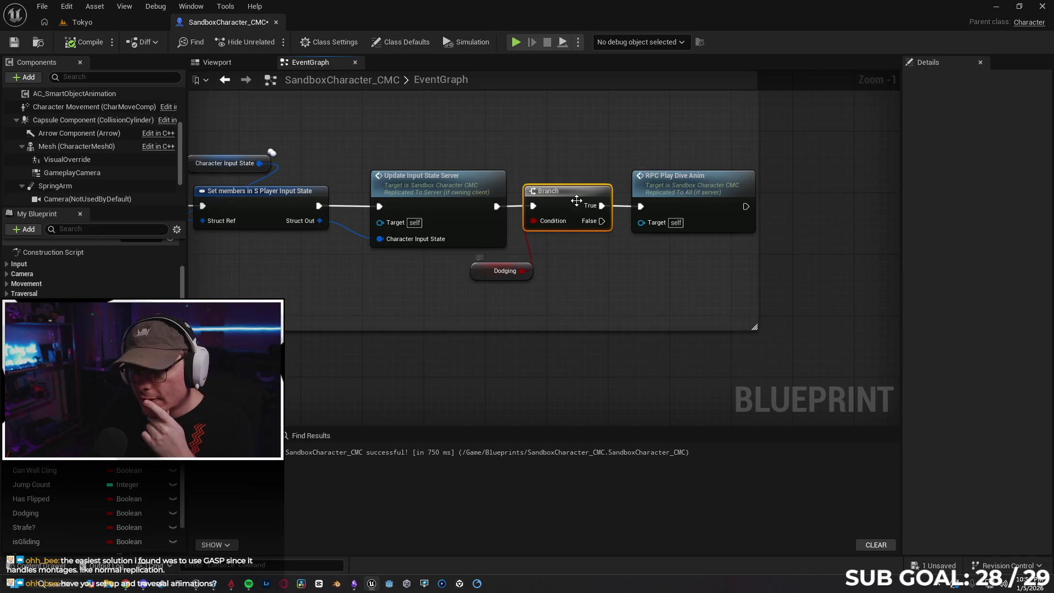
pyautogui.moveTo(216, 265)
pyautogui.mouseDown()
pyautogui.moveTo(659, 250)
pyautogui.moveTo(514, 264)
pyautogui.moveTo(546, 248)
pyautogui.mouseUp()
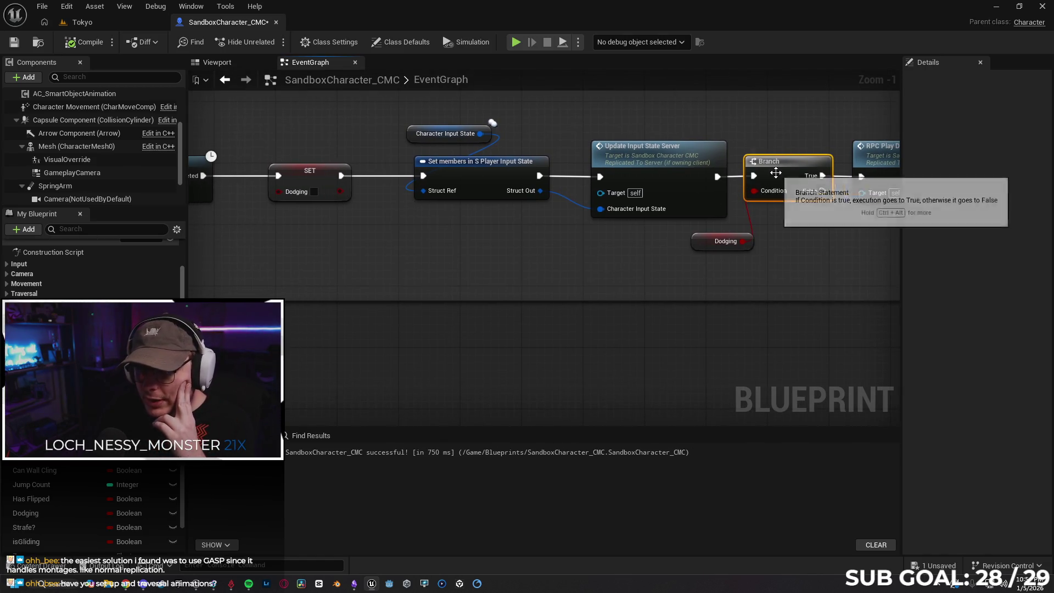
pyautogui.moveTo(826, 238)
pyautogui.mouseDown()
pyautogui.moveTo(728, 266)
pyautogui.moveTo(721, 281)
pyautogui.mouseUp()
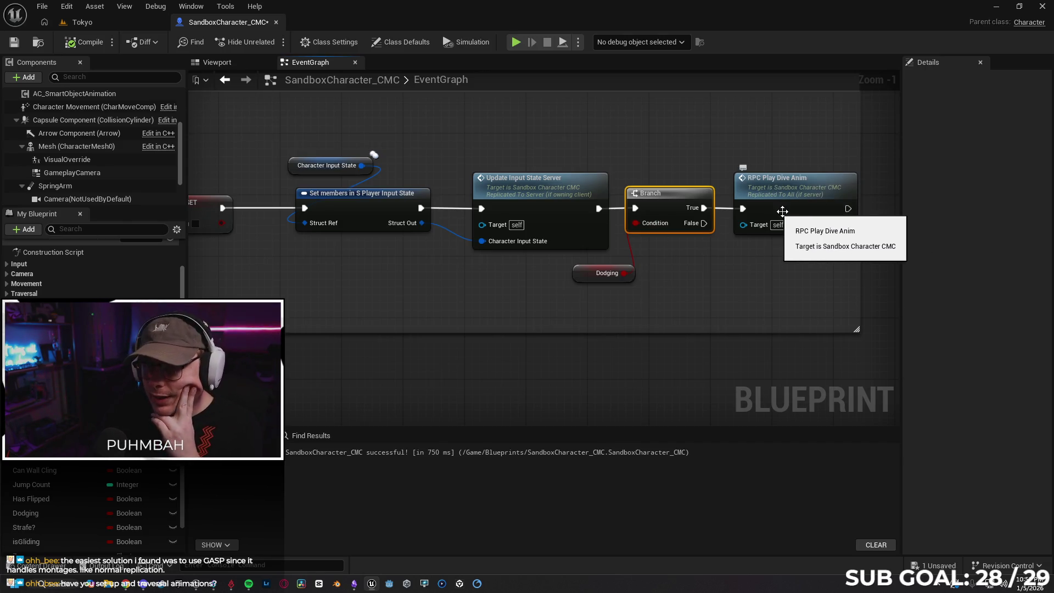
pyautogui.moveTo(814, 287)
pyautogui.mouseDown()
pyautogui.moveTo(494, 294)
pyautogui.moveTo(612, 282)
pyautogui.moveTo(694, 315)
pyautogui.moveTo(744, 355)
pyautogui.mouseUp()
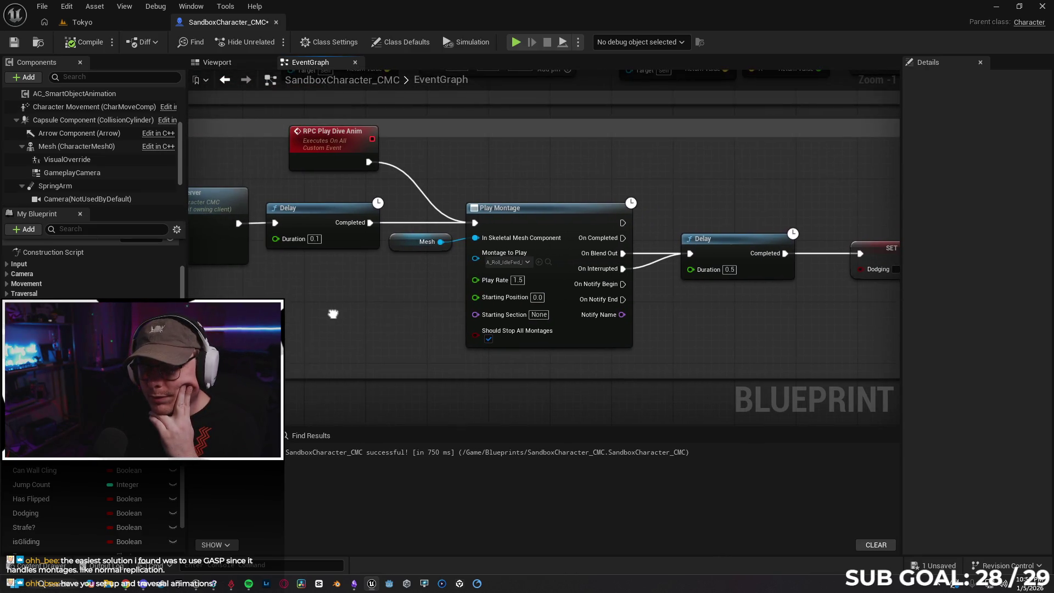
pyautogui.hotkey('alt', 'Left')
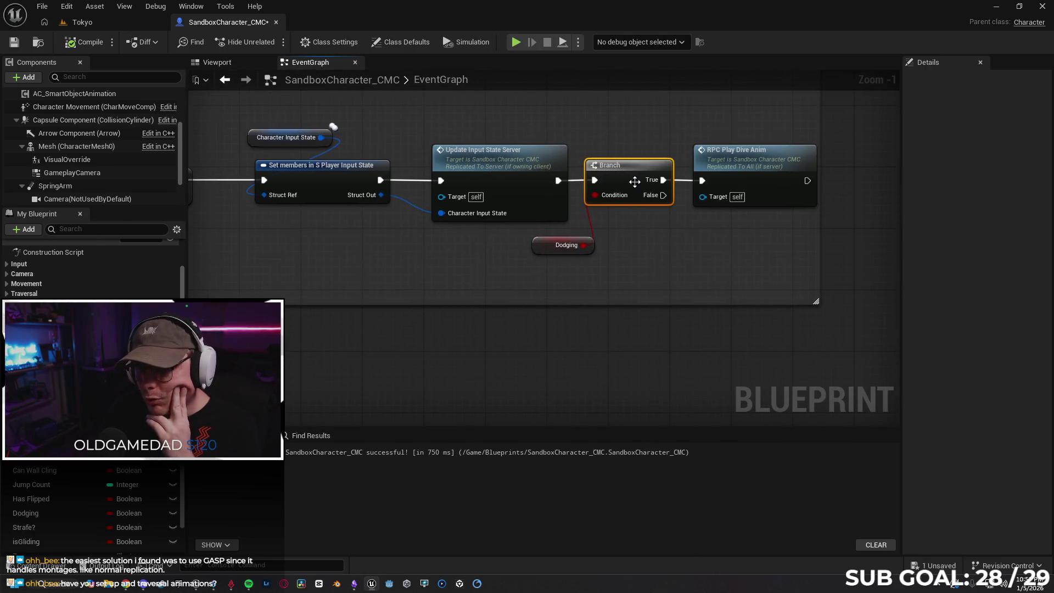
pyautogui.press('Delete')
pyautogui.click(544, 254)
pyautogui.press('Delete')
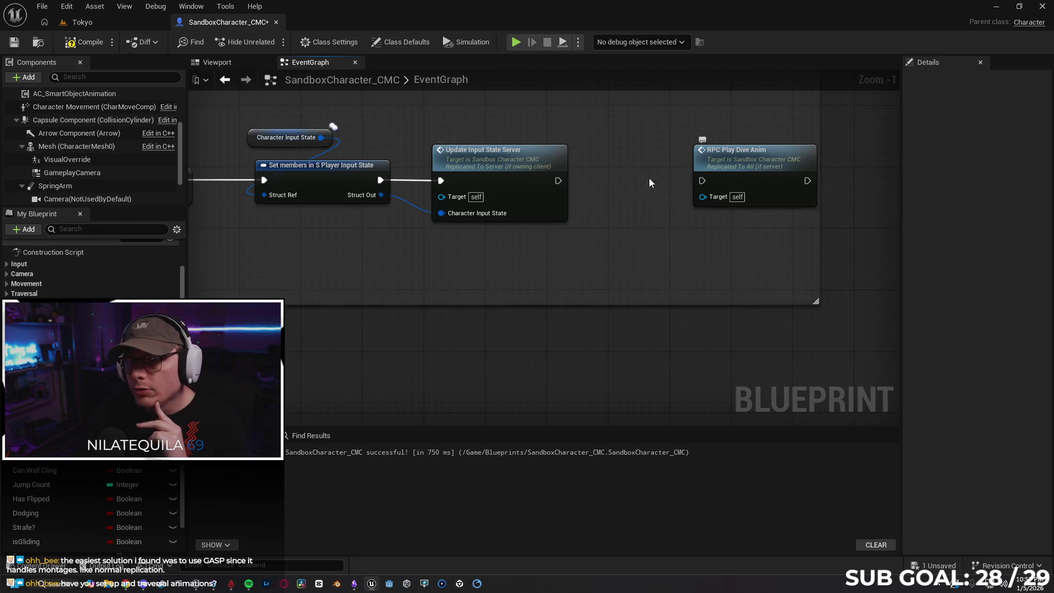
# Add a Do Once after Update Input State Server, with Completed feeding RPC Play Dive Anim
pyautogui.moveTo(571, 187); pyautogui.dragTo(590, 186)
pyautogui.write('do once')
pyautogui.press('Return')
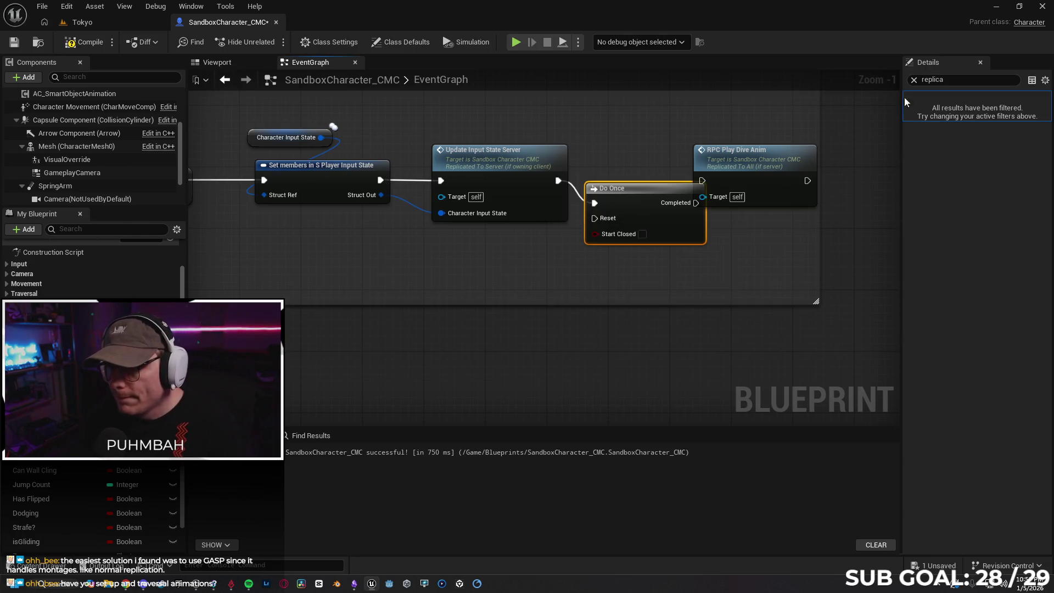
pyautogui.moveTo(642, 191); pyautogui.dragTo(637, 175)
pyautogui.moveTo(745, 161); pyautogui.dragTo(782, 169)
pyautogui.moveTo(661, 172); pyautogui.dragTo(675, 173)
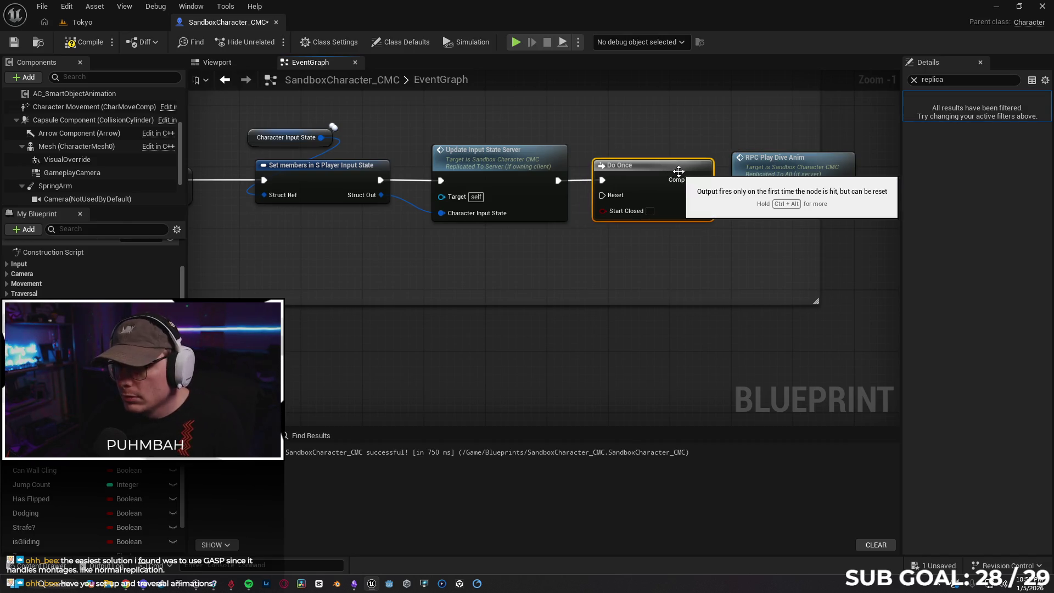
pyautogui.moveTo(704, 180)
pyautogui.mouseDown()
pyautogui.moveTo(746, 193)
pyautogui.moveTo(774, 173)
pyautogui.mouseUp()
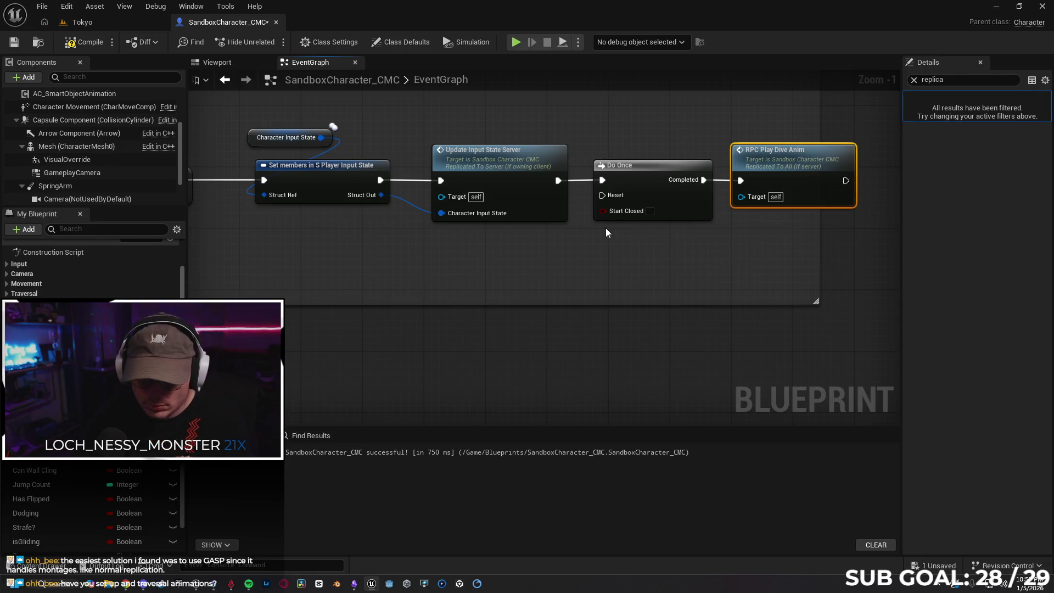
# Unhook Do Once, park it below, and wire Update Input State Server directly into the RPC
pyautogui.keyDown('alt'); pyautogui.click(583, 183); pyautogui.keyUp('alt')
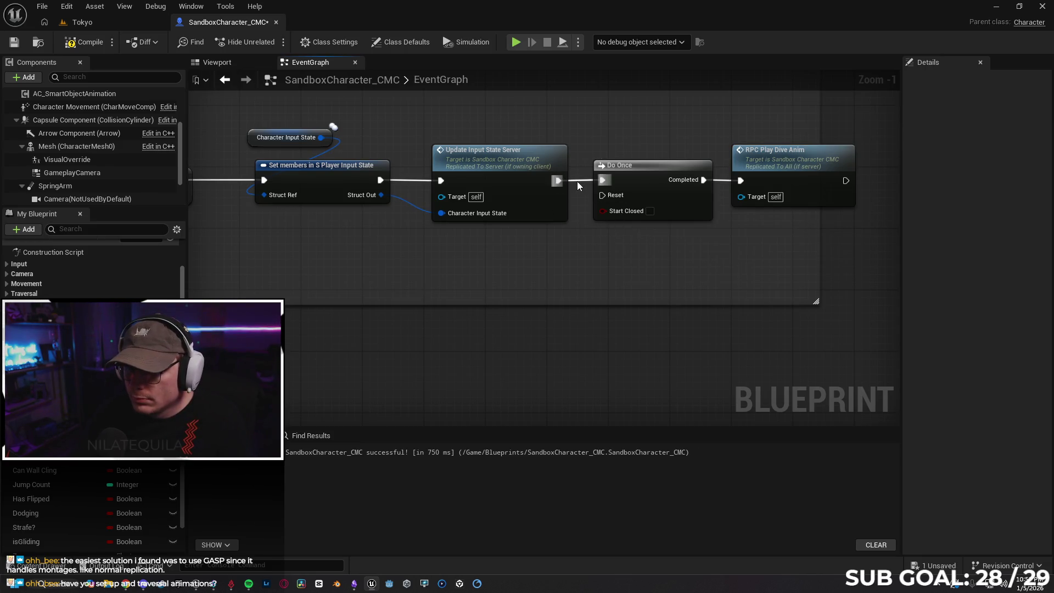
pyautogui.keyDown('alt'); pyautogui.click(721, 183); pyautogui.keyUp('alt')
pyautogui.moveTo(687, 166); pyautogui.dragTo(678, 235)
pyautogui.moveTo(747, 166); pyautogui.dragTo(636, 176)
pyautogui.moveTo(559, 180); pyautogui.dragTo(608, 183)
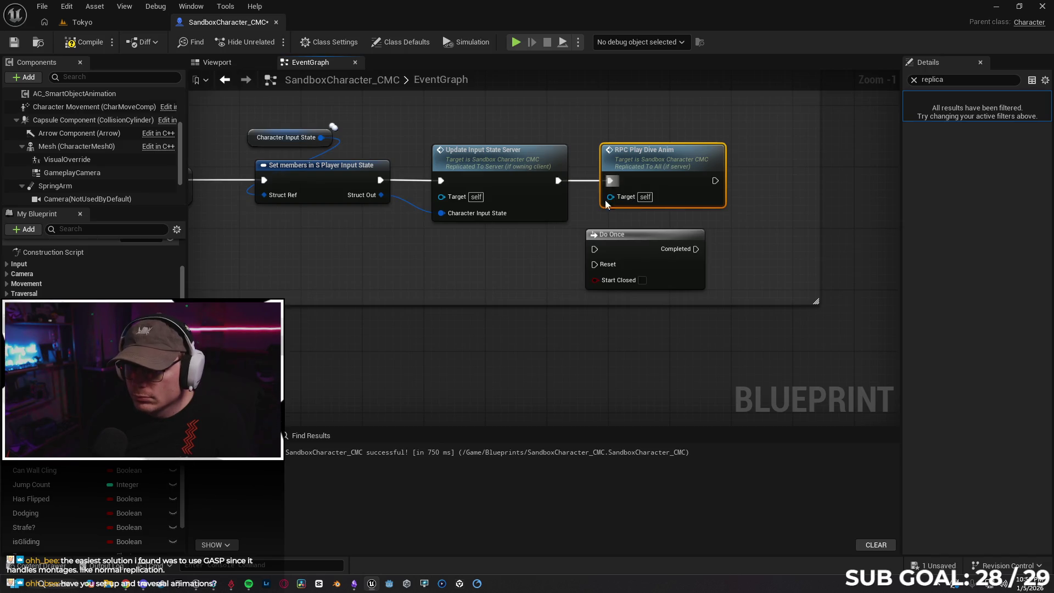
pyautogui.click(127, 583)
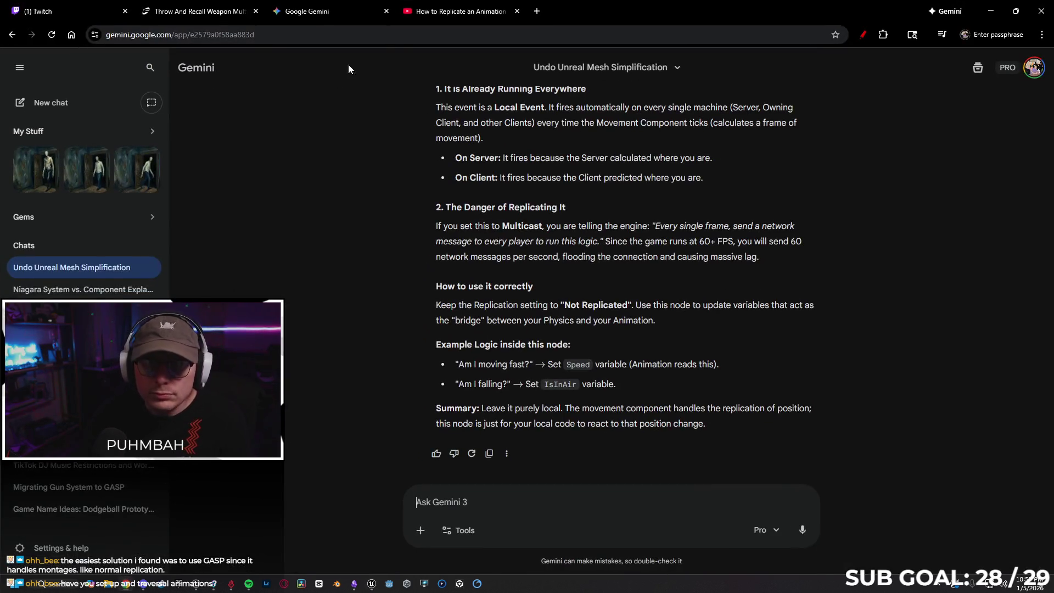
# Google 'does unreals do once node go before or after the node you want to do once?'
pyautogui.click(535, 12)
pyautogui.write('does ')
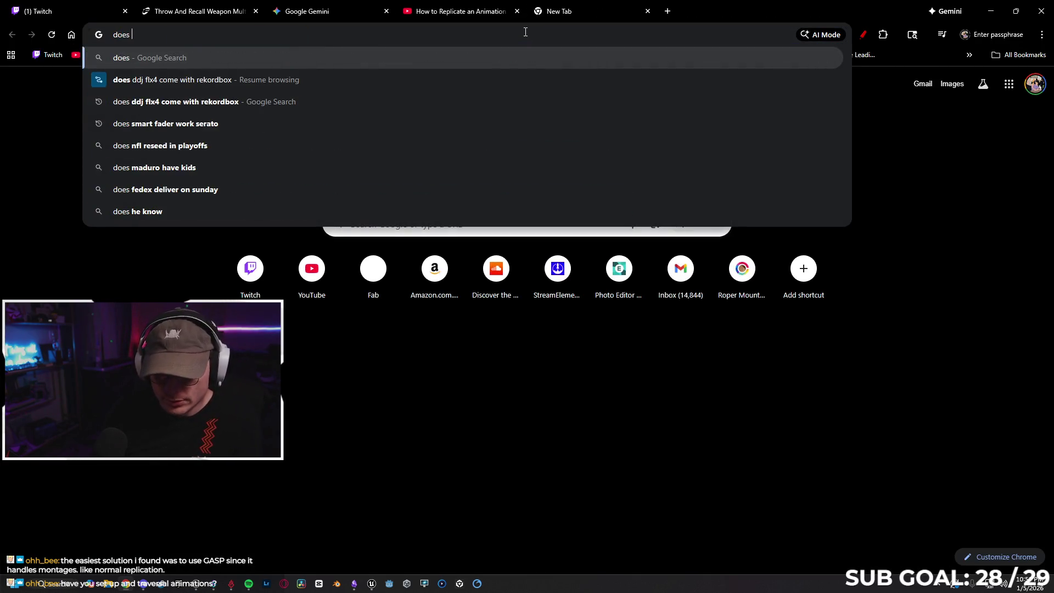
pyautogui.write('unreals do')
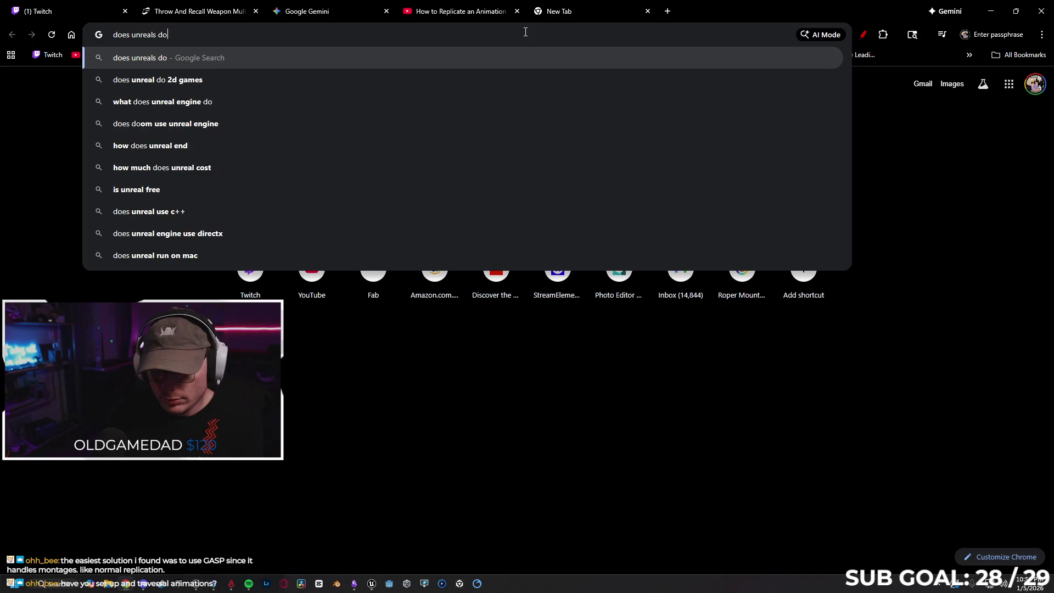
pyautogui.write(' once node')
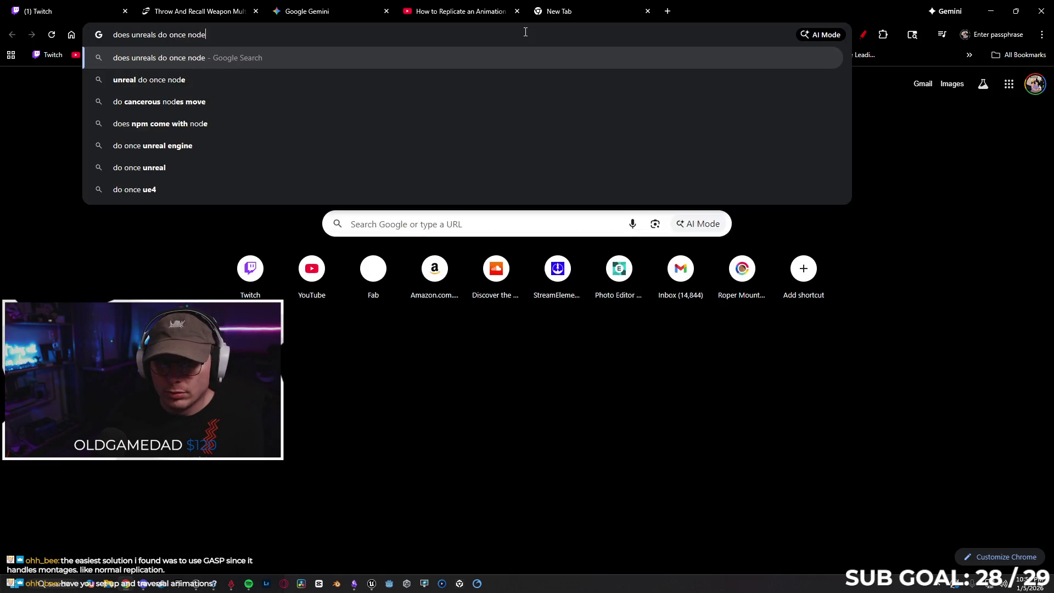
pyautogui.write(' go be')
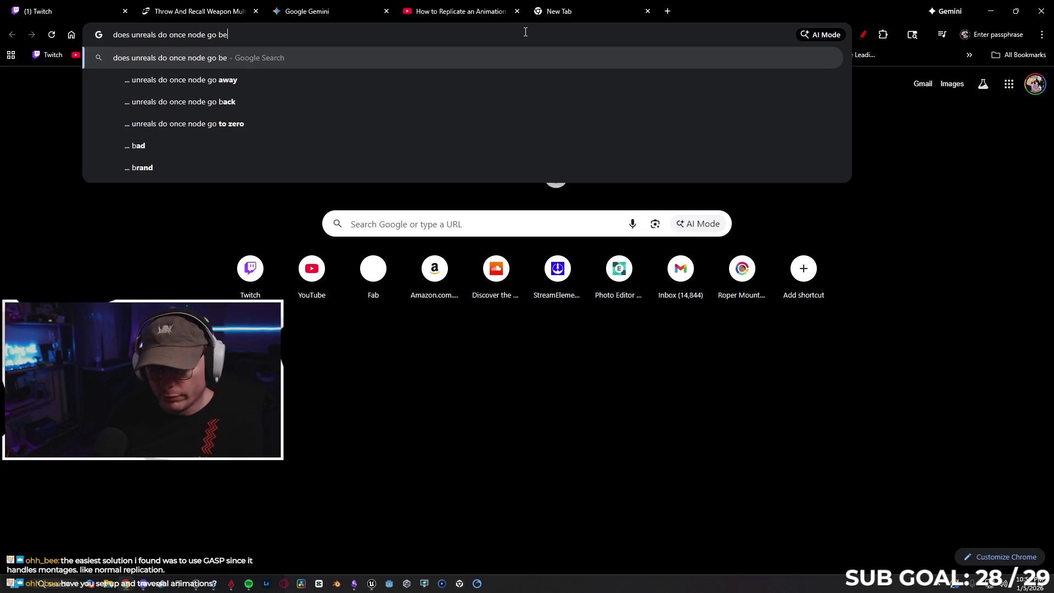
pyautogui.write('fore or after ')
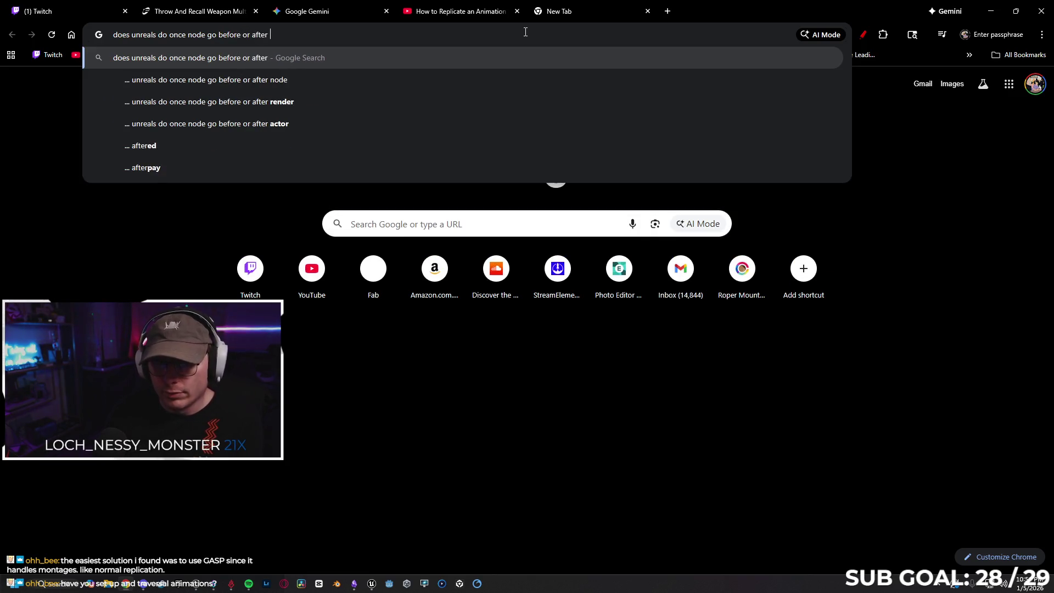
pyautogui.write('the node you want to do no')
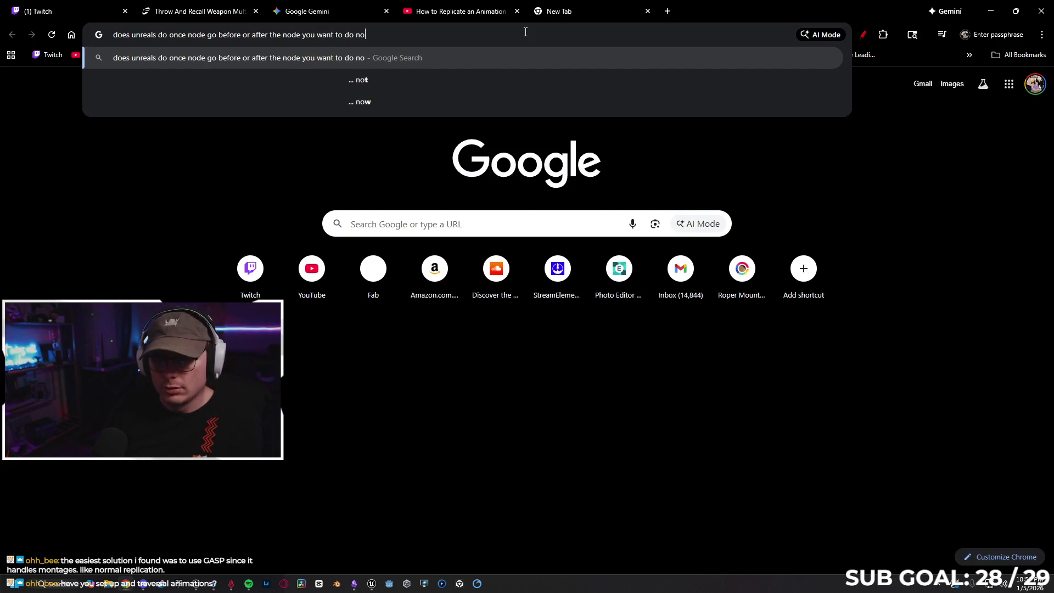
pyautogui.press('BackSpace')
pyautogui.press('BackSpace')
pyautogui.write('once?')
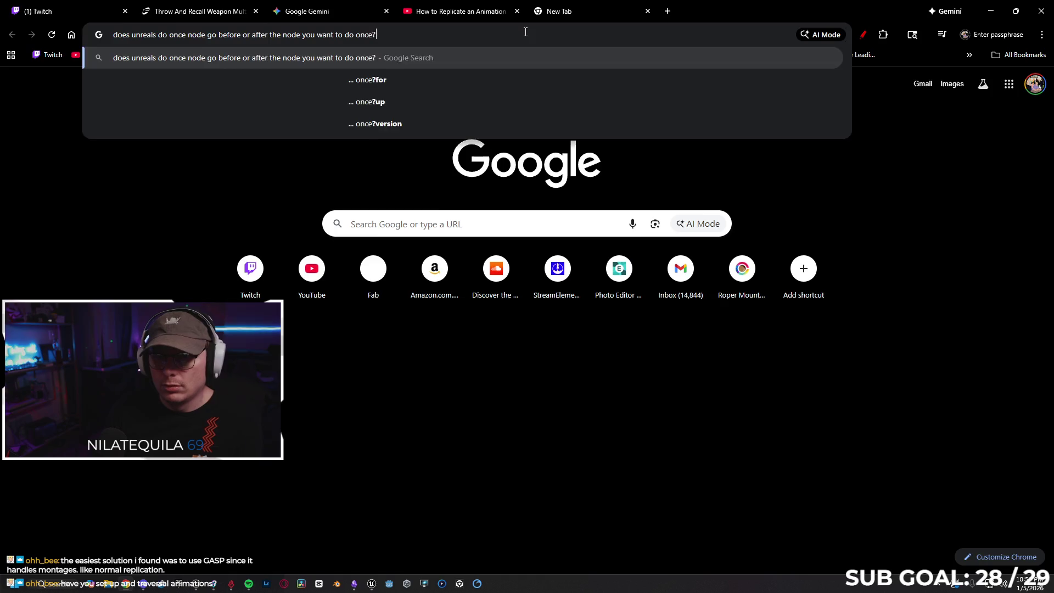
pyautogui.press('Return')
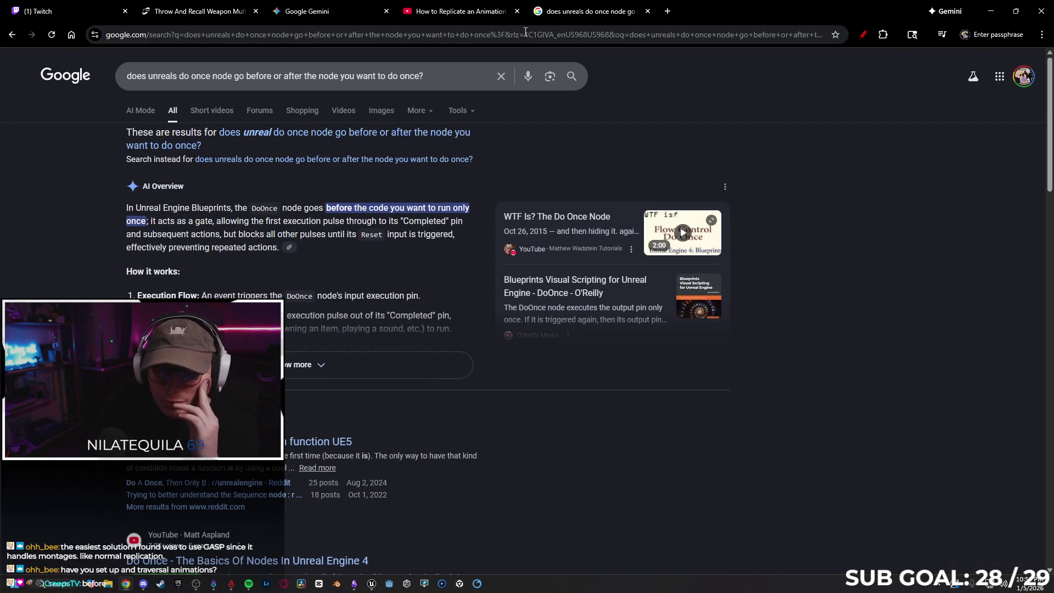
pyautogui.click(991, 11)
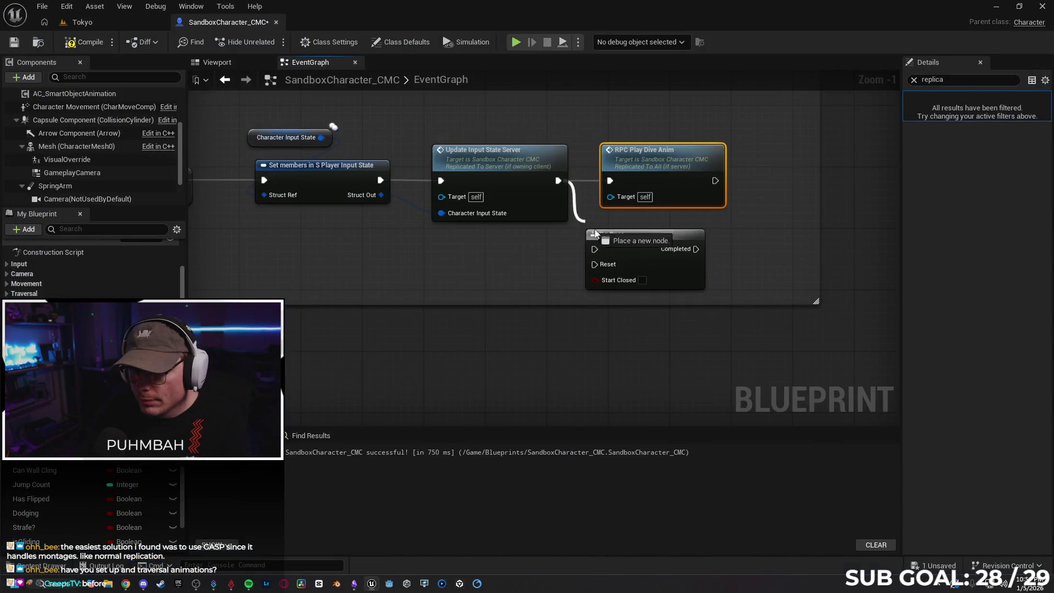
# Place Do Once between Update Input State Server and RPC Play Dive Anim, then show Tokyo
pyautogui.moveTo(694, 171); pyautogui.dragTo(766, 164)
pyautogui.moveTo(651, 235); pyautogui.dragTo(650, 168)
pyautogui.moveTo(741, 149)
pyautogui.mouseDown()
pyautogui.moveTo(796, 165)
pyautogui.moveTo(779, 163)
pyautogui.mouseUp()
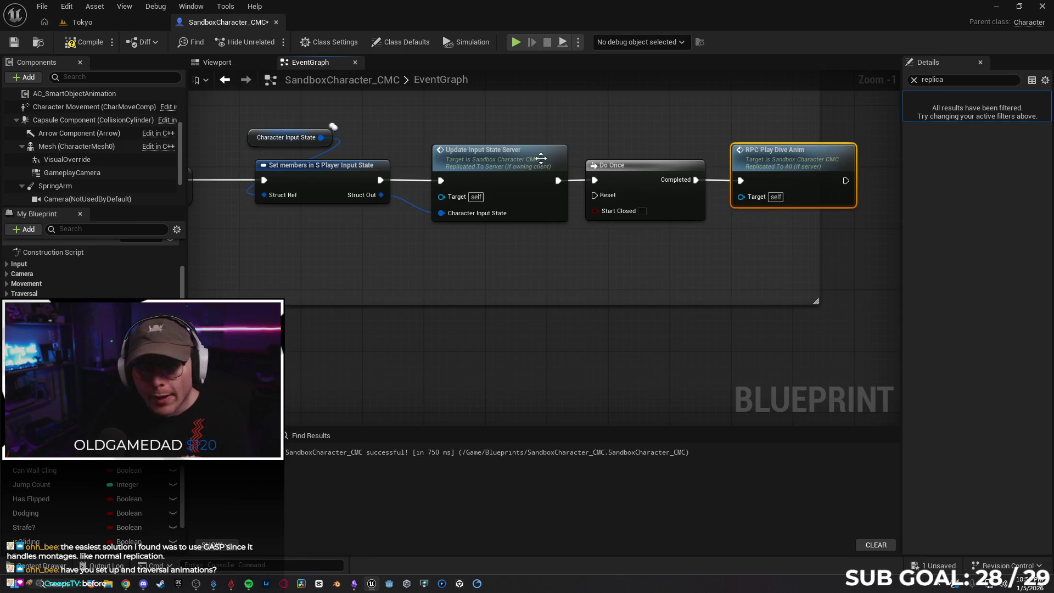
pyautogui.click(107, 23)
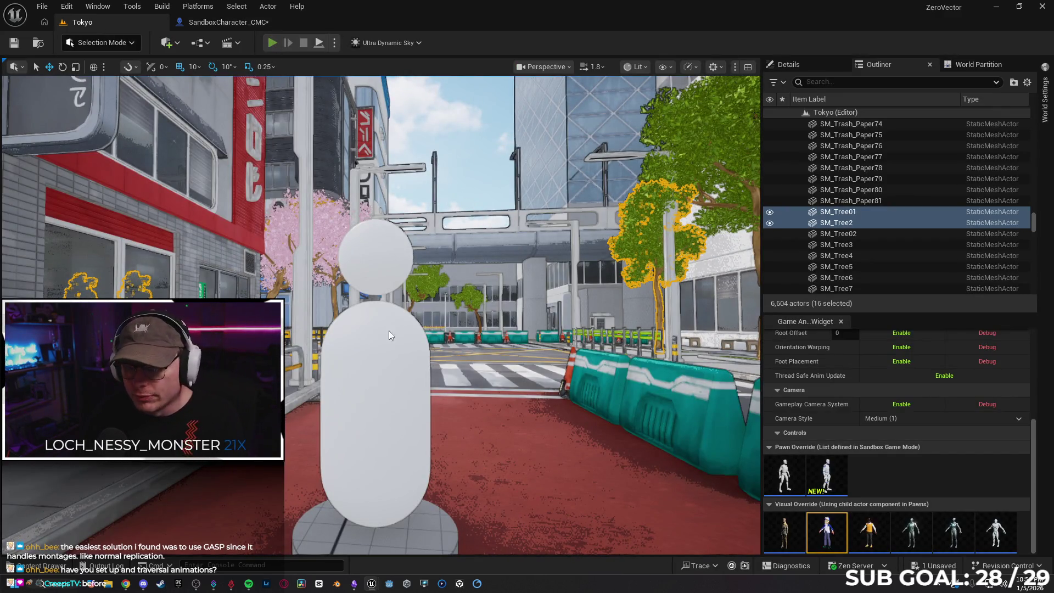
pyautogui.hotkey('alt', 'p')
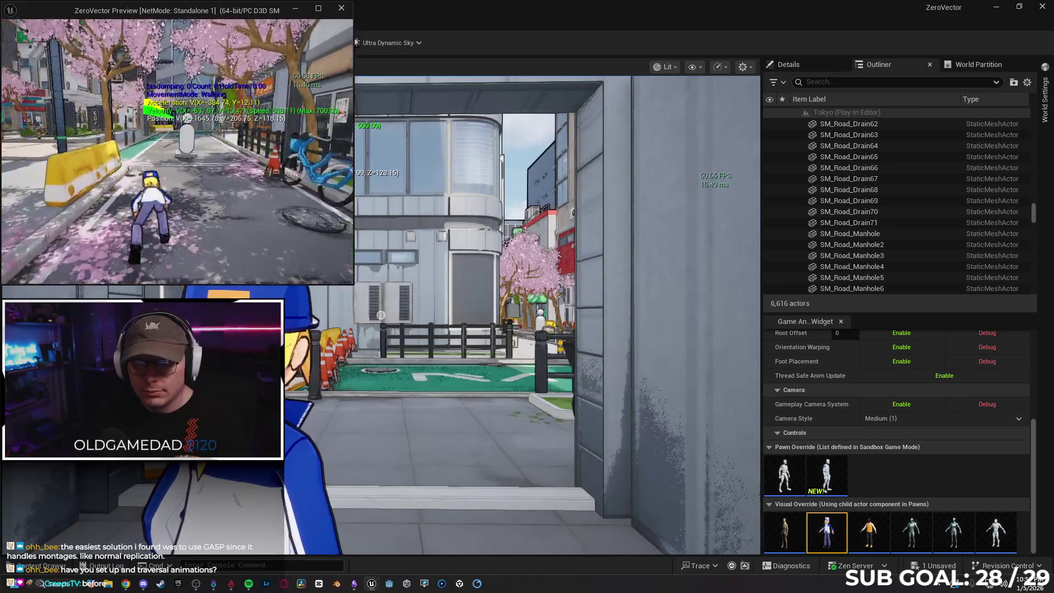
pyautogui.click(351, 258)
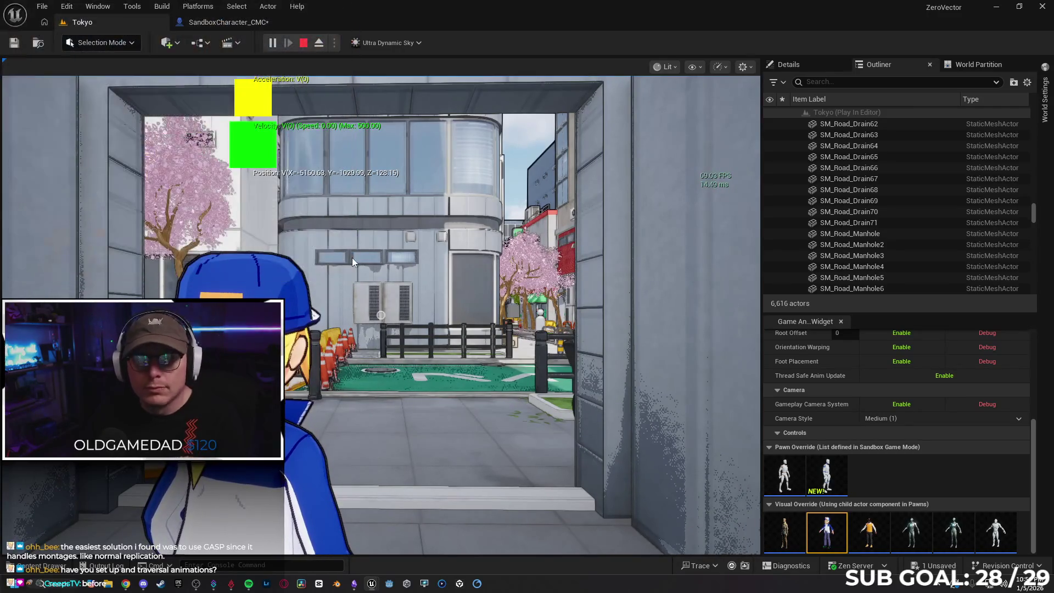
pyautogui.press('Escape')
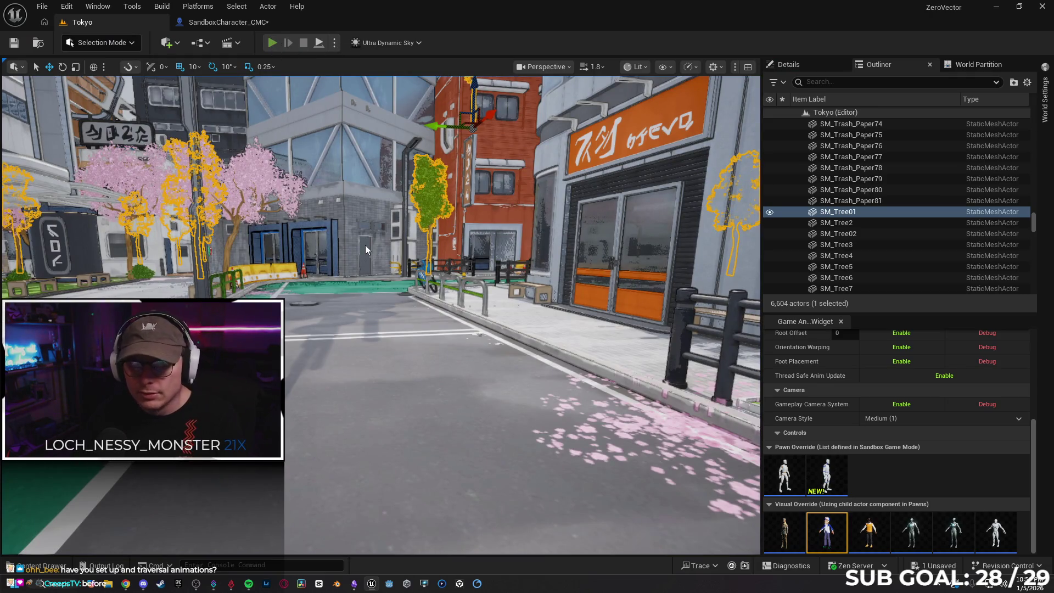
pyautogui.hotkey('alt', 'p')
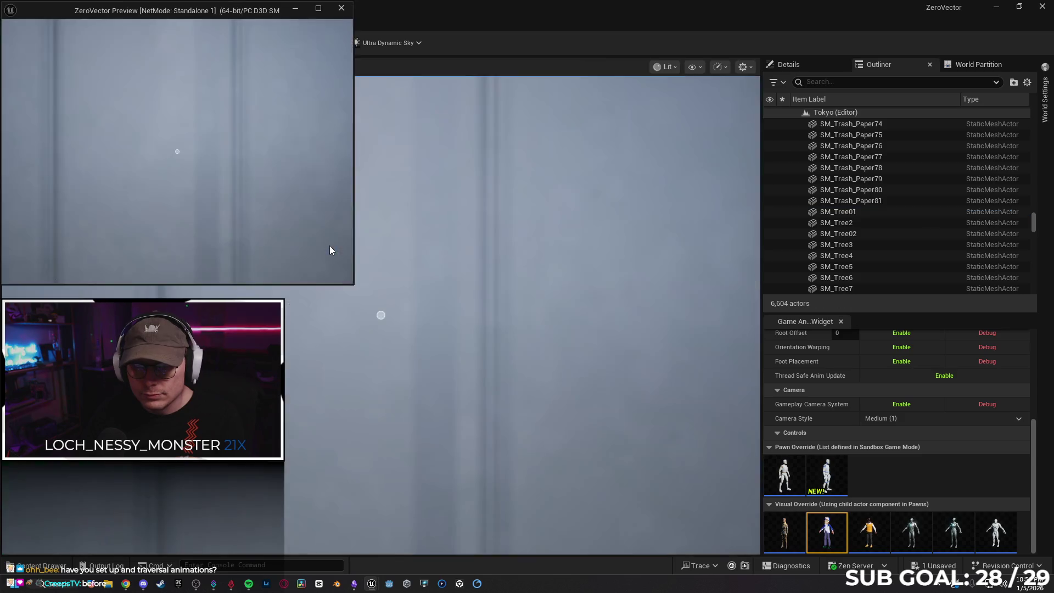
pyautogui.press('w')
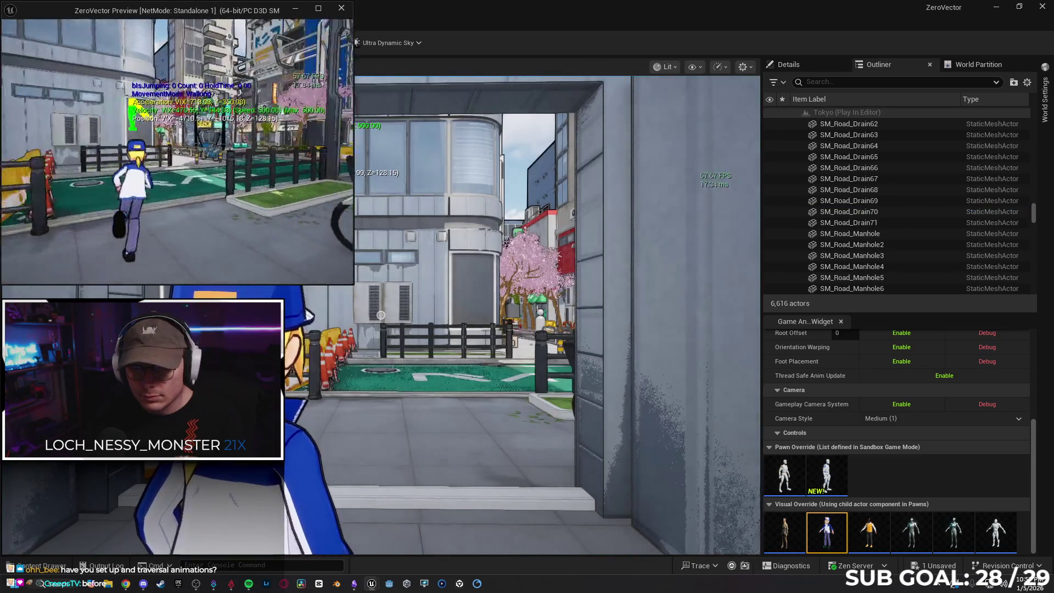
pyautogui.press('c')
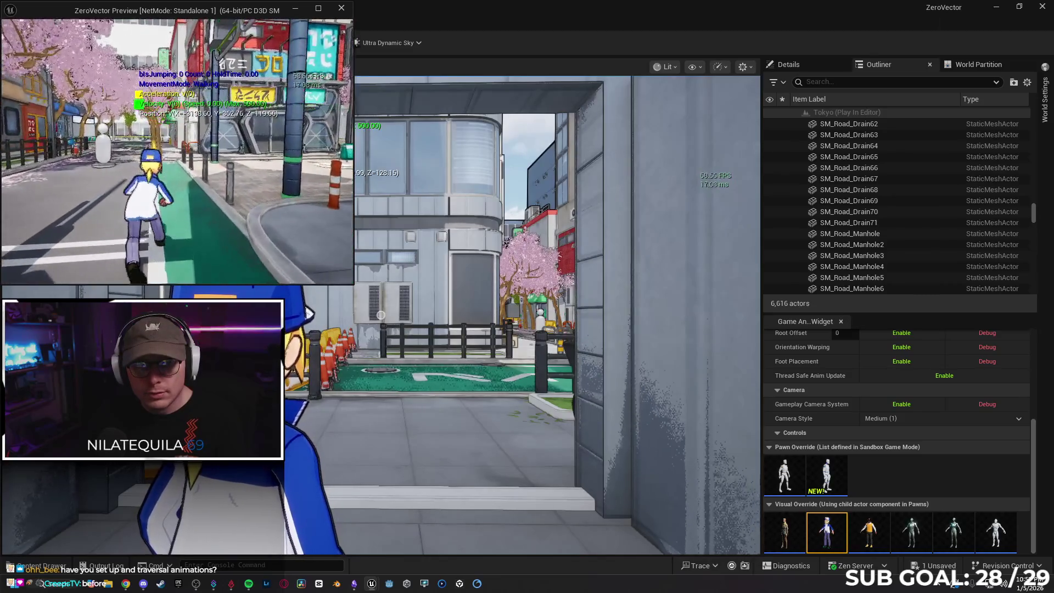
pyautogui.press('Escape')
pyautogui.press('Escape')
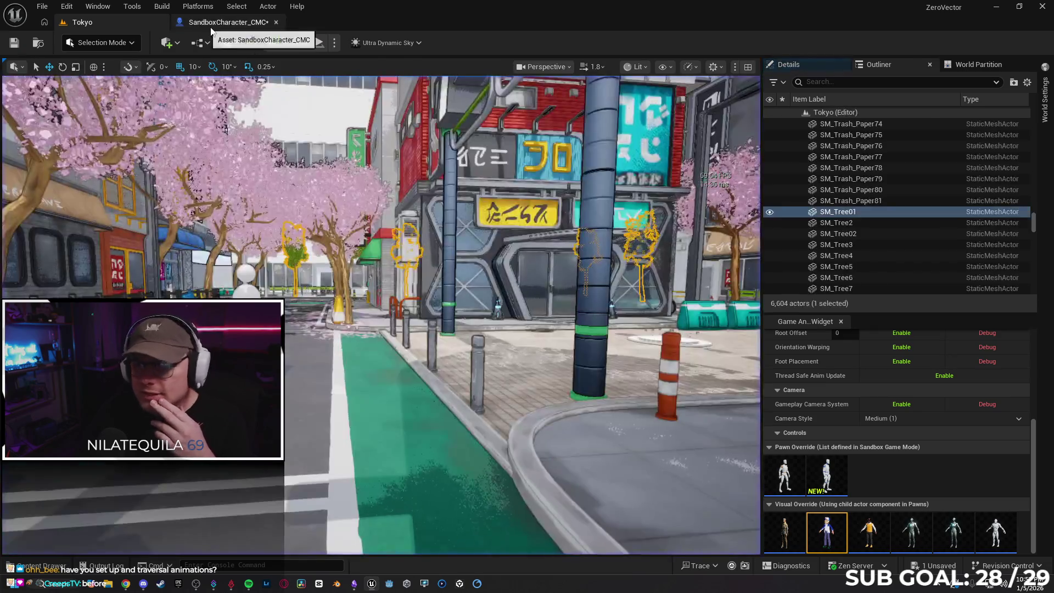
pyautogui.scroll(-1, 350, 262)
# Tick Start Closed on Do Once, then play-test running the character along the Tokyo street
pyautogui.moveTo(351, 262)
pyautogui.mouseDown()
pyautogui.moveTo(692, 239)
pyautogui.moveTo(668, 175)
pyautogui.moveTo(629, 251)
pyautogui.moveTo(494, 285)
pyautogui.moveTo(421, 290)
pyautogui.moveTo(417, 273)
pyautogui.mouseUp()
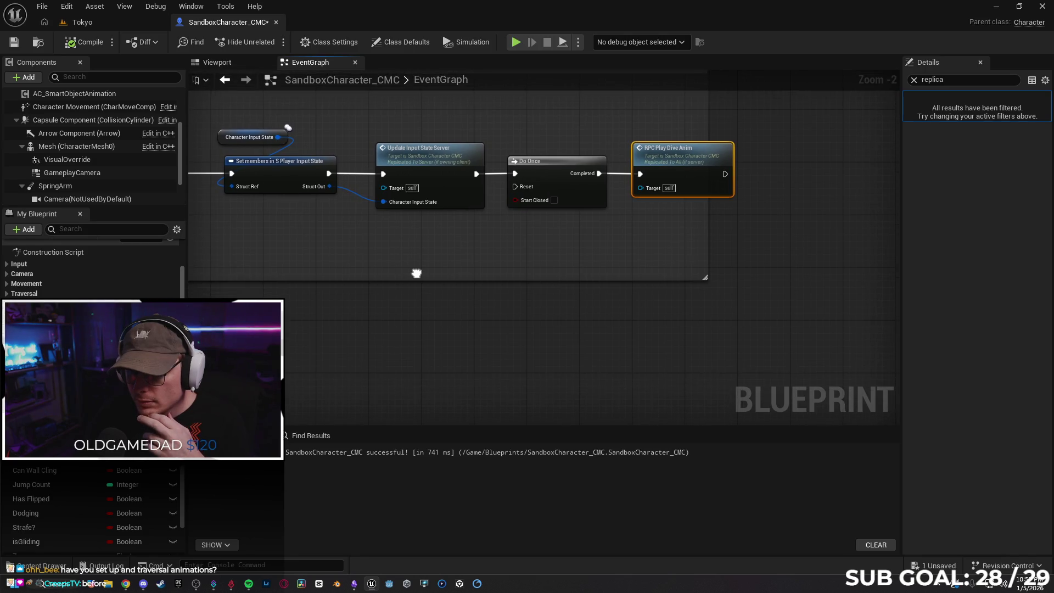
pyautogui.click(555, 201)
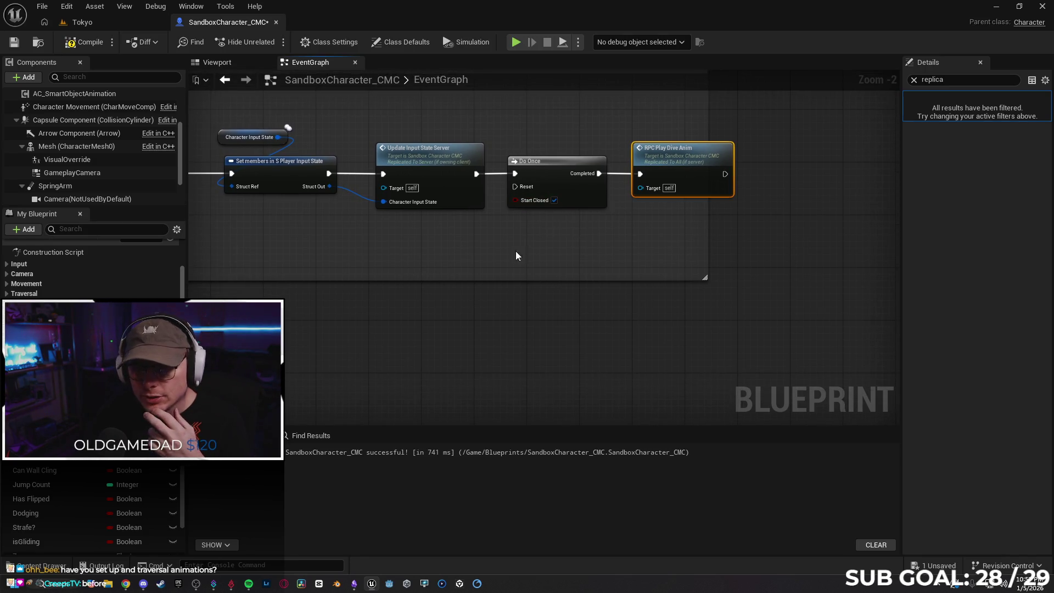
pyautogui.click(114, 23)
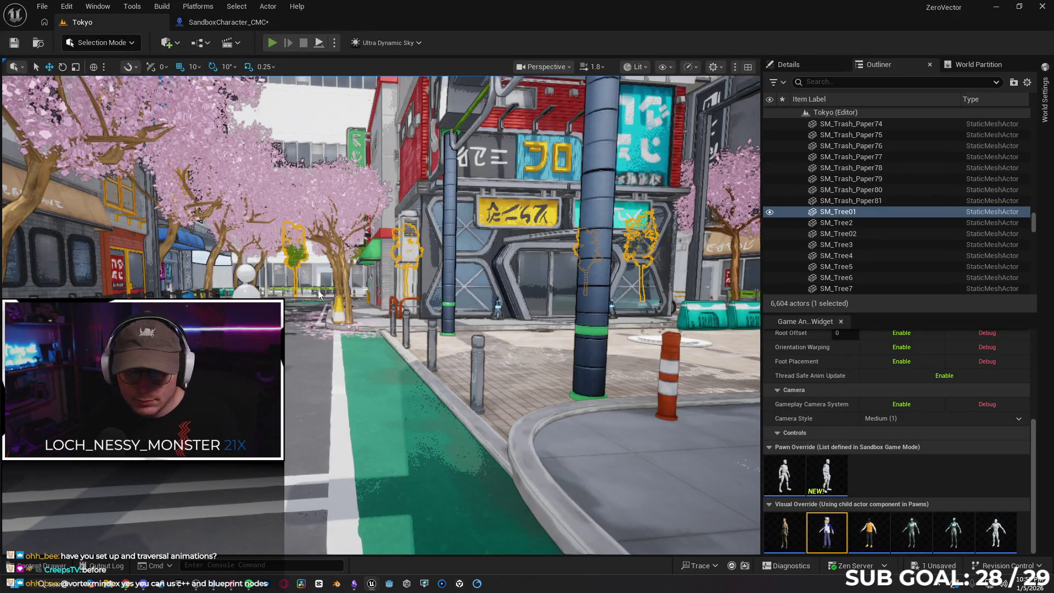
pyautogui.hotkey('alt', 'p')
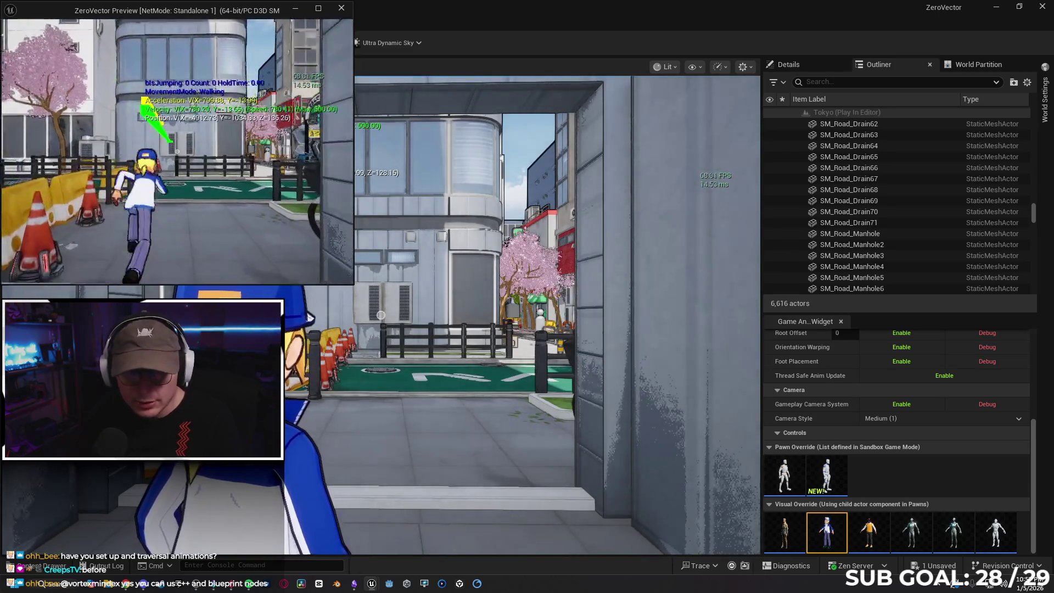
pyautogui.press('w')
pyautogui.press('w')
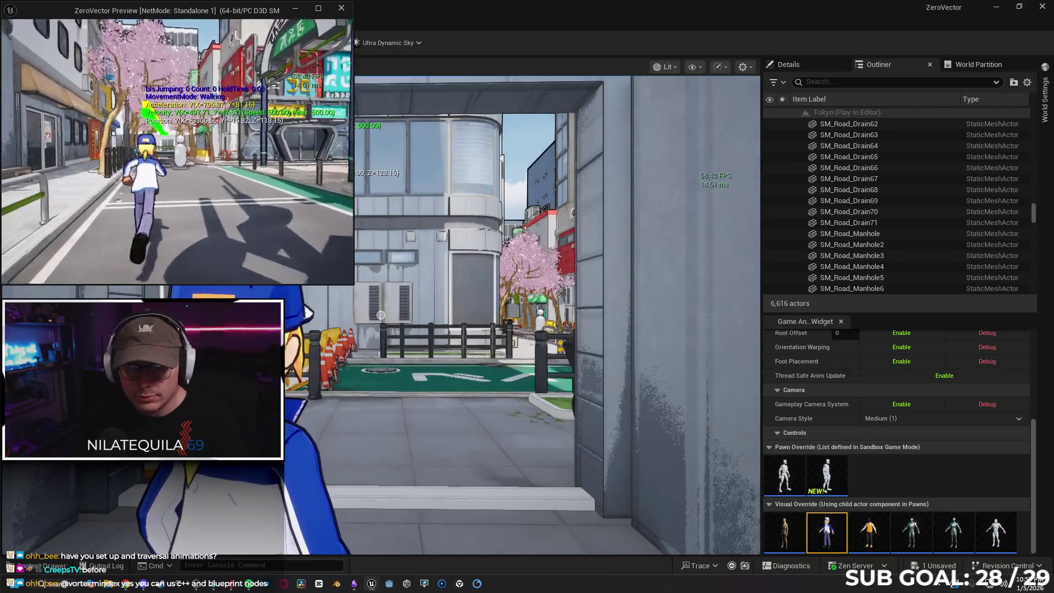
pyautogui.press('Escape')
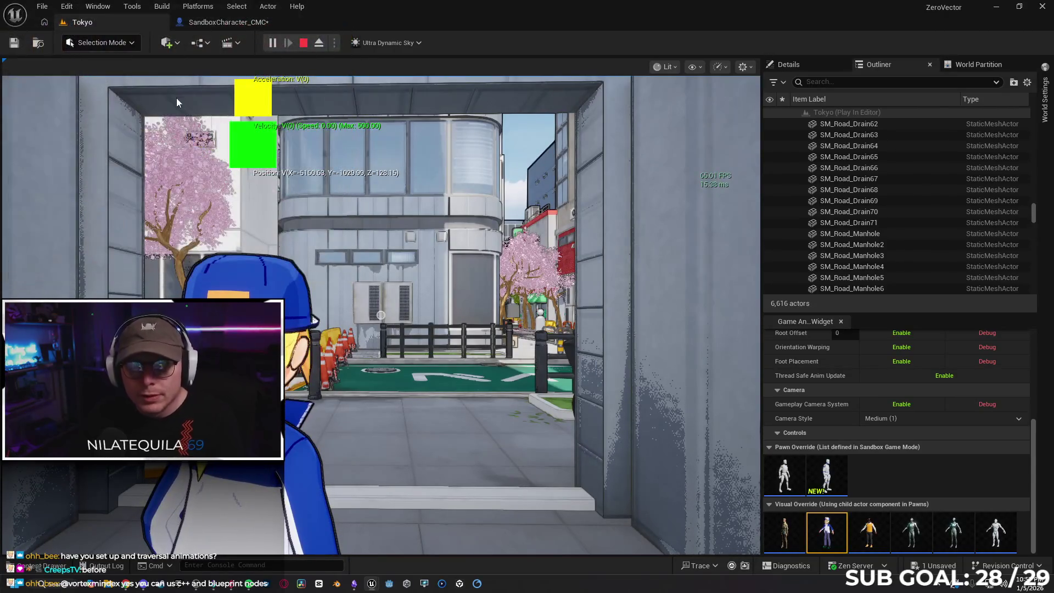
pyautogui.click(335, 43)
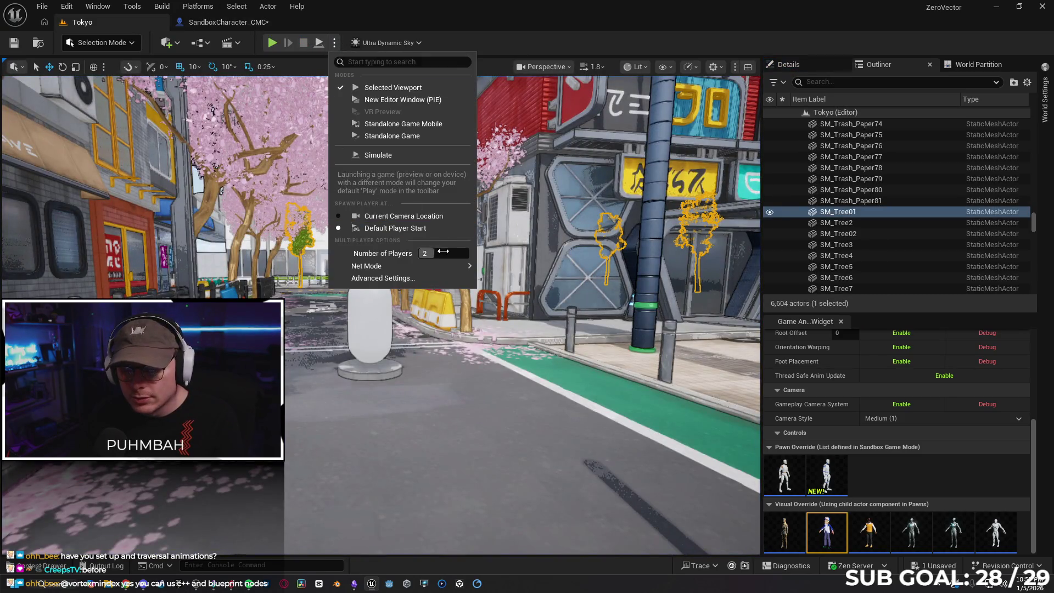
# Start a two-player listen-server session, jump both characters, and centre the client window
pyautogui.click(502, 284)
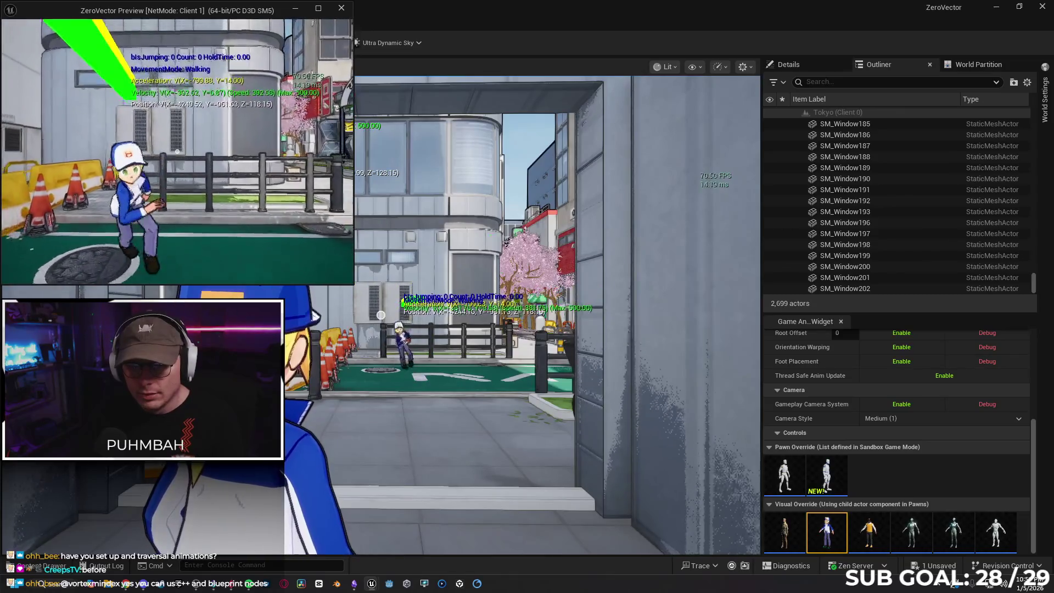
pyautogui.press('space')
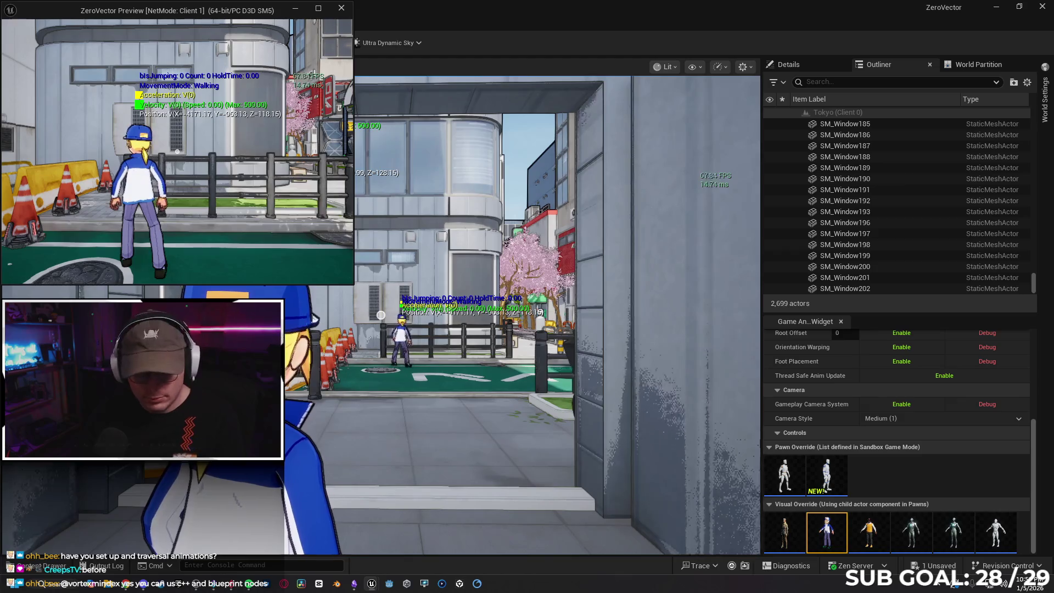
pyautogui.moveTo(204, 18)
pyautogui.mouseDown()
pyautogui.moveTo(324, 244)
pyautogui.moveTo(224, 119)
pyautogui.moveTo(215, 51)
pyautogui.mouseUp()
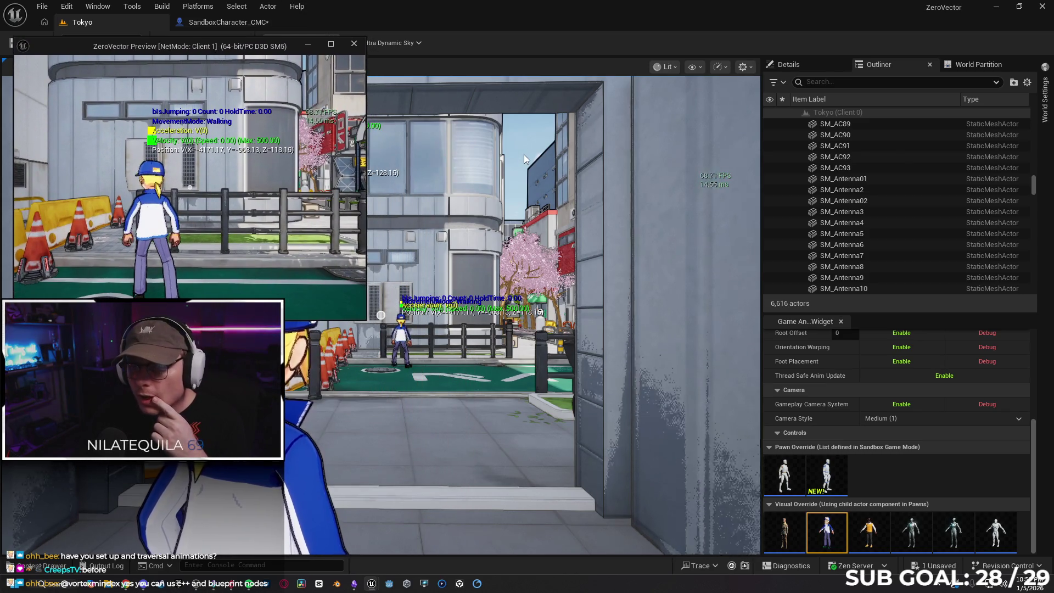
pyautogui.moveTo(288, 52); pyautogui.dragTo(290, 53)
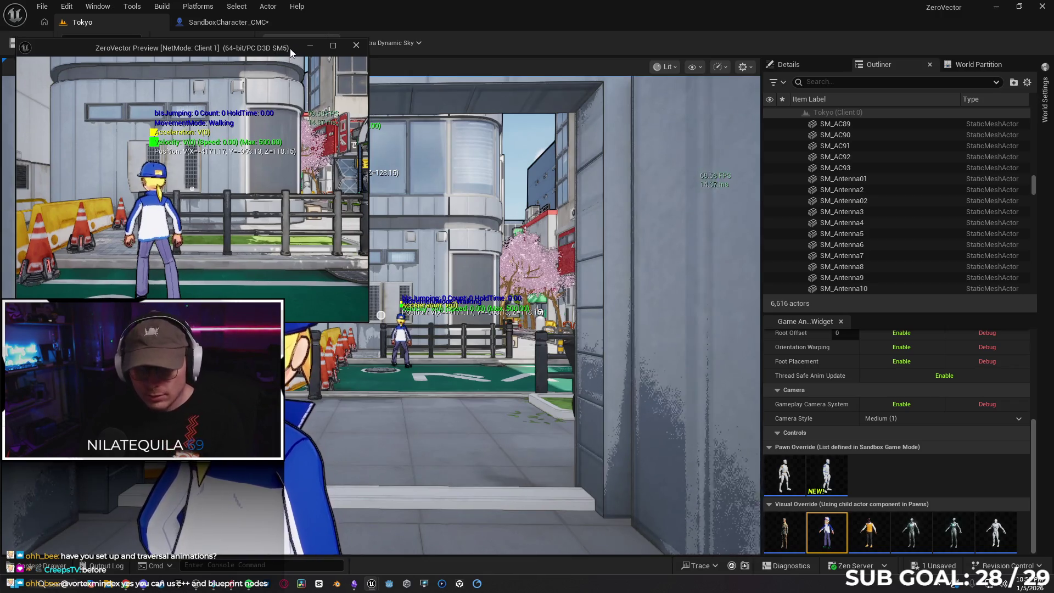
pyautogui.click(297, 132)
# Walk, crouch and jump the client character, then end the session and return to the blueprint
pyautogui.press('w')
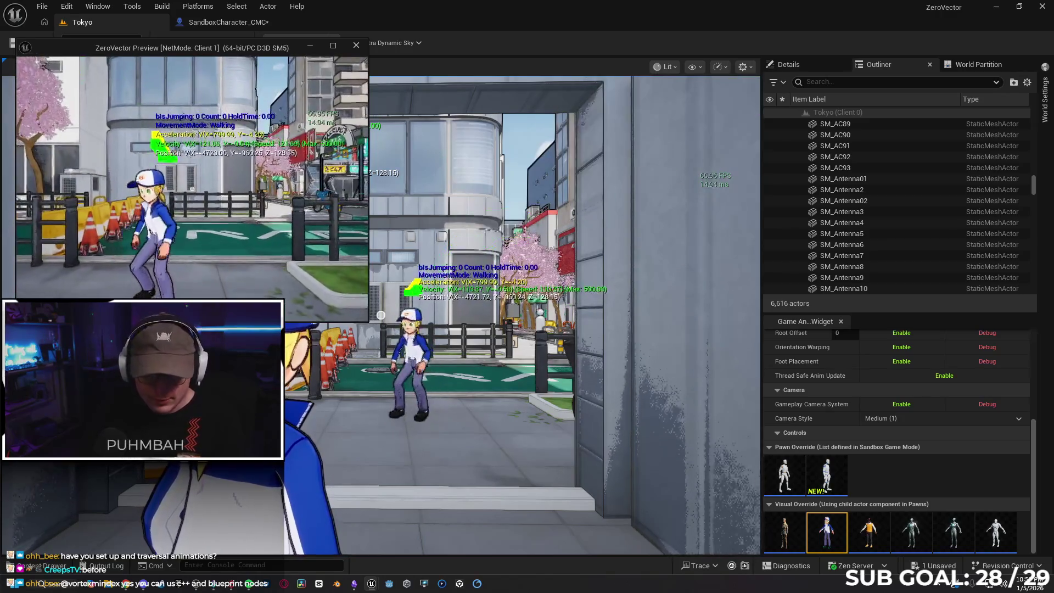
pyautogui.press('c')
pyautogui.press('a')
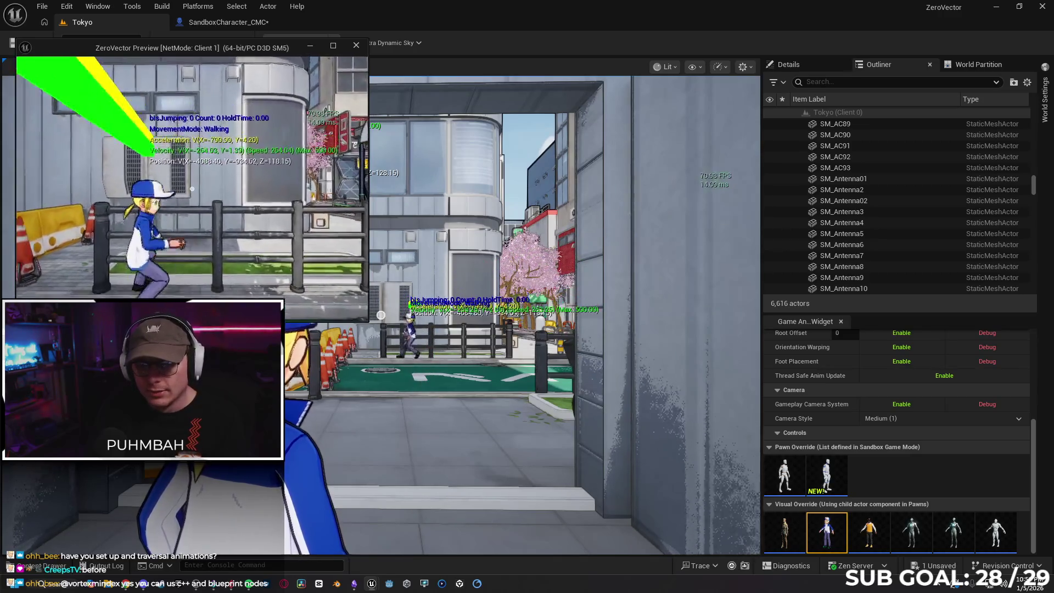
pyautogui.press('c')
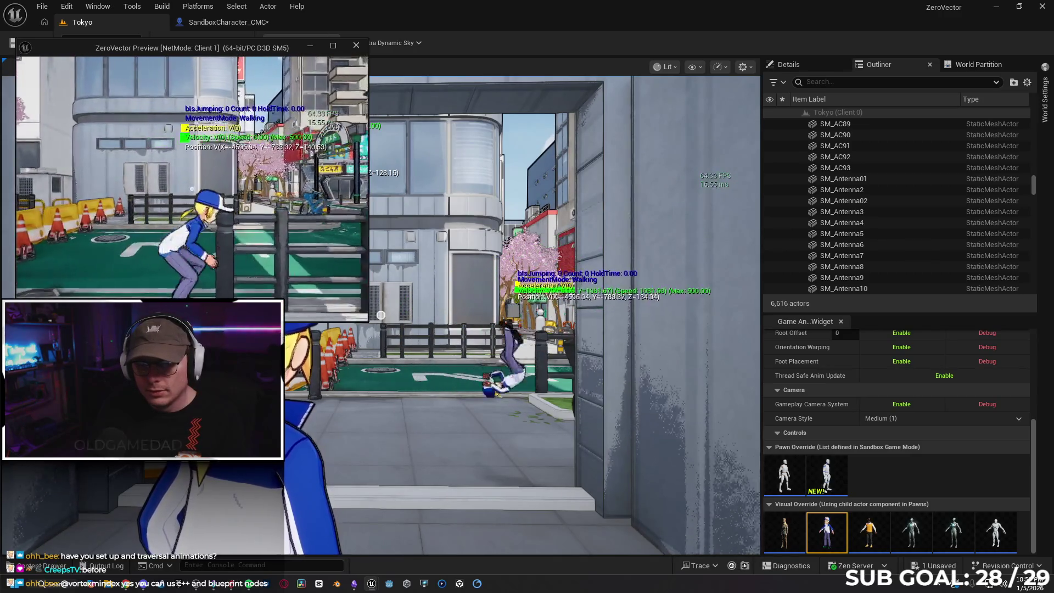
pyautogui.press('w')
pyautogui.press('s')
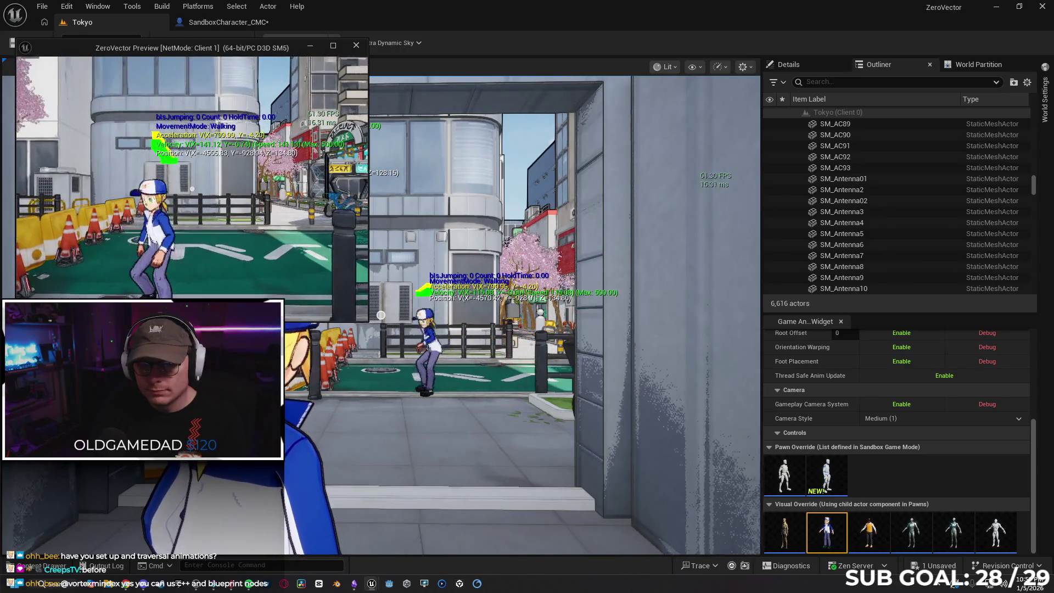
pyautogui.press('space')
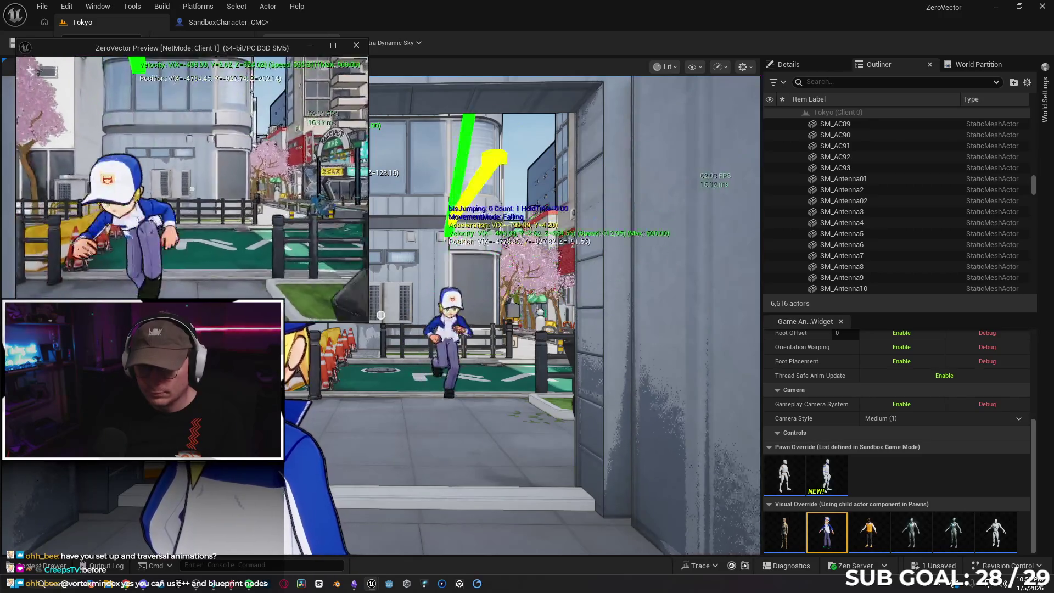
pyautogui.press('w')
pyautogui.press('w')
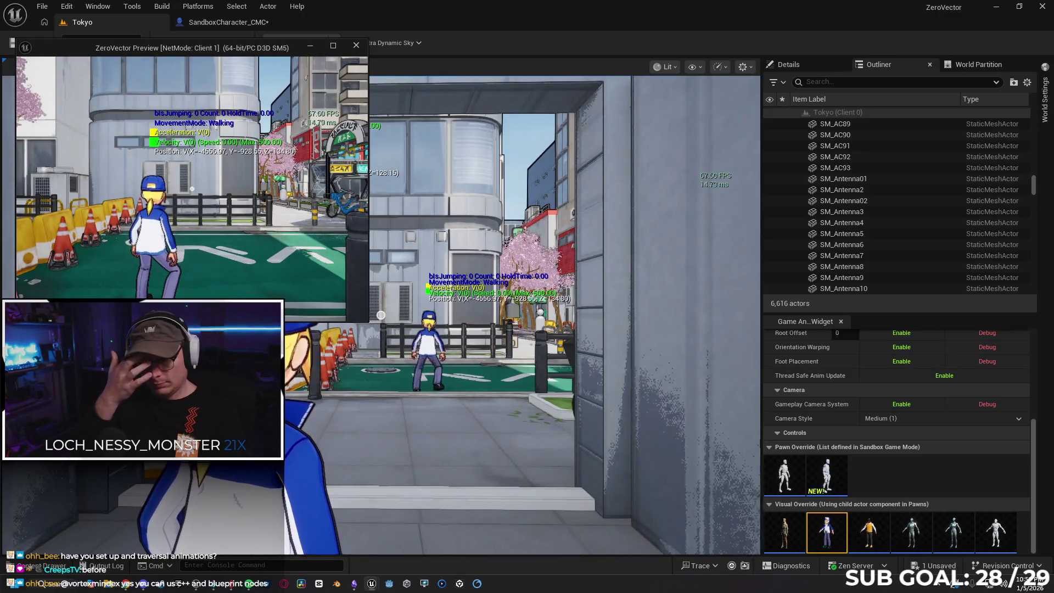
pyautogui.press('Escape')
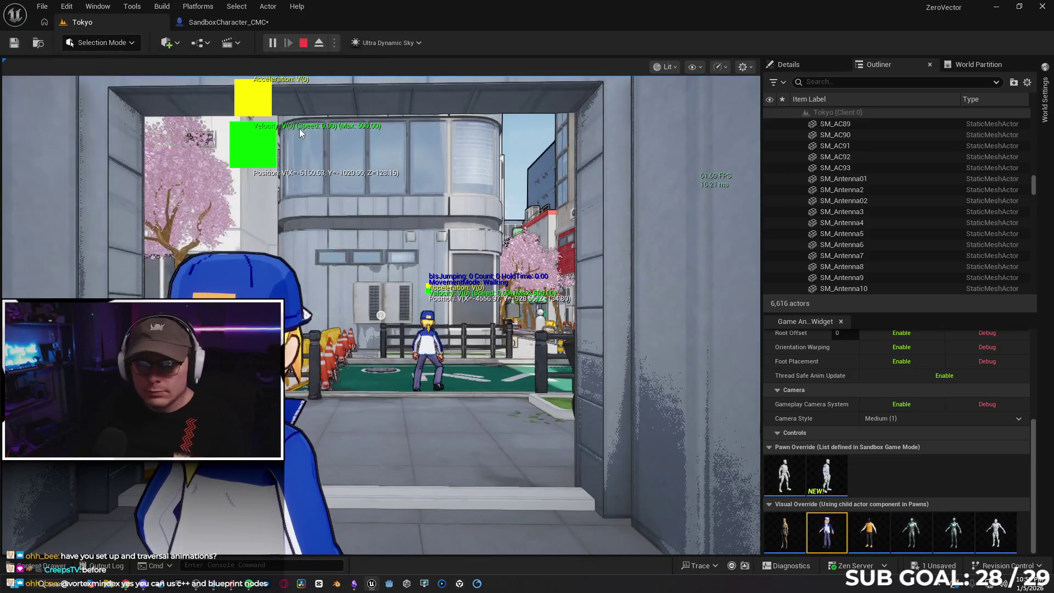
pyautogui.click(236, 22)
pyautogui.moveTo(298, 242)
pyautogui.mouseDown()
pyautogui.moveTo(480, 252)
pyautogui.moveTo(312, 272)
pyautogui.moveTo(376, 241)
pyautogui.moveTo(465, 290)
pyautogui.mouseUp()
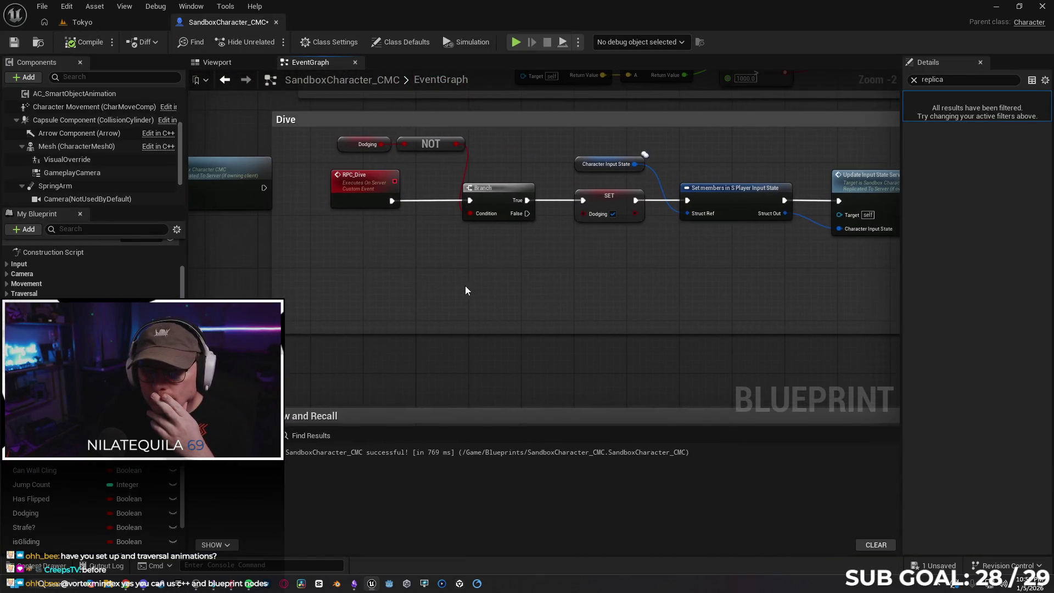
pyautogui.click(352, 195)
pyautogui.moveTo(439, 275)
pyautogui.mouseDown()
pyautogui.moveTo(598, 285)
pyautogui.moveTo(550, 290)
pyautogui.mouseUp()
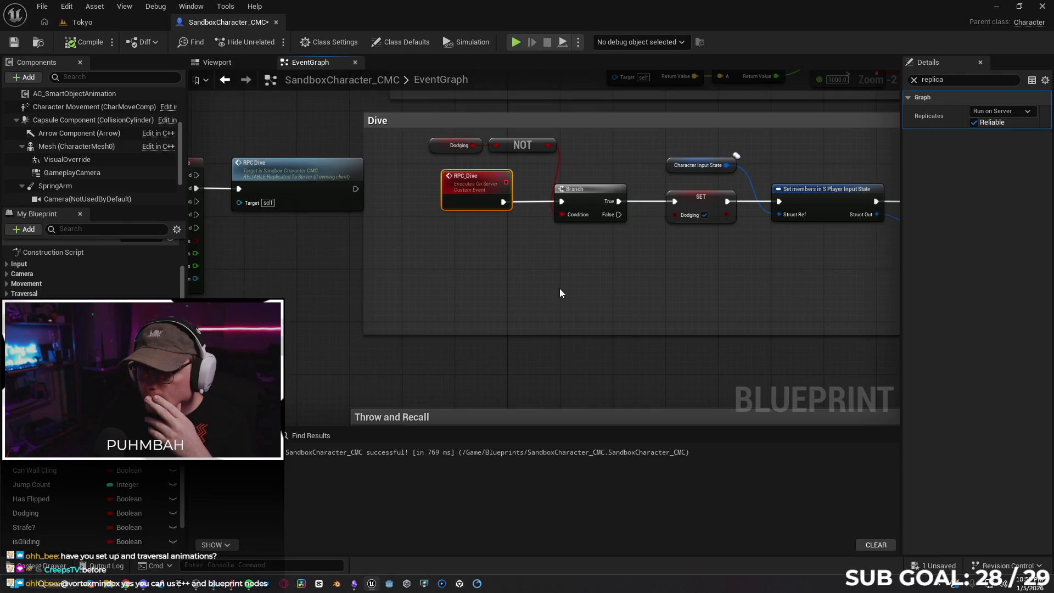
pyautogui.moveTo(542, 280)
pyautogui.mouseDown()
pyautogui.moveTo(376, 287)
pyautogui.moveTo(486, 225)
pyautogui.moveTo(364, 297)
pyautogui.moveTo(506, 306)
pyautogui.moveTo(424, 306)
pyautogui.mouseUp()
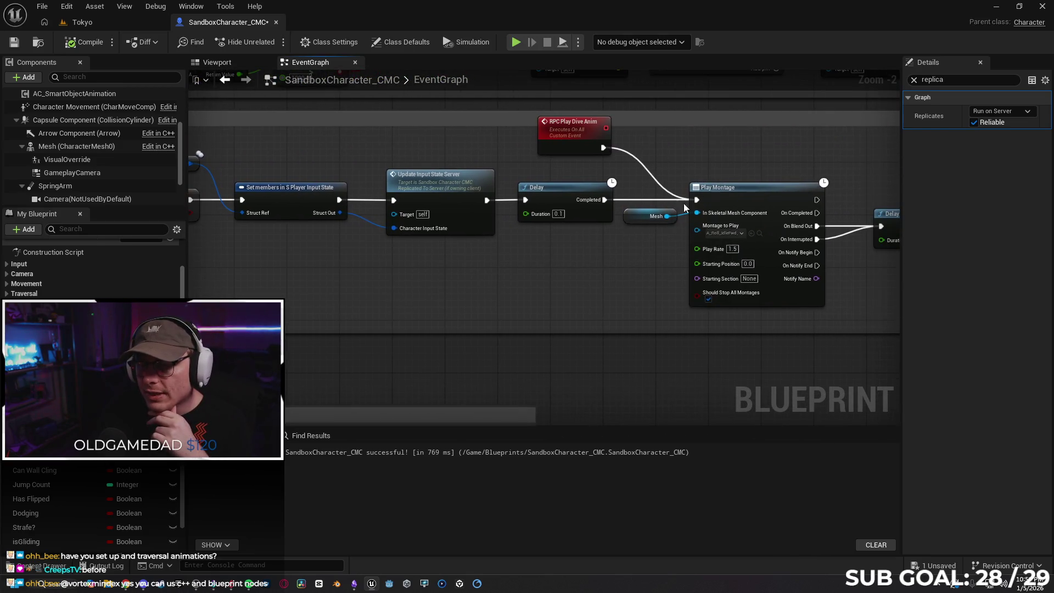
pyautogui.moveTo(605, 289)
pyautogui.mouseDown()
pyautogui.moveTo(468, 296)
pyautogui.moveTo(398, 287)
pyautogui.moveTo(370, 297)
pyautogui.mouseUp()
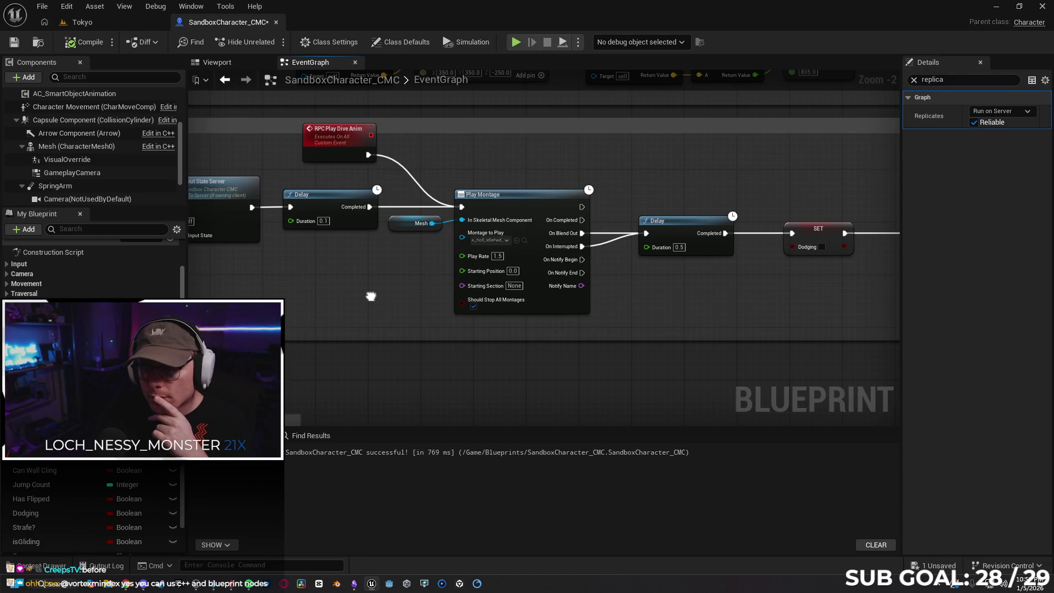
pyautogui.moveTo(371, 297); pyautogui.dragTo(371, 297)
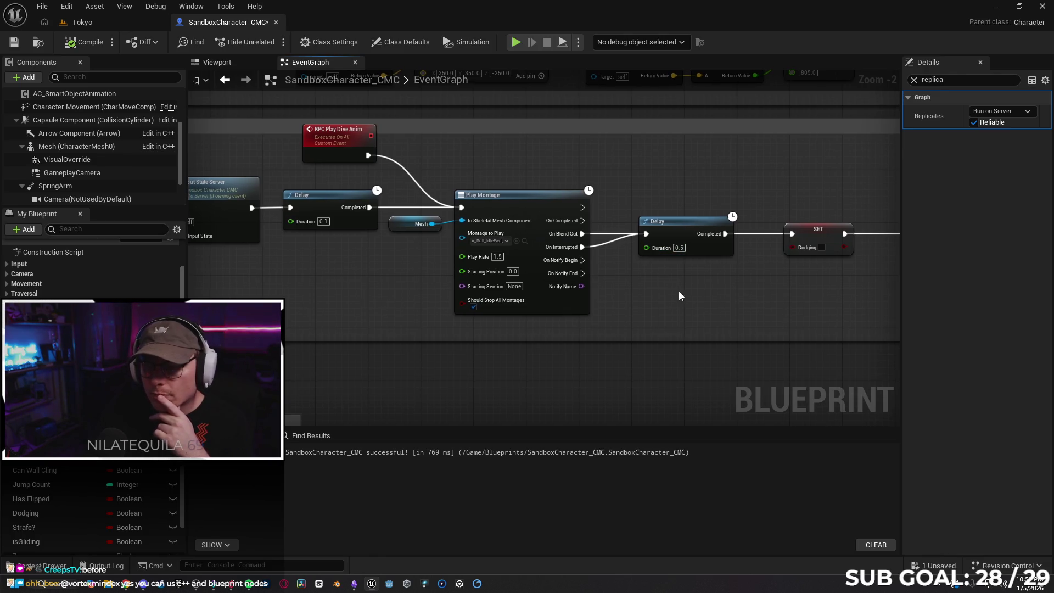
pyautogui.moveTo(679, 295); pyautogui.dragTo(617, 308)
pyautogui.moveTo(691, 341)
pyautogui.mouseDown()
pyautogui.moveTo(560, 327)
pyautogui.moveTo(670, 322)
pyautogui.moveTo(423, 321)
pyautogui.moveTo(632, 329)
pyautogui.moveTo(619, 319)
pyautogui.mouseUp()
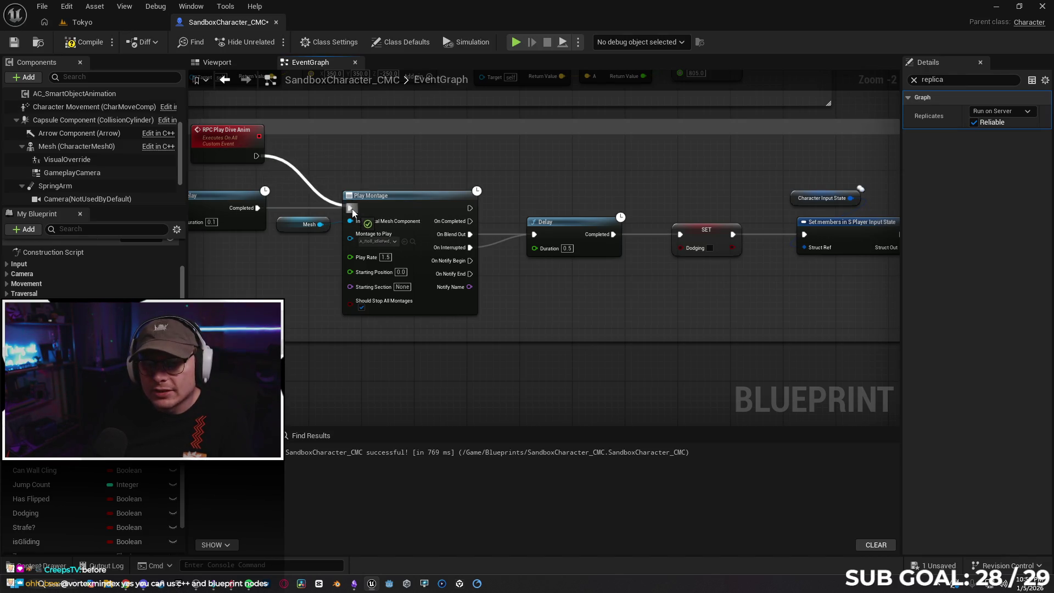
pyautogui.moveTo(292, 292); pyautogui.dragTo(509, 289)
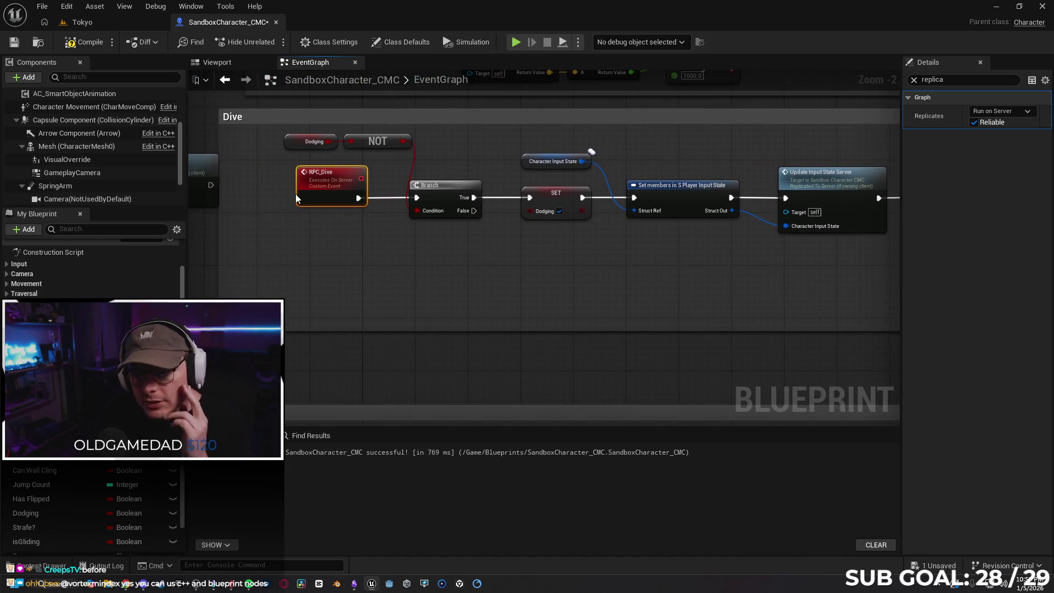
pyautogui.moveTo(618, 295)
pyautogui.mouseDown()
pyautogui.moveTo(268, 281)
pyautogui.moveTo(563, 282)
pyautogui.moveTo(557, 299)
pyautogui.moveTo(468, 302)
pyautogui.moveTo(513, 299)
pyautogui.moveTo(384, 287)
pyautogui.mouseUp()
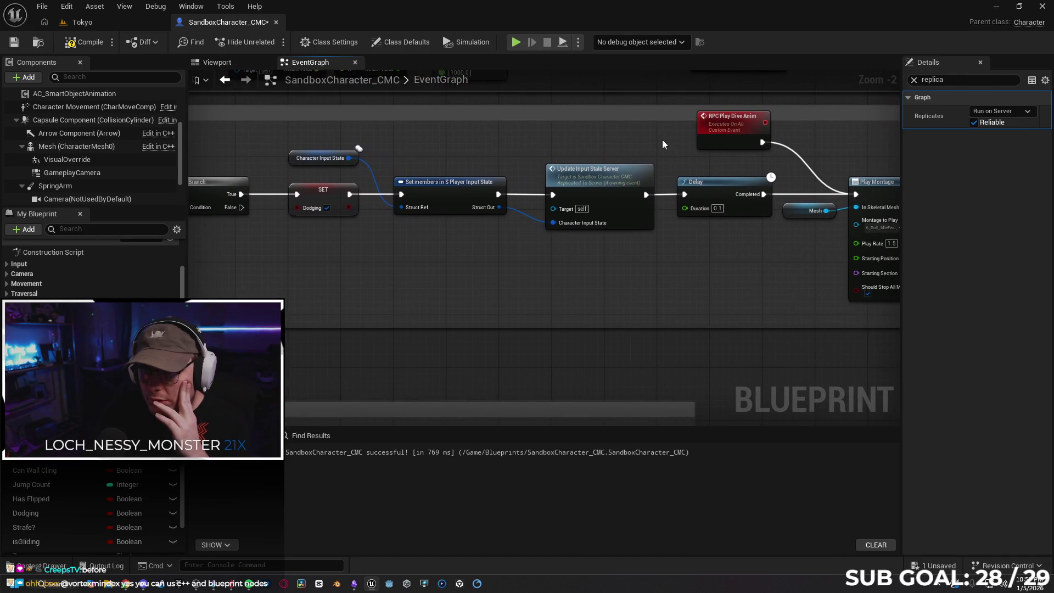
pyautogui.moveTo(473, 273); pyautogui.dragTo(665, 269)
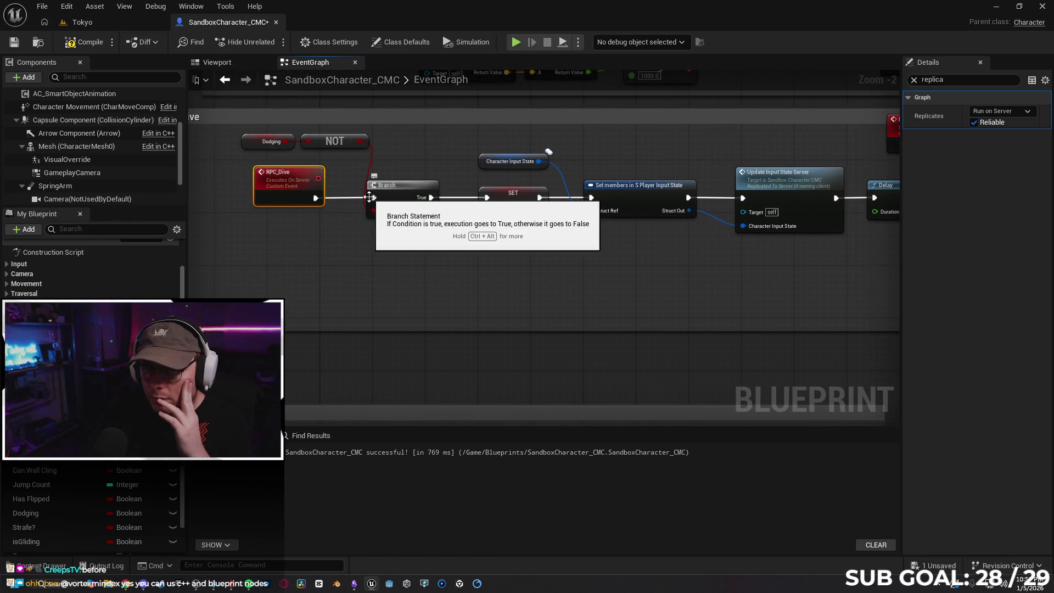
pyautogui.moveTo(417, 292); pyautogui.dragTo(433, 289)
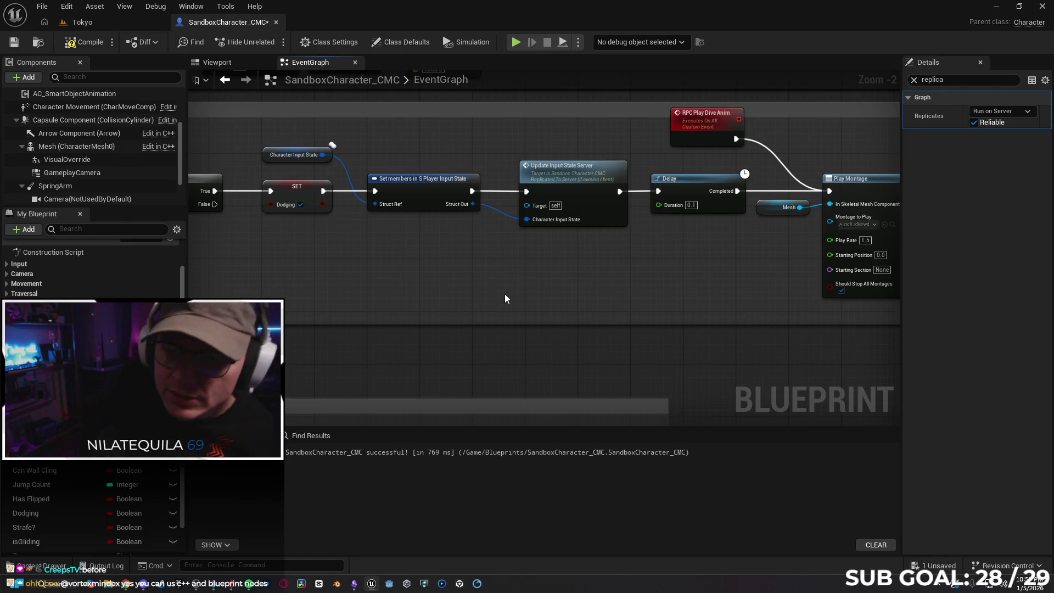
pyautogui.scroll(-1, 505, 298)
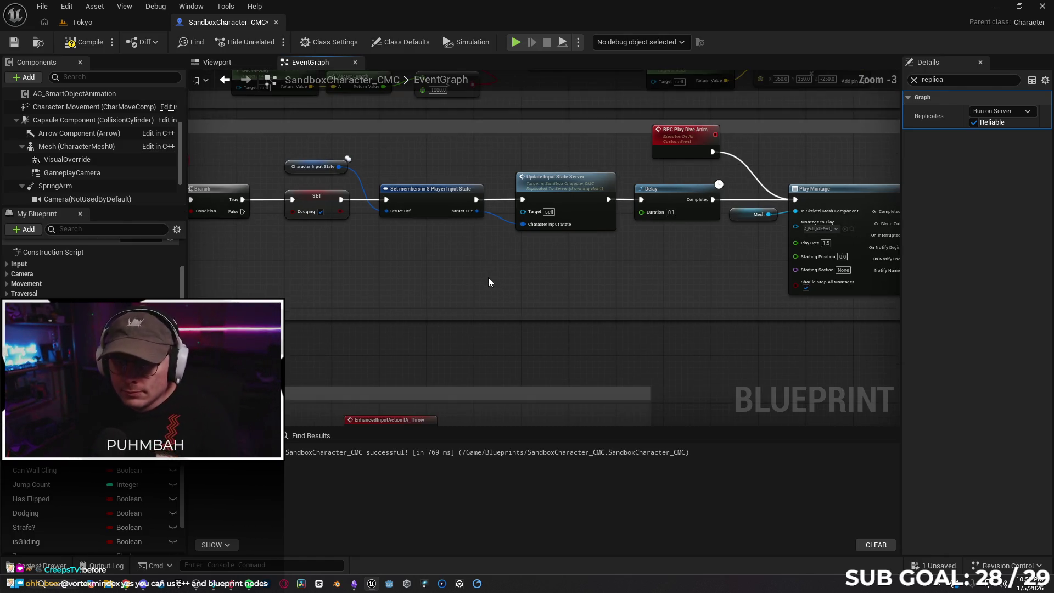
pyautogui.moveTo(457, 268)
pyautogui.mouseDown()
pyautogui.moveTo(595, 265)
pyautogui.moveTo(601, 307)
pyautogui.mouseUp()
pyautogui.scroll(-1, 608, 283)
pyautogui.moveTo(462, 263); pyautogui.dragTo(425, 260)
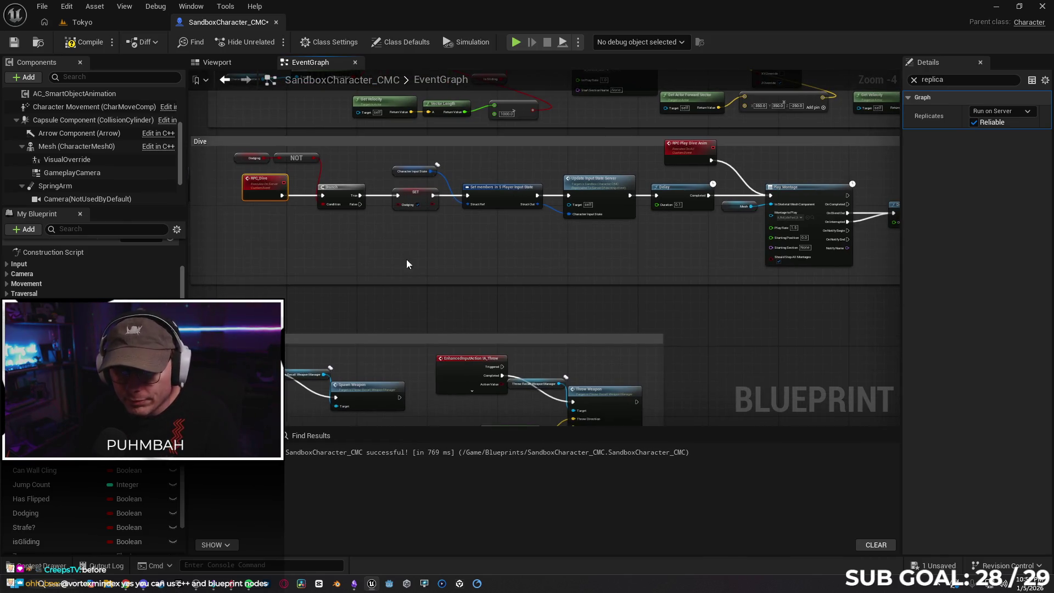
pyautogui.moveTo(269, 189)
pyautogui.mouseDown()
pyautogui.moveTo(442, 235)
pyautogui.moveTo(506, 181)
pyautogui.mouseUp()
pyautogui.click(291, 179)
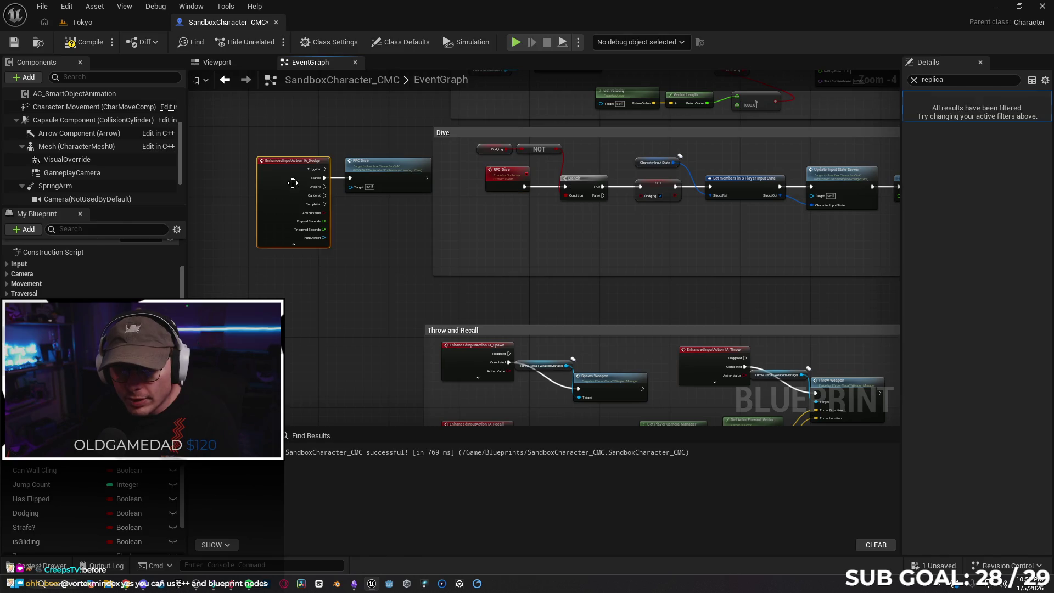
pyautogui.click(389, 167)
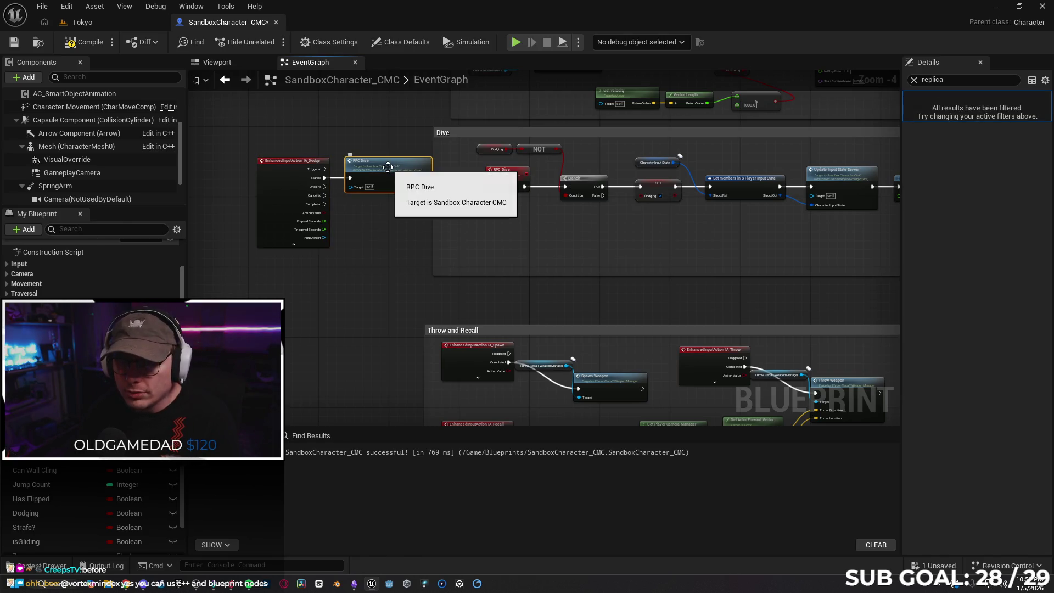
pyautogui.scroll(2, 388, 167)
pyautogui.moveTo(584, 257); pyautogui.dragTo(401, 241)
pyautogui.click(384, 183)
pyautogui.scroll(-2, 549, 281)
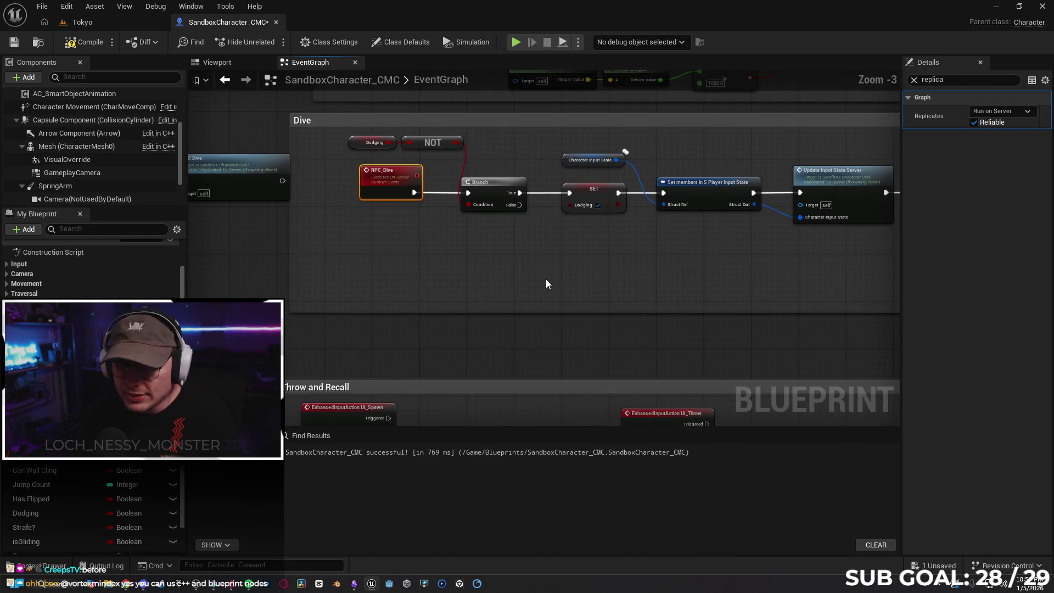
pyautogui.moveTo(546, 277); pyautogui.dragTo(327, 230)
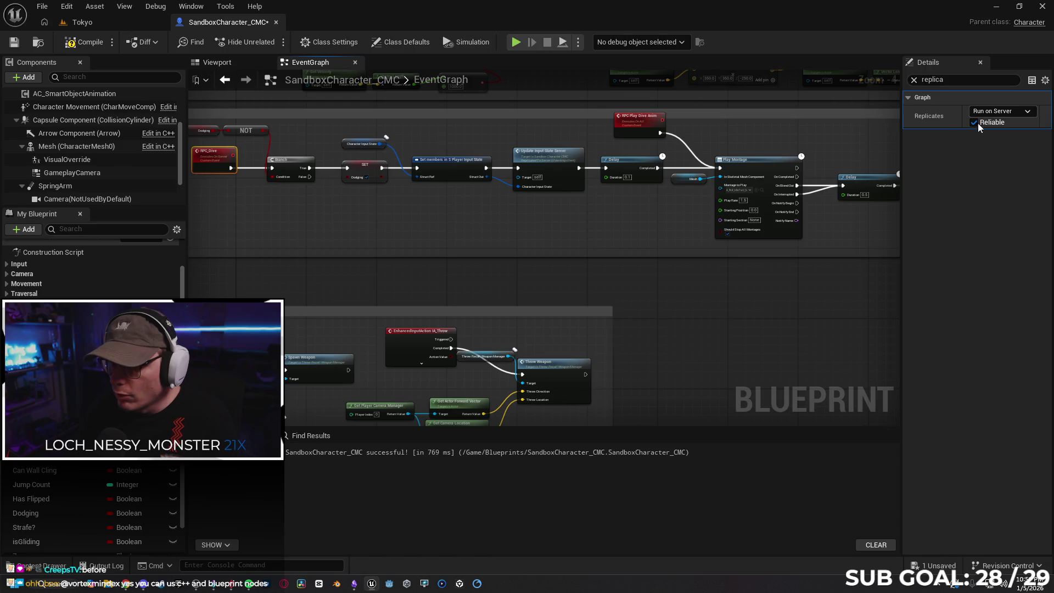
pyautogui.scroll(-1, 413, 210)
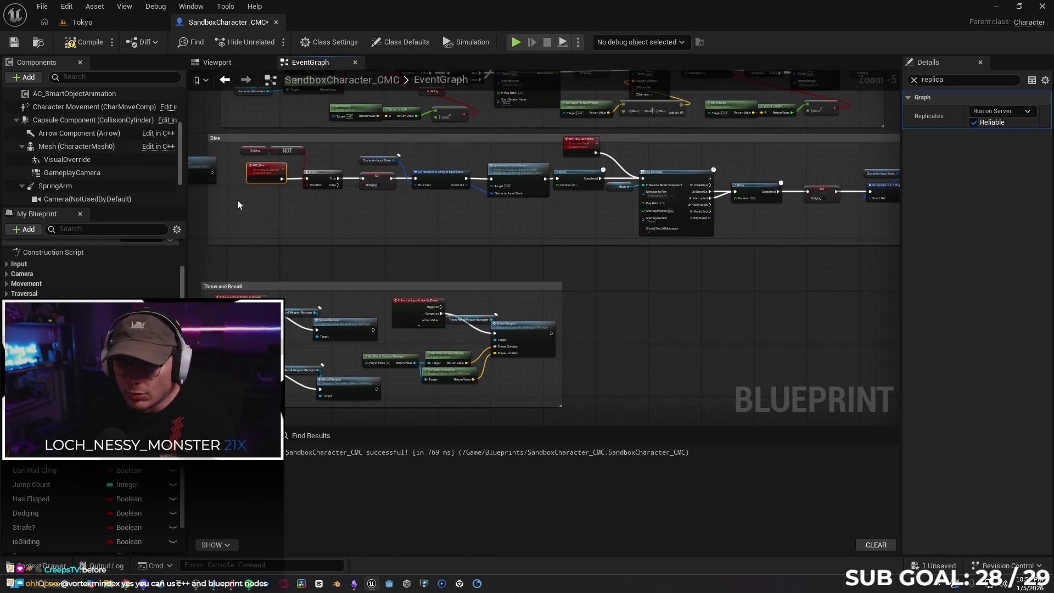
pyautogui.moveTo(351, 208)
pyautogui.mouseDown()
pyautogui.moveTo(615, 216)
pyautogui.moveTo(618, 138)
pyautogui.moveTo(624, 154)
pyautogui.mouseUp()
# Jump to the RPC Play Dive Anim event and verify it replicates as Multicast, not Reliable
pyautogui.click(614, 215)
pyautogui.moveTo(608, 219); pyautogui.dragTo(469, 224)
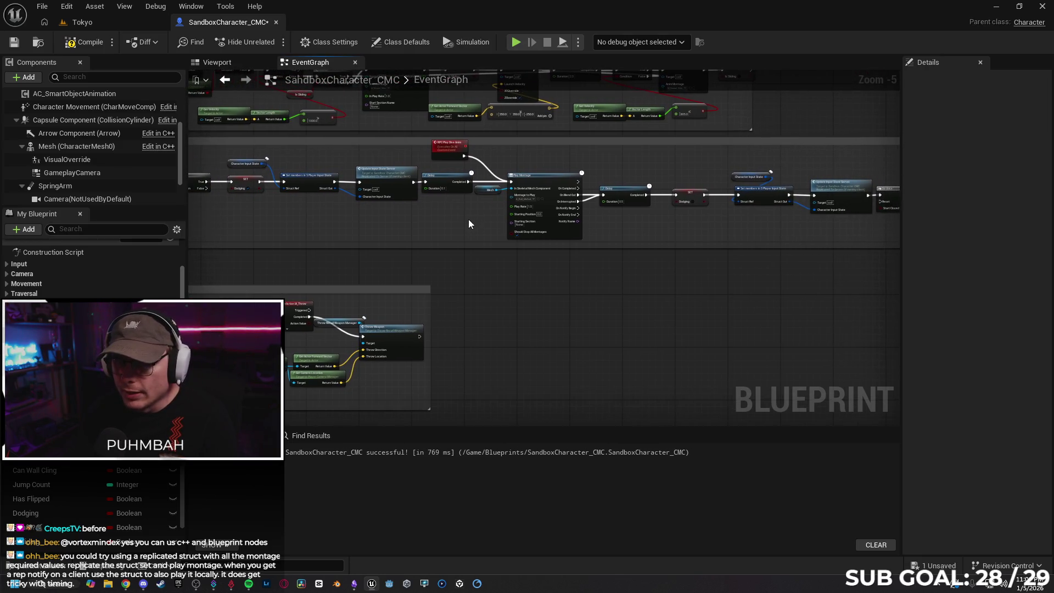
pyautogui.moveTo(634, 233)
pyautogui.mouseDown()
pyautogui.moveTo(529, 269)
pyautogui.moveTo(290, 280)
pyautogui.mouseUp()
pyautogui.scroll(1, 504, 246)
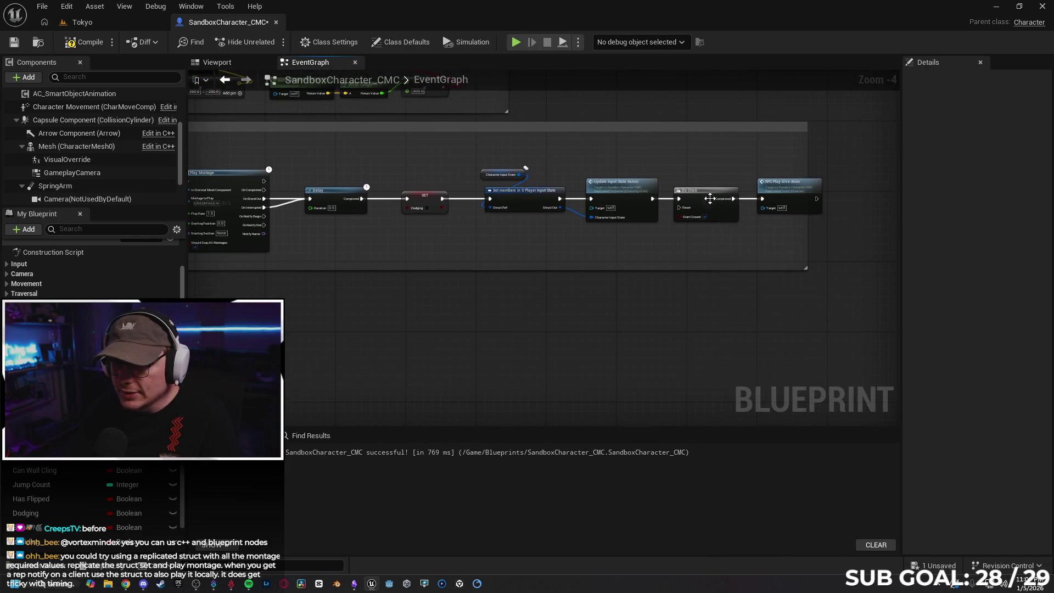
pyautogui.doubleClick(769, 182)
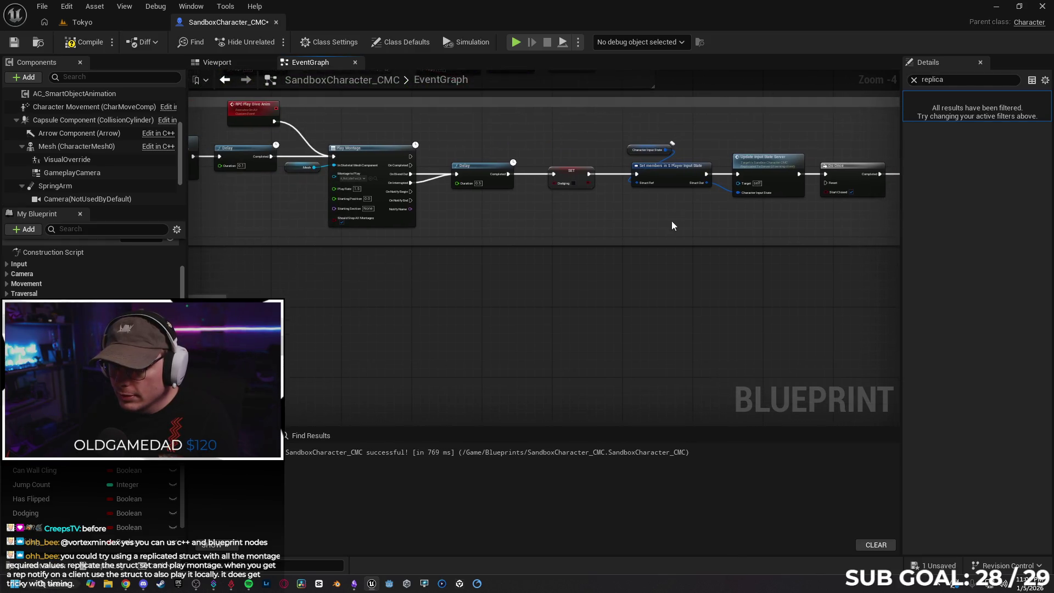
pyautogui.click(396, 138)
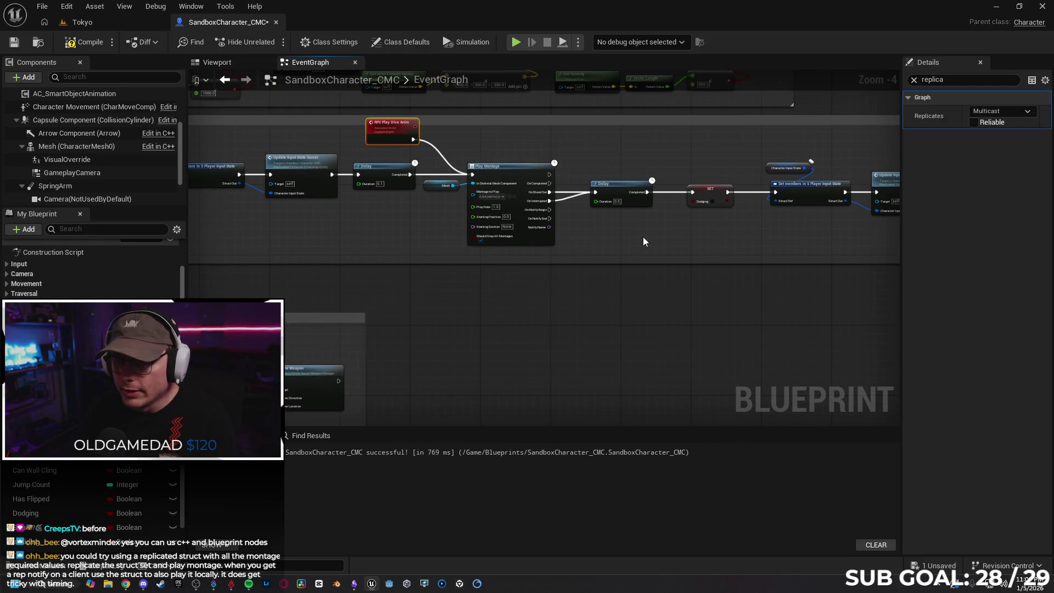
pyautogui.moveTo(641, 233); pyautogui.dragTo(519, 224)
pyautogui.moveTo(813, 228); pyautogui.dragTo(546, 233)
pyautogui.moveTo(459, 227)
pyautogui.mouseDown()
pyautogui.moveTo(763, 229)
pyautogui.moveTo(540, 231)
pyautogui.moveTo(669, 229)
pyautogui.moveTo(572, 228)
pyautogui.moveTo(665, 231)
pyautogui.moveTo(677, 243)
pyautogui.moveTo(383, 243)
pyautogui.moveTo(418, 239)
pyautogui.mouseUp()
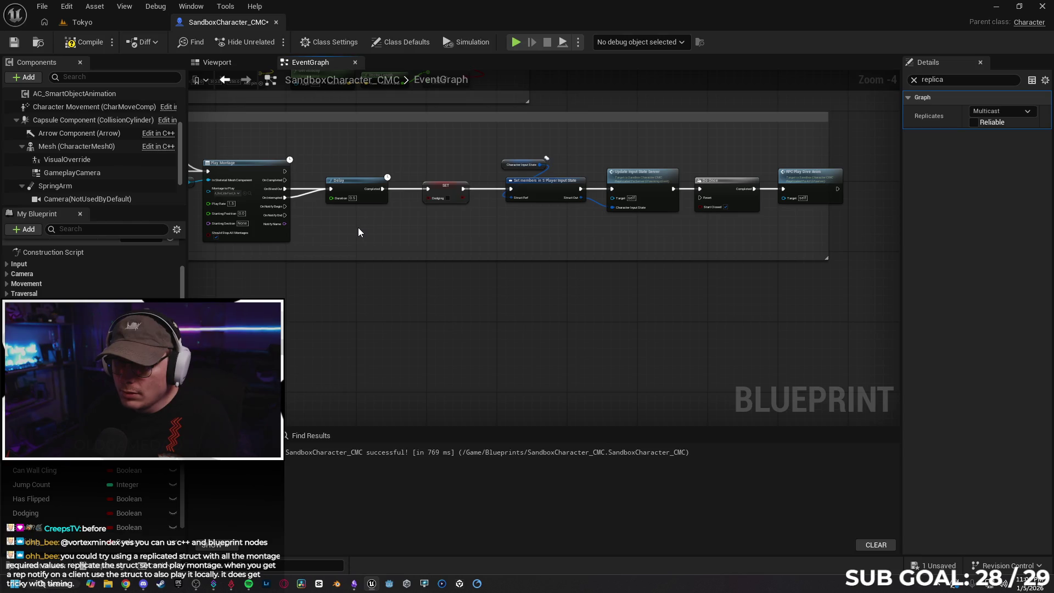
pyautogui.moveTo(373, 229)
pyautogui.mouseDown()
pyautogui.moveTo(595, 219)
pyautogui.moveTo(335, 221)
pyautogui.moveTo(392, 224)
pyautogui.mouseUp()
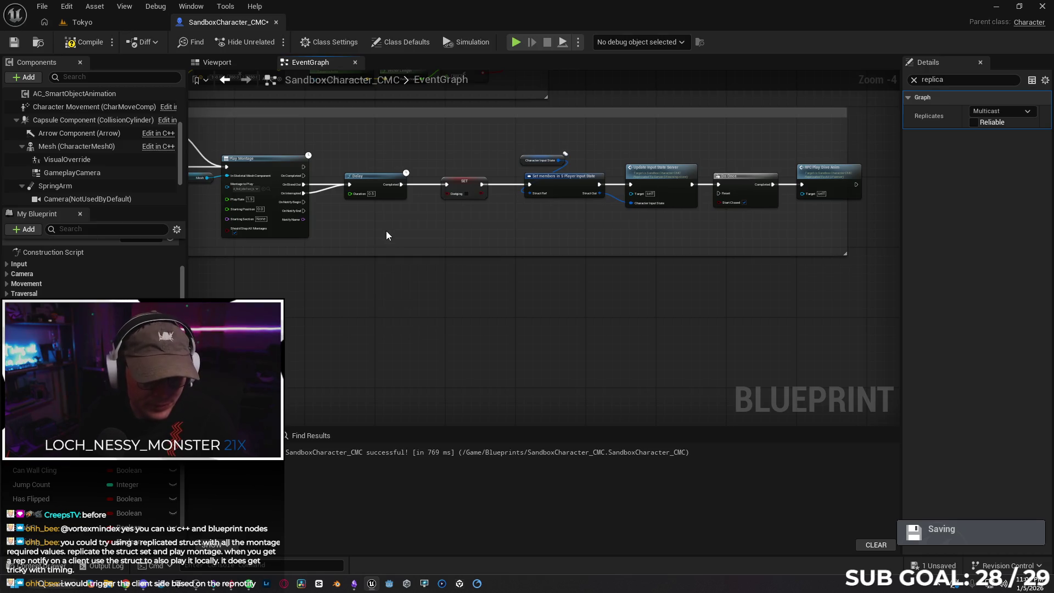
# Inspect the RPC Play Dive Anim event's name, replication and input settings in Details
pyautogui.moveTo(359, 247)
pyautogui.mouseDown()
pyautogui.moveTo(546, 235)
pyautogui.moveTo(434, 258)
pyautogui.mouseUp()
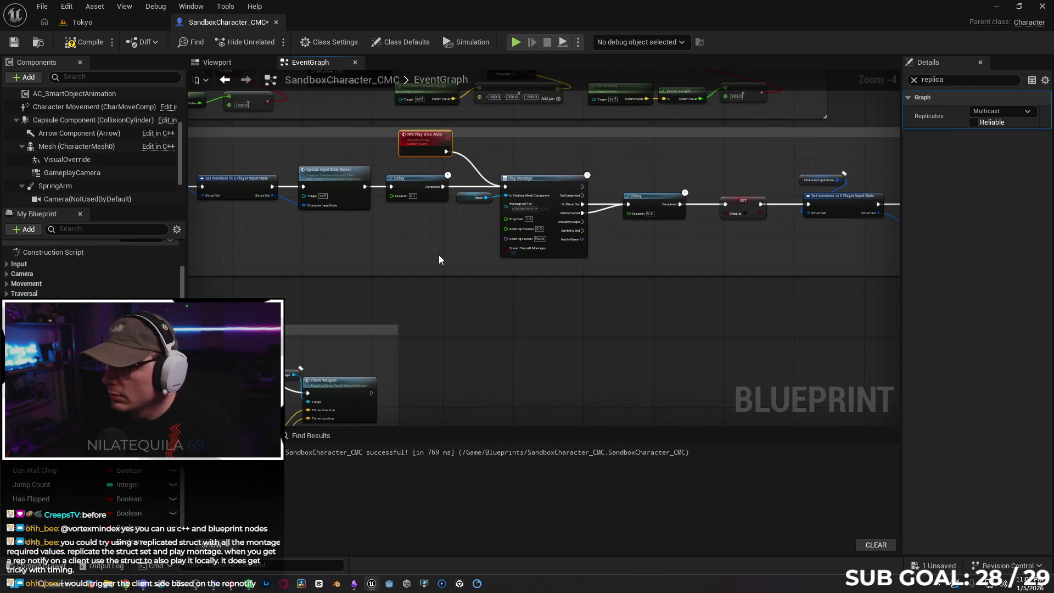
pyautogui.click(914, 79)
pyautogui.click(908, 97)
pyautogui.click(908, 127)
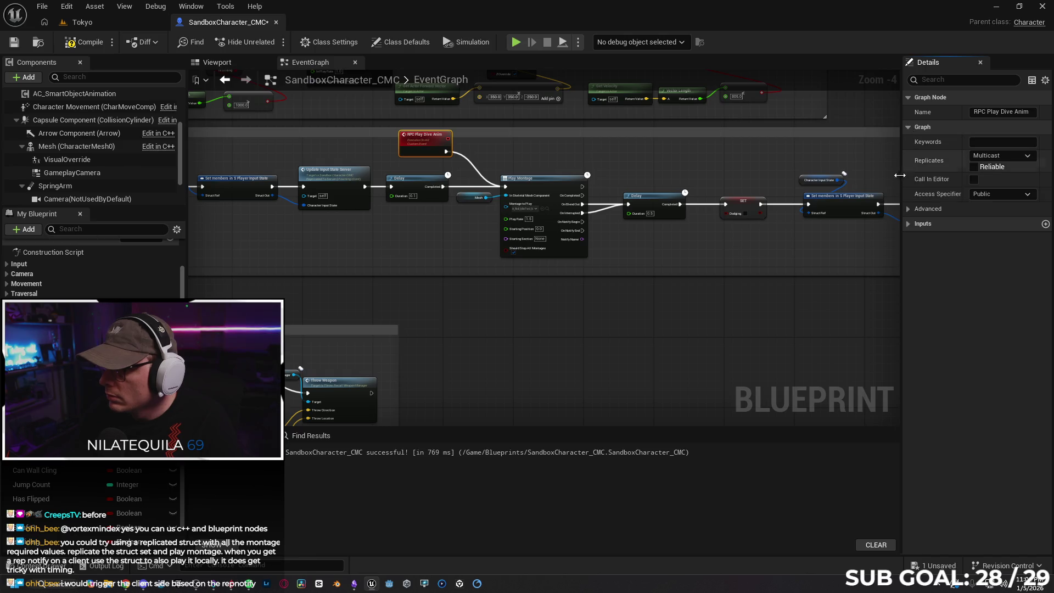
pyautogui.click(908, 225)
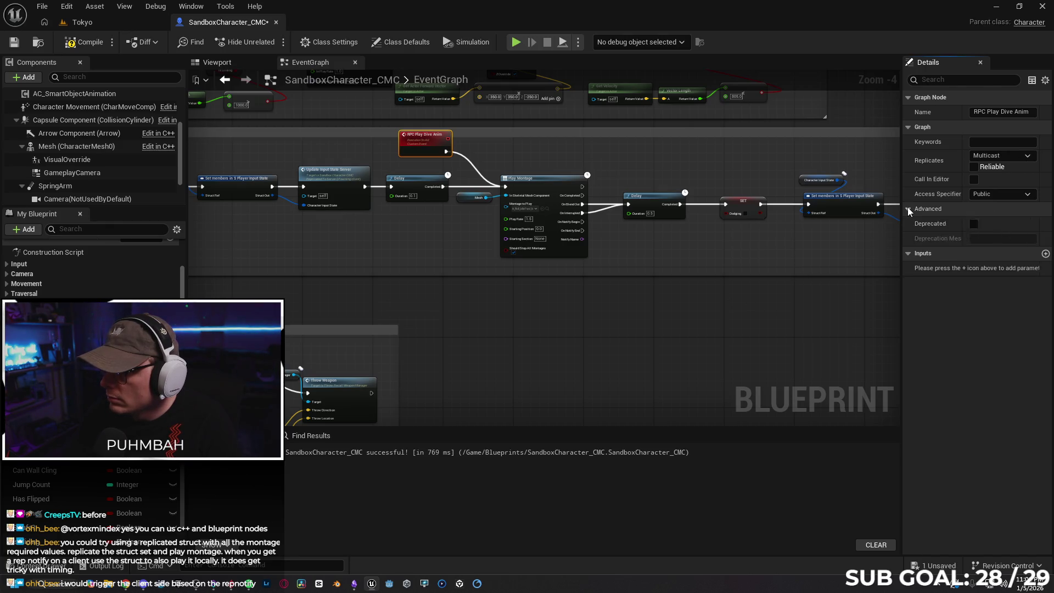
# Move RPC Play Dive Anim above the start of Dive and wire it into the Branch
pyautogui.moveTo(569, 314); pyautogui.dragTo(772, 318)
pyautogui.moveTo(546, 286)
pyautogui.mouseDown()
pyautogui.moveTo(685, 285)
pyautogui.moveTo(611, 280)
pyautogui.moveTo(645, 263)
pyautogui.moveTo(640, 274)
pyautogui.mouseUp()
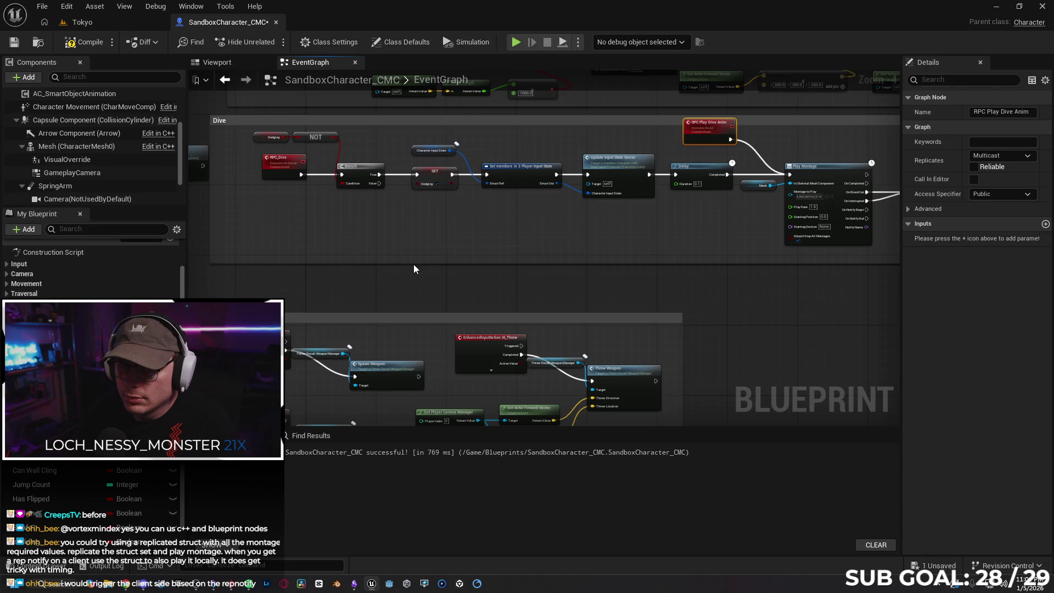
pyautogui.moveTo(465, 255); pyautogui.dragTo(404, 266)
pyautogui.moveTo(483, 255); pyautogui.dragTo(507, 256)
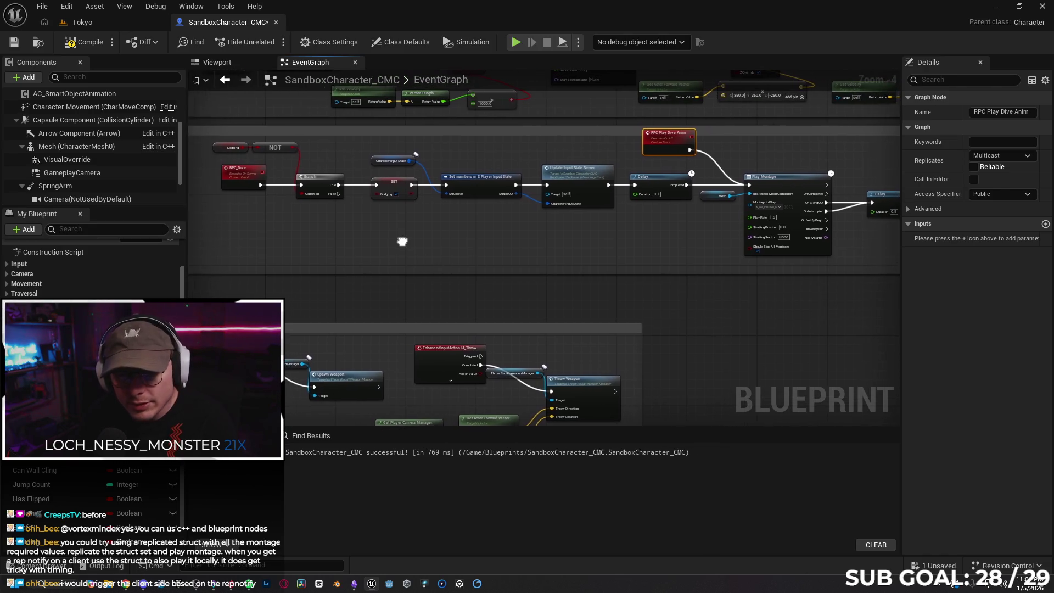
pyautogui.moveTo(662, 150); pyautogui.dragTo(308, 137)
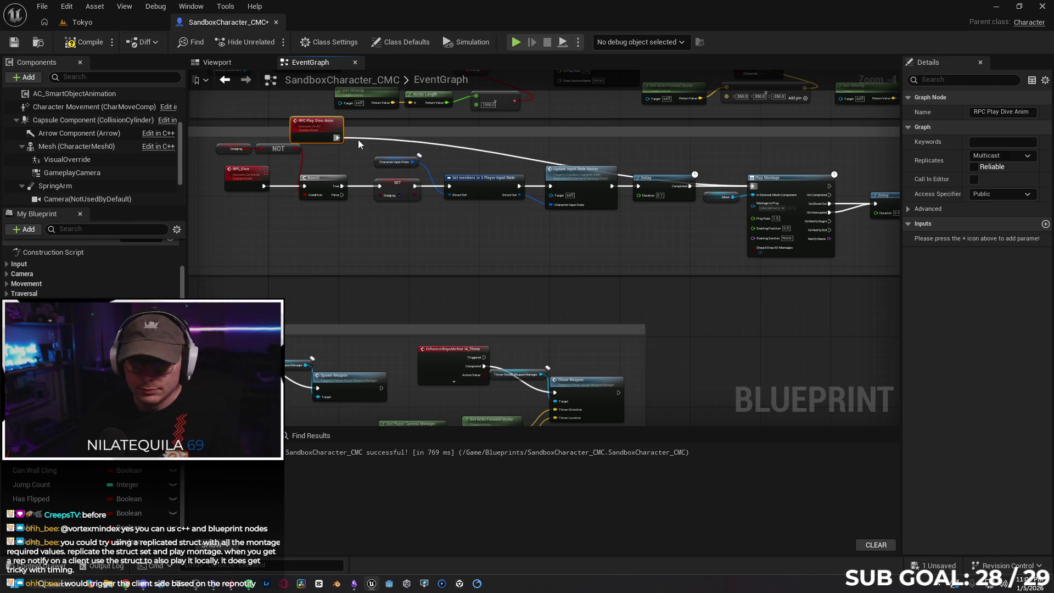
pyautogui.moveTo(358, 139); pyautogui.dragTo(305, 187)
pyautogui.moveTo(318, 124)
pyautogui.mouseDown()
pyautogui.moveTo(270, 117)
pyautogui.moveTo(283, 120)
pyautogui.mouseUp()
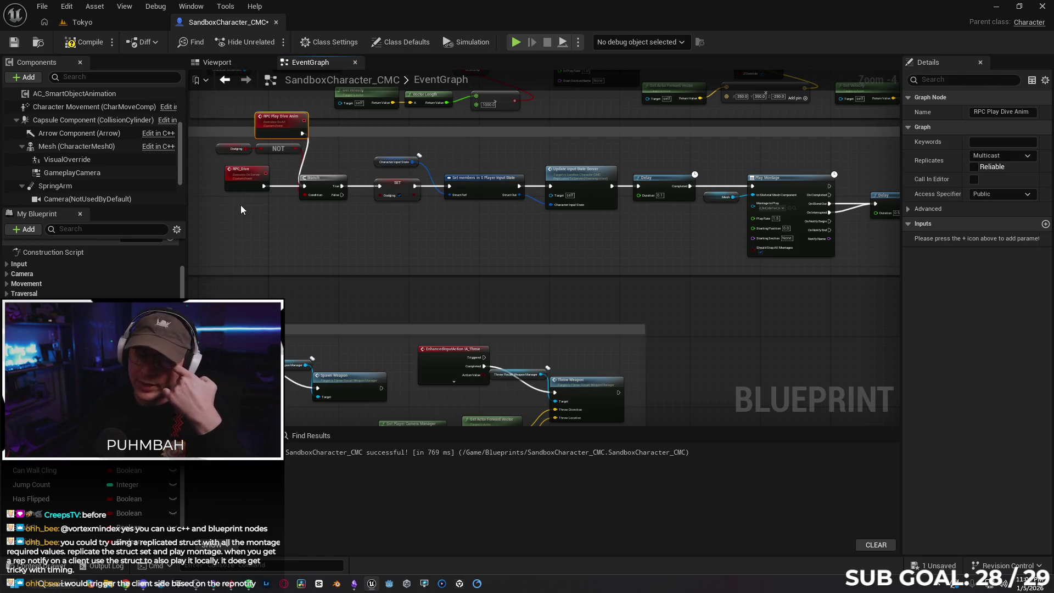
# Jump from the RPC Play Dive Anim call to its event and frame the Dive section
pyautogui.moveTo(842, 209); pyautogui.dragTo(622, 199)
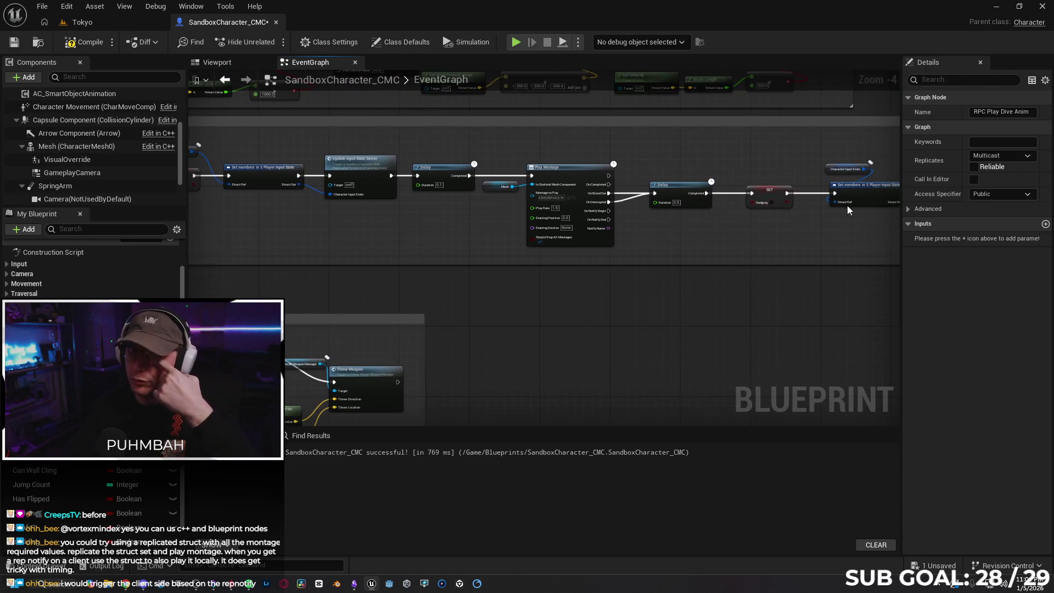
pyautogui.moveTo(892, 223); pyautogui.dragTo(683, 231)
pyautogui.moveTo(851, 207); pyautogui.dragTo(666, 238)
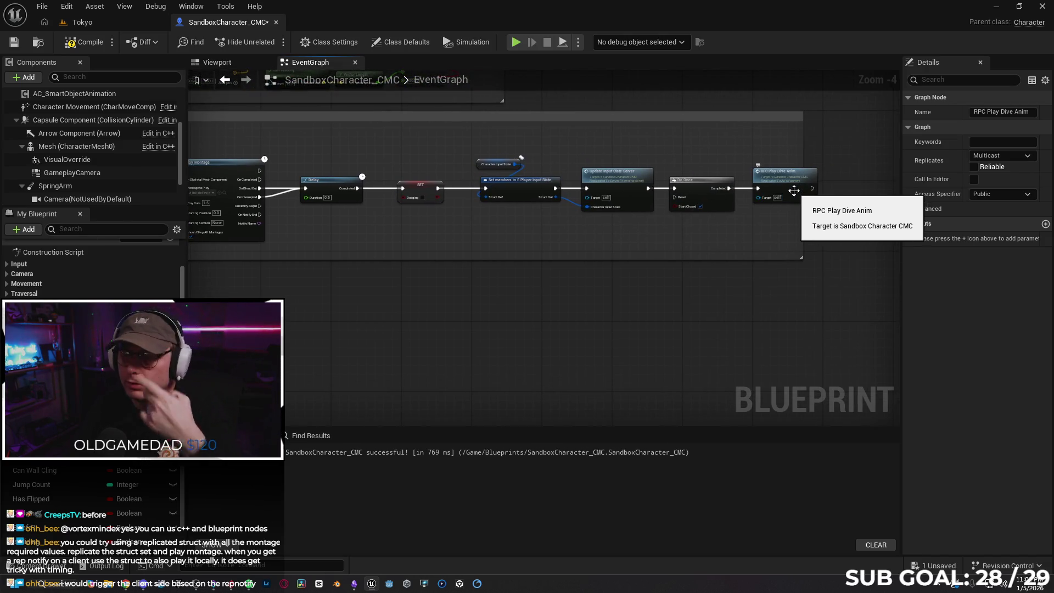
pyautogui.doubleClick(793, 190)
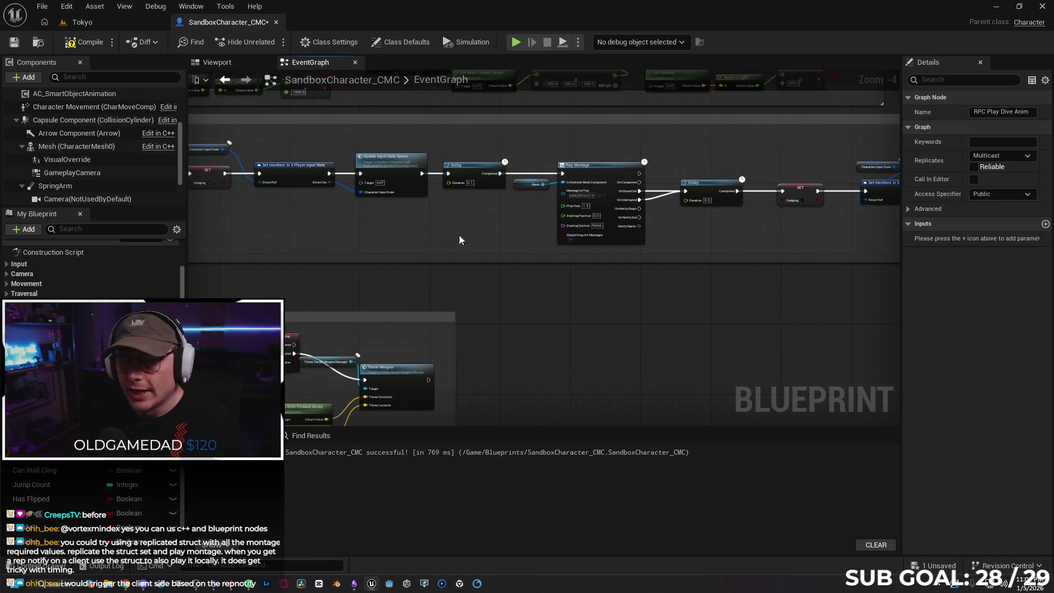
pyautogui.moveTo(322, 141)
pyautogui.mouseDown()
pyautogui.moveTo(314, 164)
pyautogui.moveTo(315, 152)
pyautogui.mouseUp()
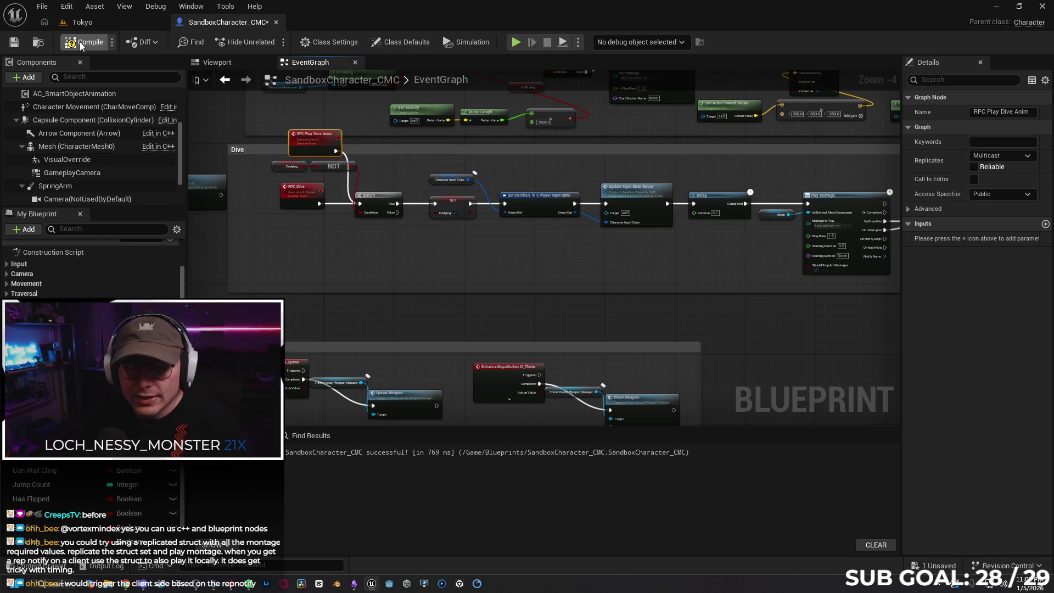
# Play-test the Tokyo level in multiplayer, moving the client character with WASD
pyautogui.click(101, 25)
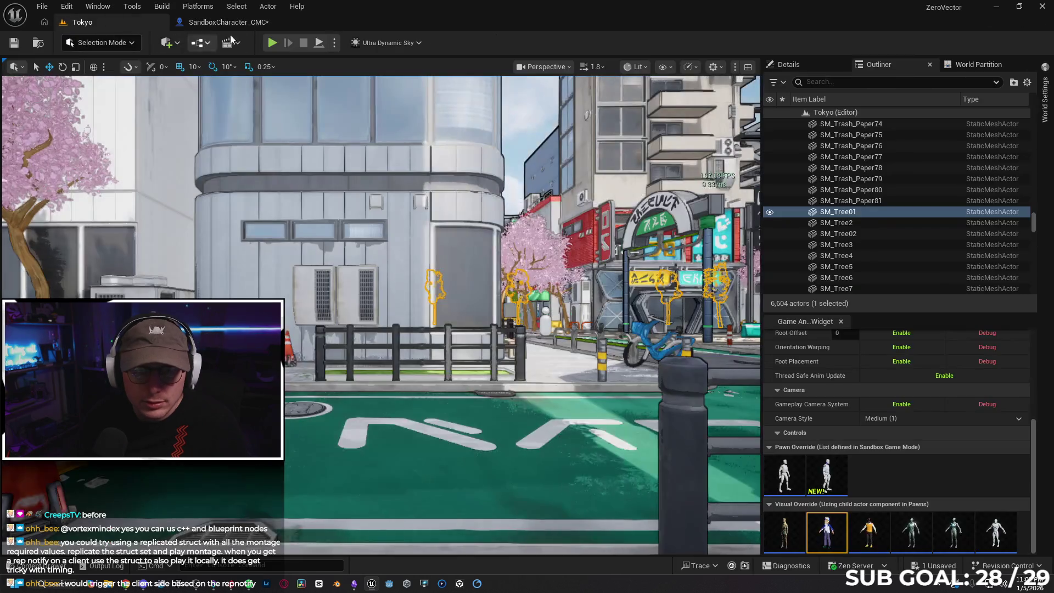
pyautogui.click(271, 44)
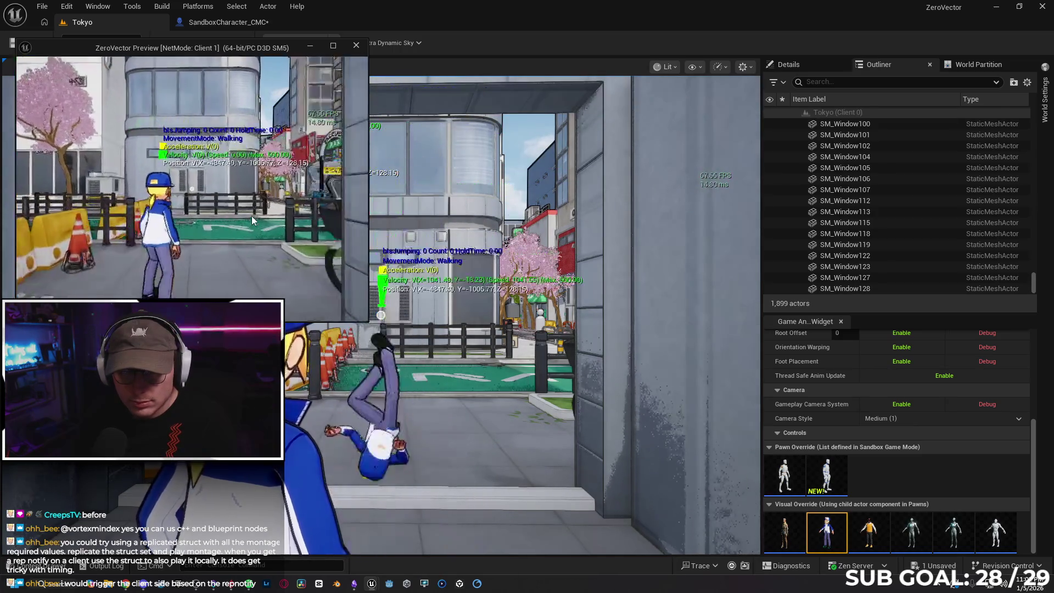
pyautogui.press('w')
pyautogui.press('w')
pyautogui.press('d')
pyautogui.press('s')
pyautogui.press('a')
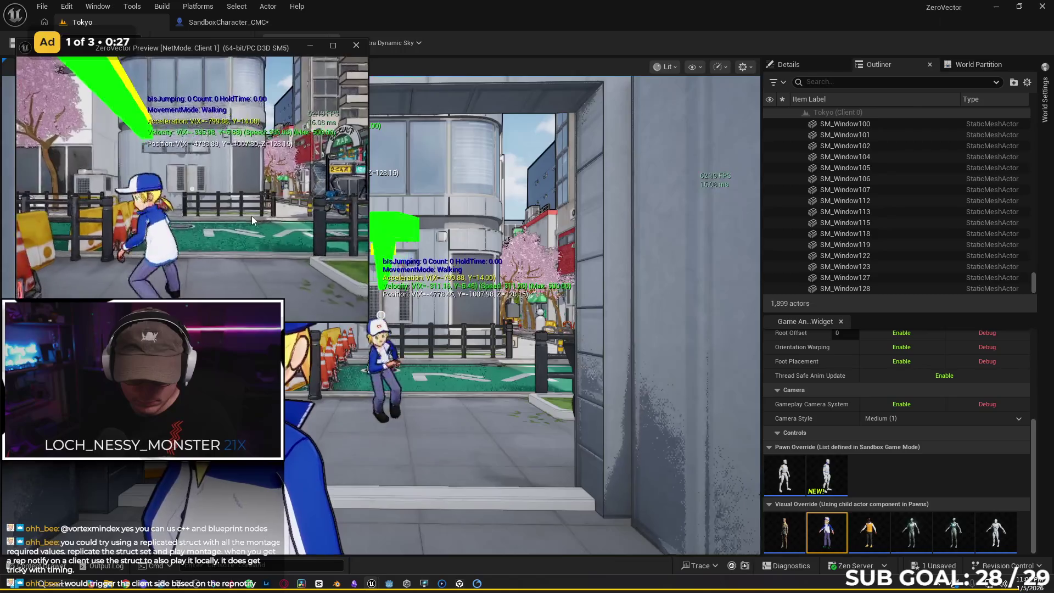
pyautogui.press('d')
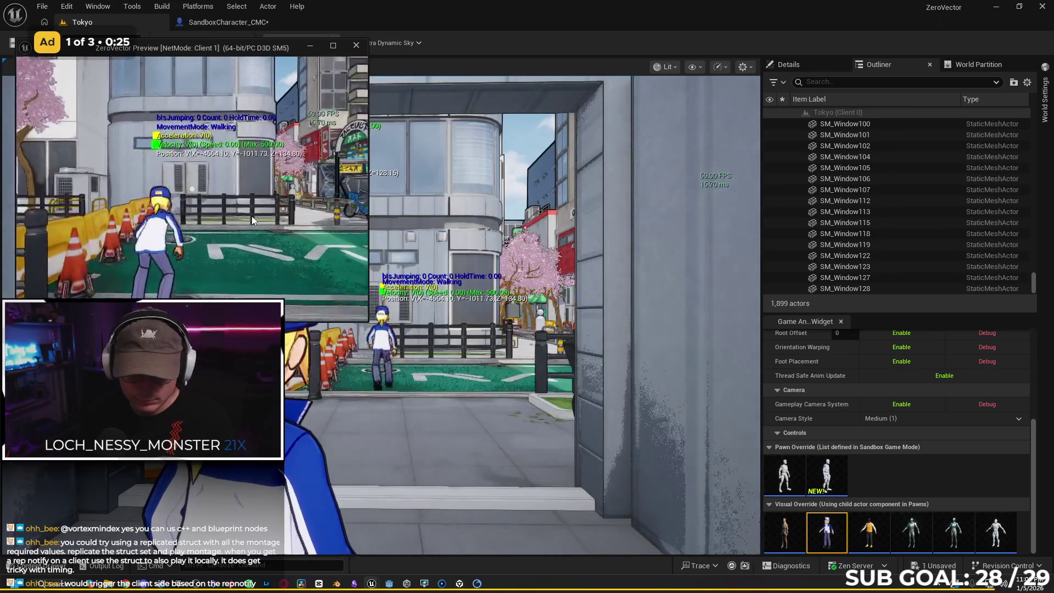
# Stop the session and move RPC Play Dive Anim next to Play Montage
pyautogui.click(191, 47)
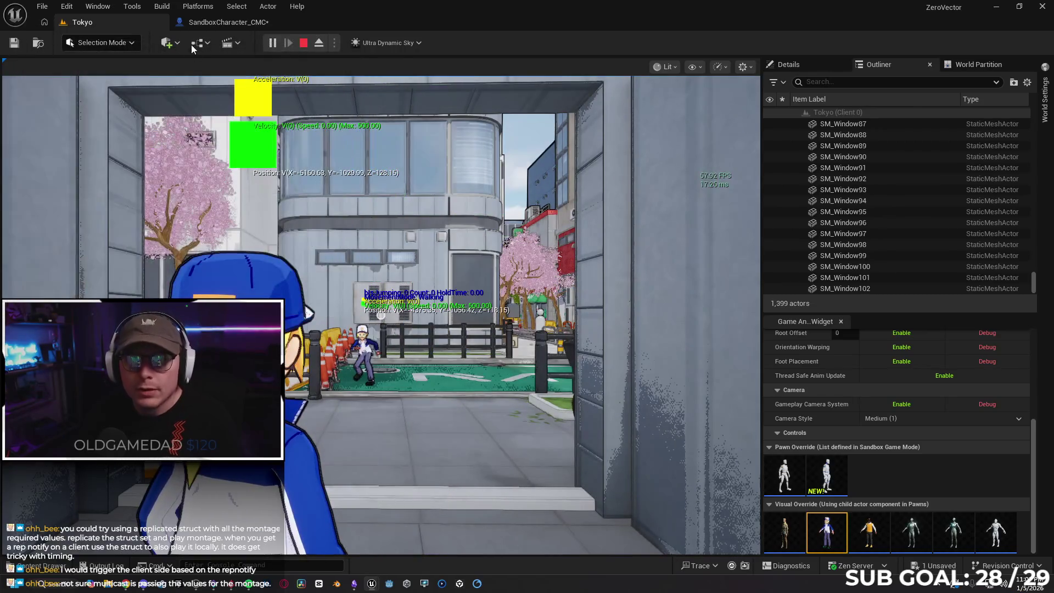
pyautogui.click(211, 23)
pyautogui.moveTo(324, 137)
pyautogui.mouseDown()
pyautogui.moveTo(413, 151)
pyautogui.moveTo(486, 187)
pyautogui.mouseUp()
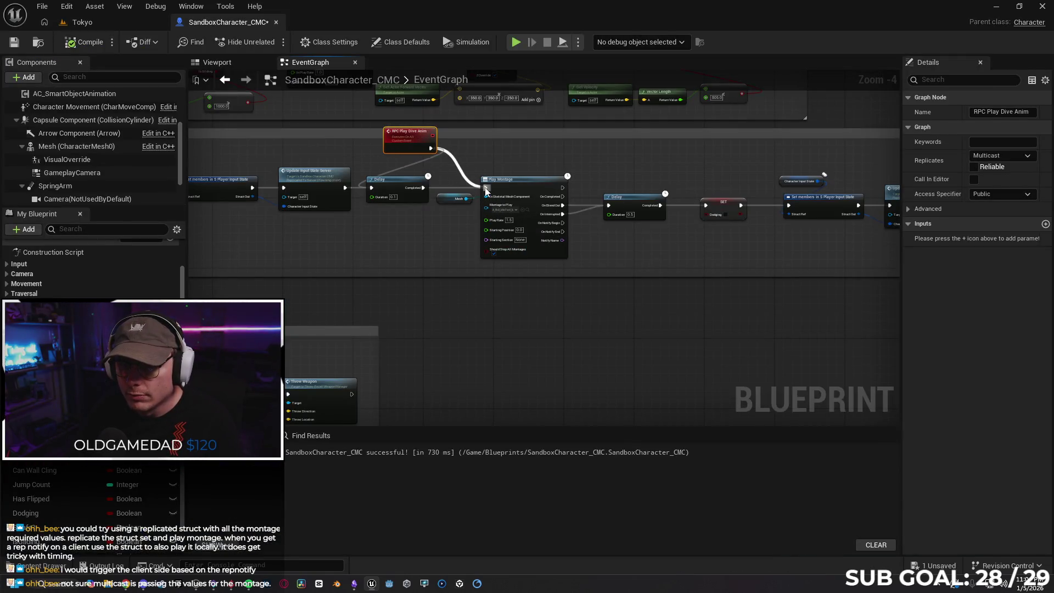
# Wire RPC Play Dive Anim to Play Montage and RPC_Dive straight to Set members, moving the Branch aside
pyautogui.moveTo(361, 219); pyautogui.dragTo(555, 216)
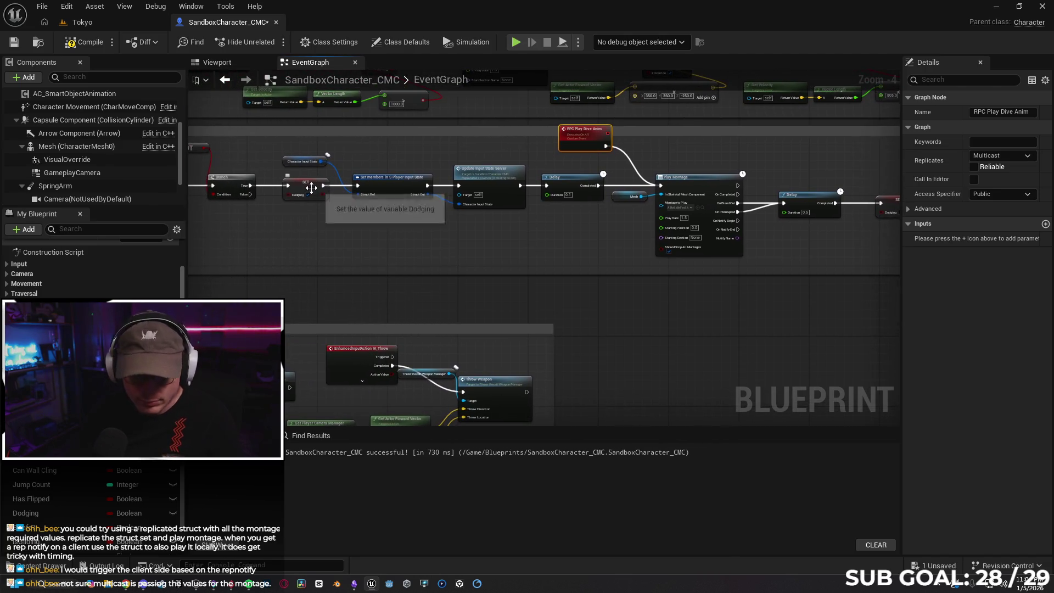
pyautogui.moveTo(324, 206); pyautogui.dragTo(445, 216)
pyautogui.moveTo(310, 186)
pyautogui.mouseDown()
pyautogui.moveTo(494, 189)
pyautogui.moveTo(444, 212)
pyautogui.moveTo(446, 222)
pyautogui.mouseUp()
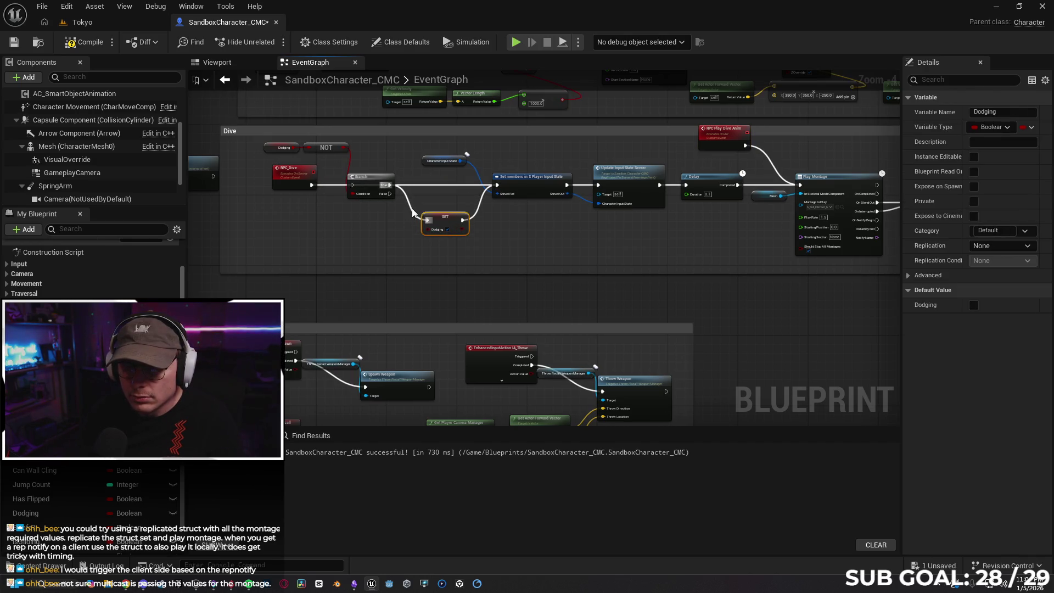
pyautogui.keyDown('alt'); pyautogui.click(472, 217); pyautogui.keyUp('alt')
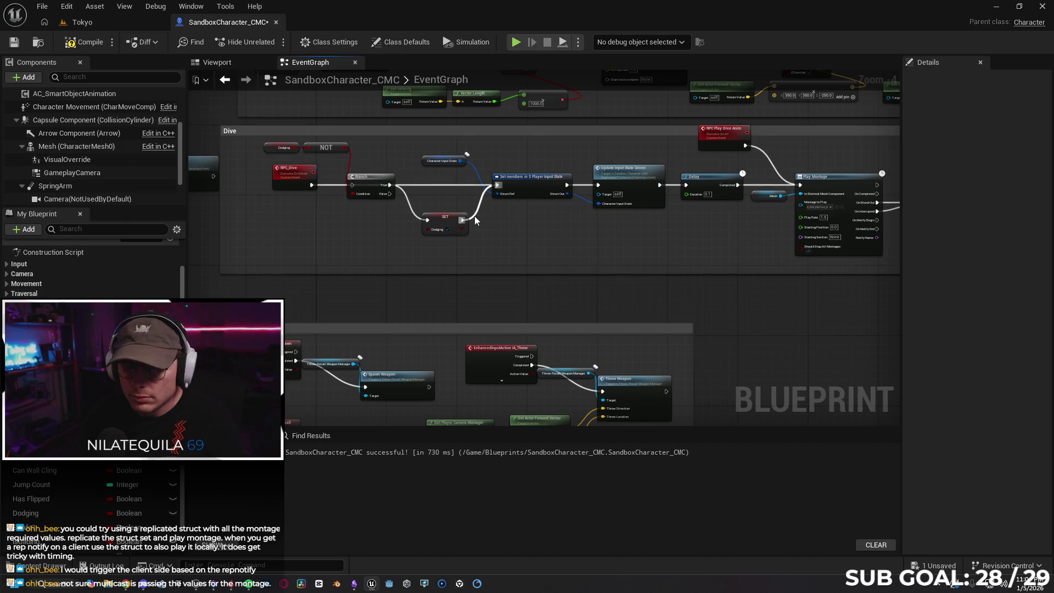
pyautogui.moveTo(363, 185); pyautogui.dragTo(363, 219)
# Link Delay's Completed output onward, leaving the SET Dodging node unconnected
pyautogui.moveTo(539, 255)
pyautogui.mouseDown()
pyautogui.moveTo(370, 233)
pyautogui.moveTo(426, 258)
pyautogui.moveTo(546, 241)
pyautogui.mouseUp()
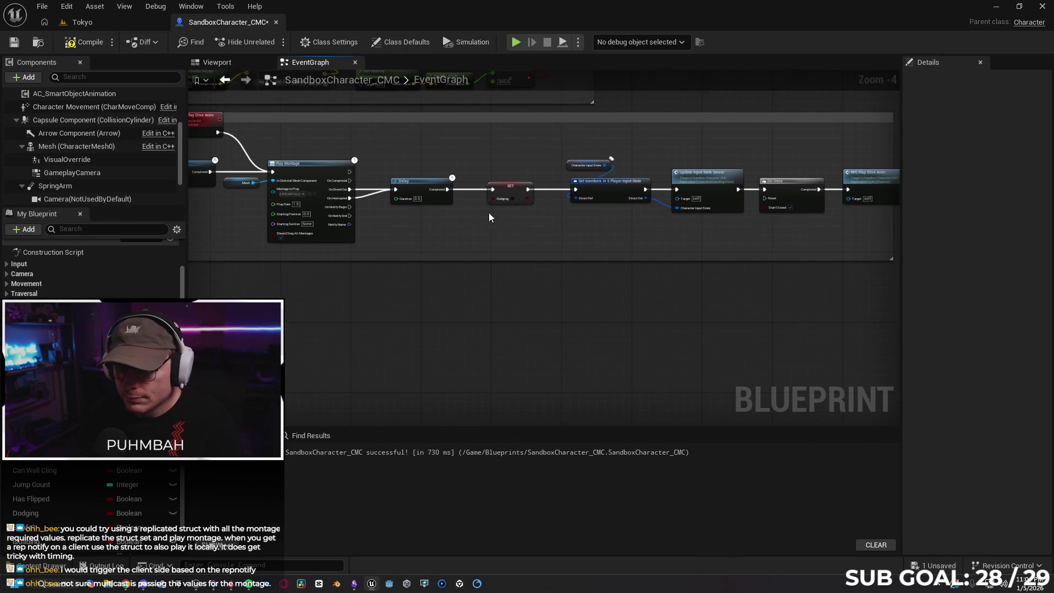
pyautogui.moveTo(448, 189)
pyautogui.mouseDown()
pyautogui.moveTo(574, 190)
pyautogui.moveTo(512, 204)
pyautogui.moveTo(511, 227)
pyautogui.mouseUp()
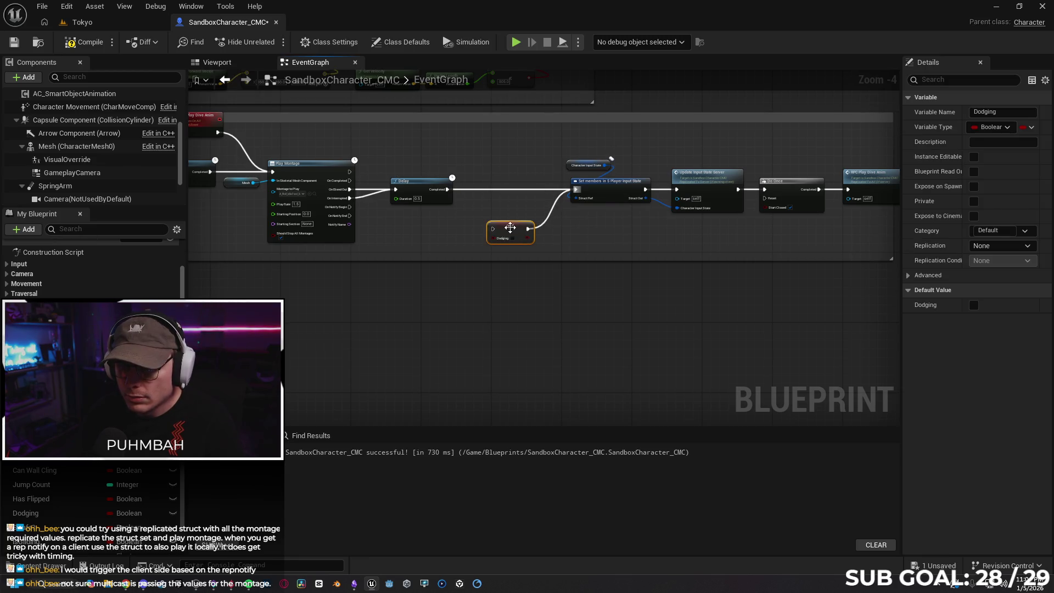
pyautogui.click(543, 229)
pyautogui.moveTo(559, 241)
pyautogui.mouseDown()
pyautogui.moveTo(519, 250)
pyautogui.moveTo(683, 229)
pyautogui.mouseUp()
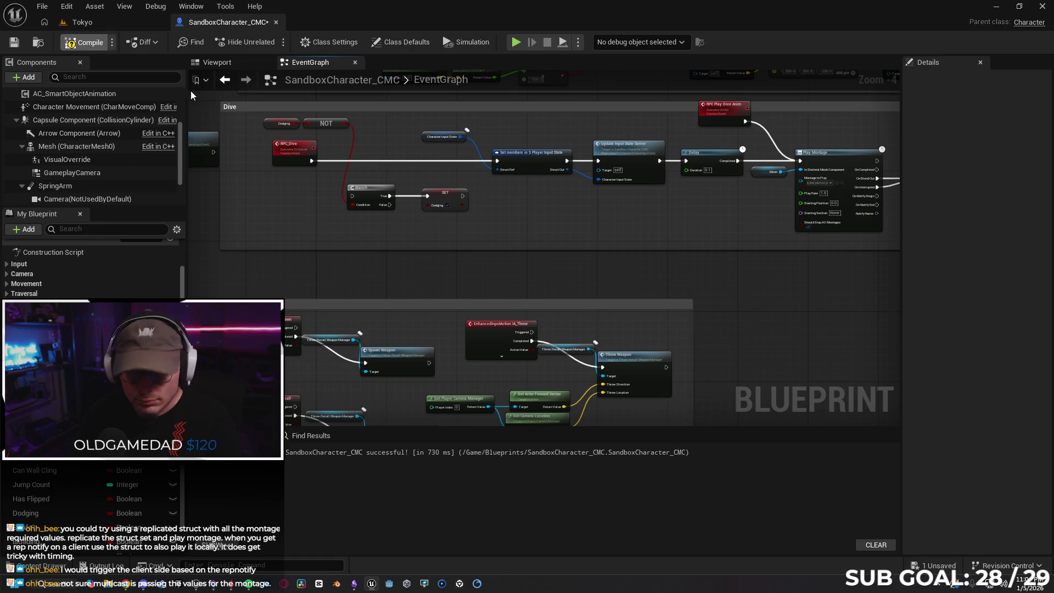
# Restart the Tokyo multiplayer test with Alt+P and run and jump the client character
pyautogui.click(99, 24)
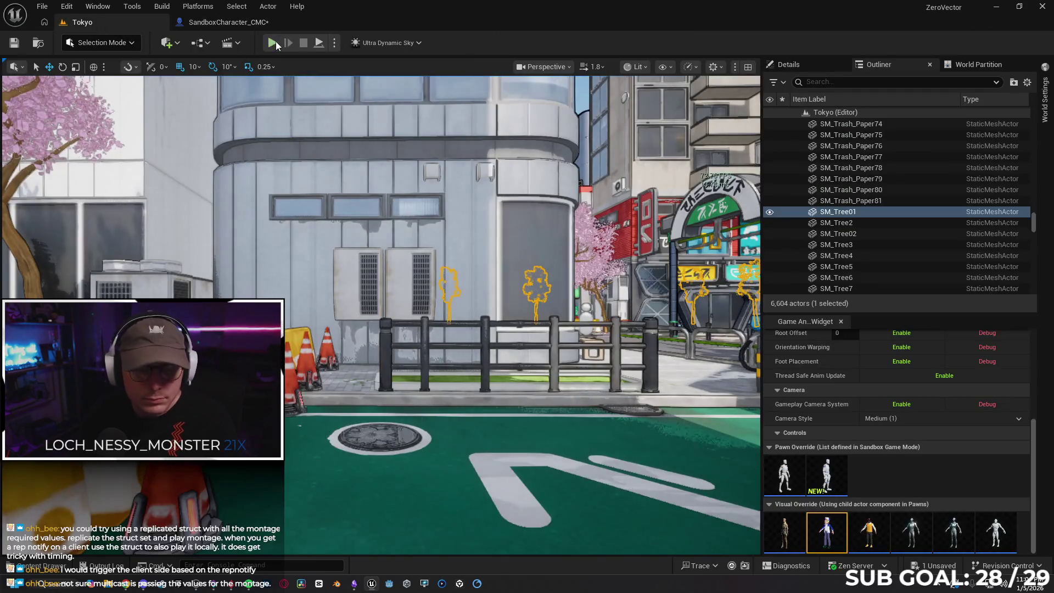
pyautogui.hotkey('alt', 'p')
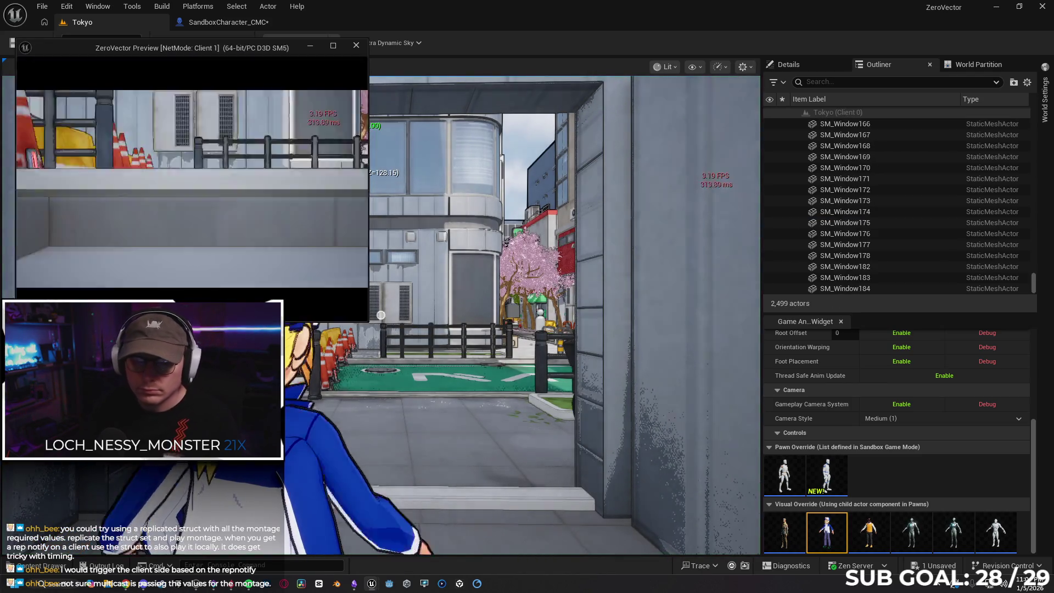
pyautogui.press('w')
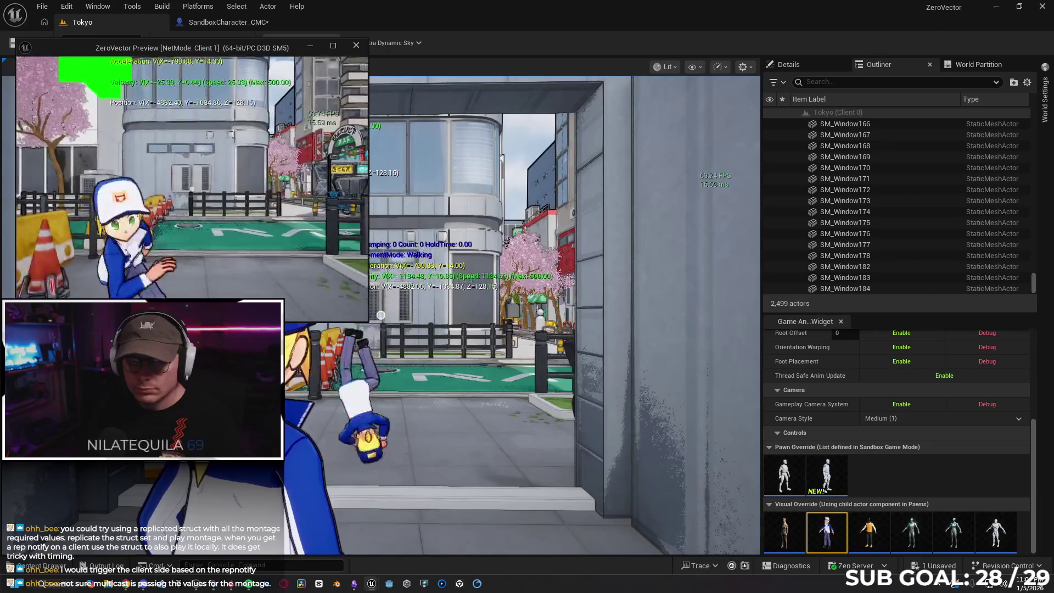
pyautogui.press('a')
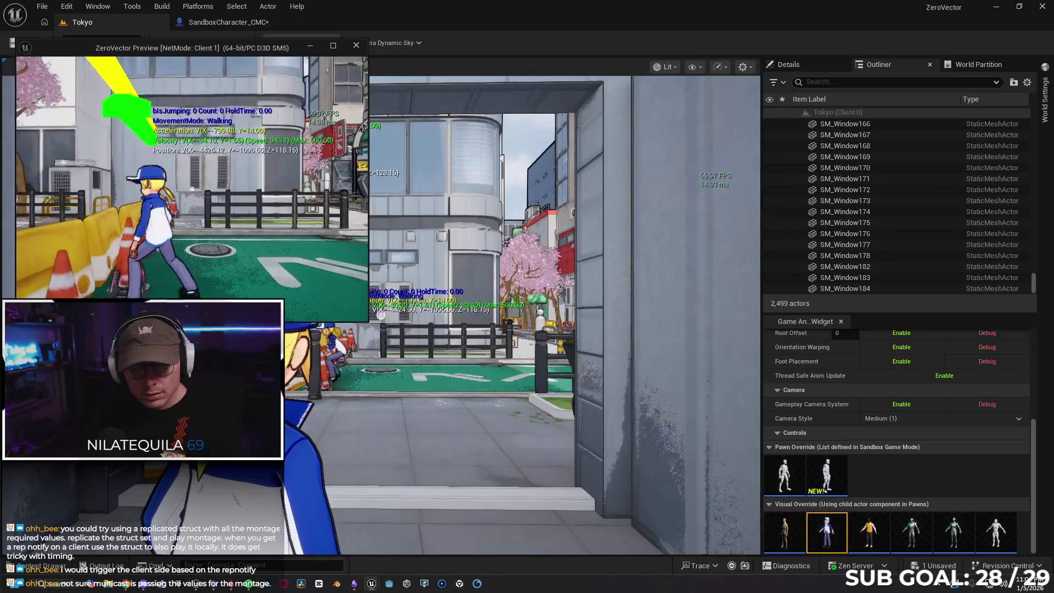
pyautogui.press('s')
pyautogui.press('w')
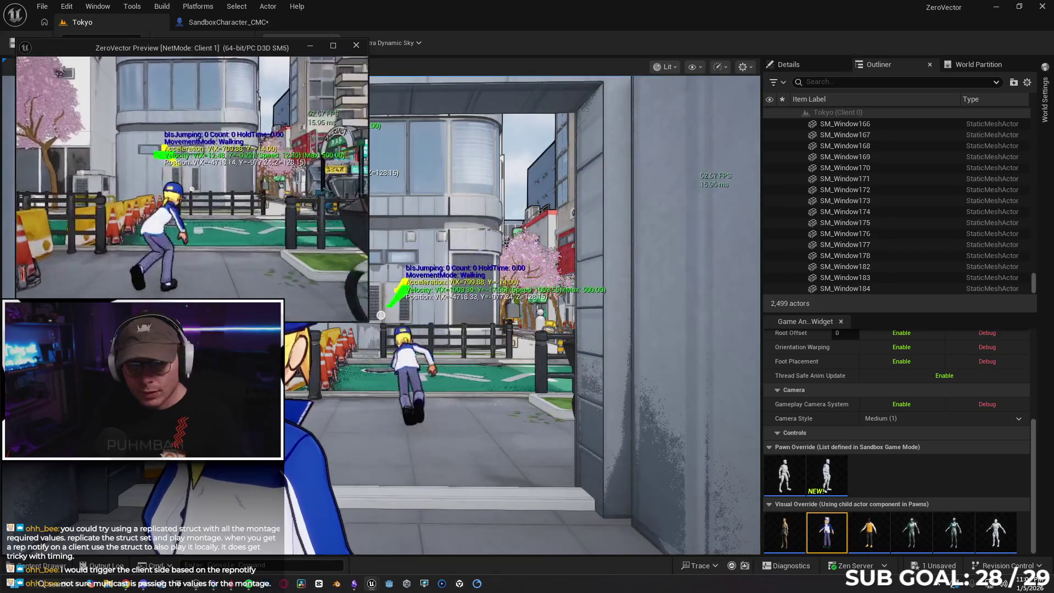
pyautogui.press('w')
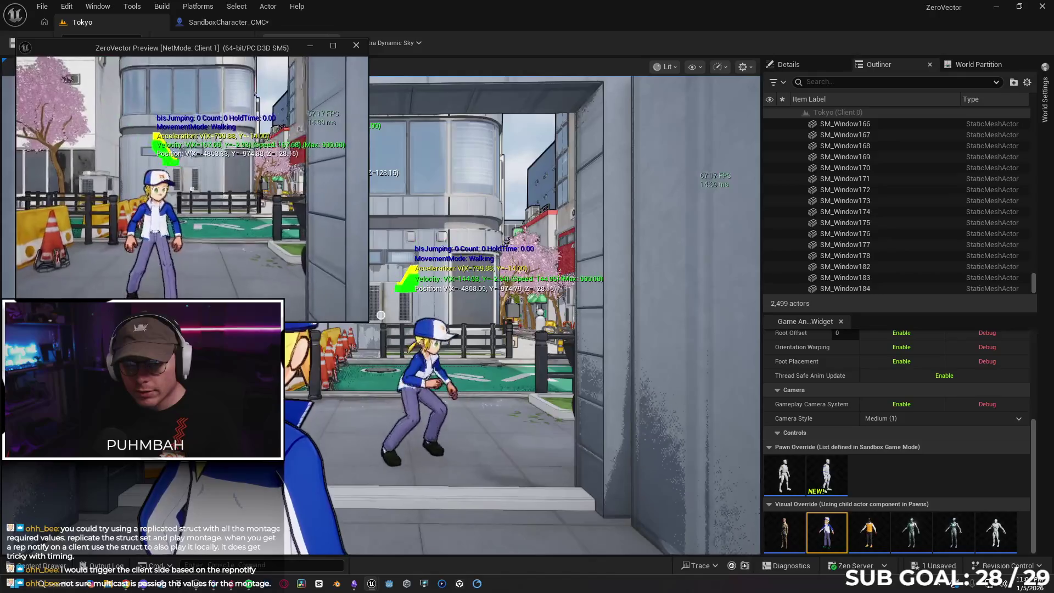
pyautogui.press('space')
pyautogui.press('s')
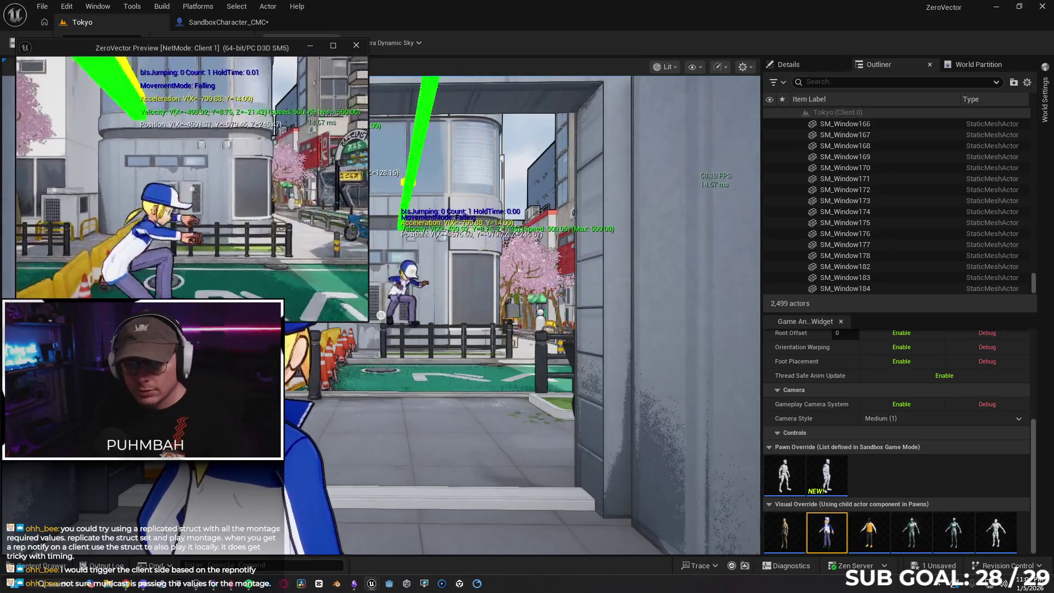
pyautogui.press('w')
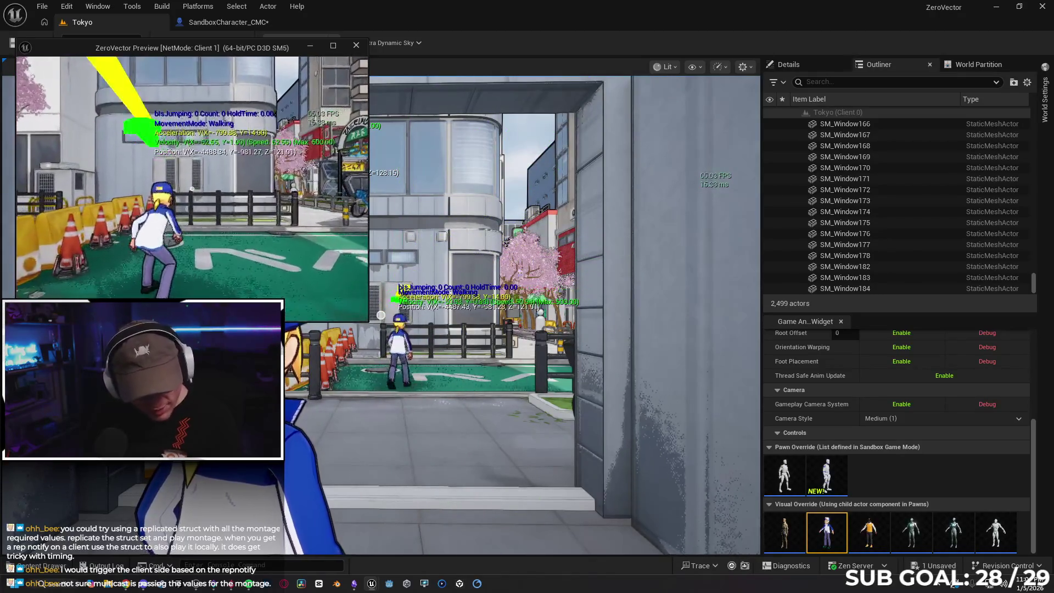
# Keep running the client back and forth, then switch to the SandboxCharacter_CMC event graph
pyautogui.press('w')
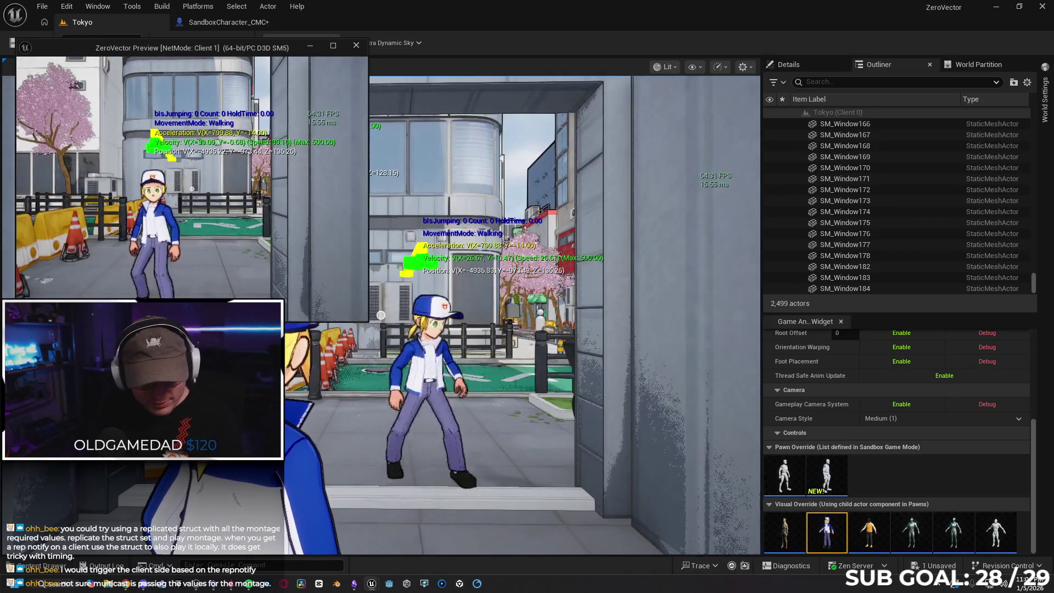
pyautogui.press('s')
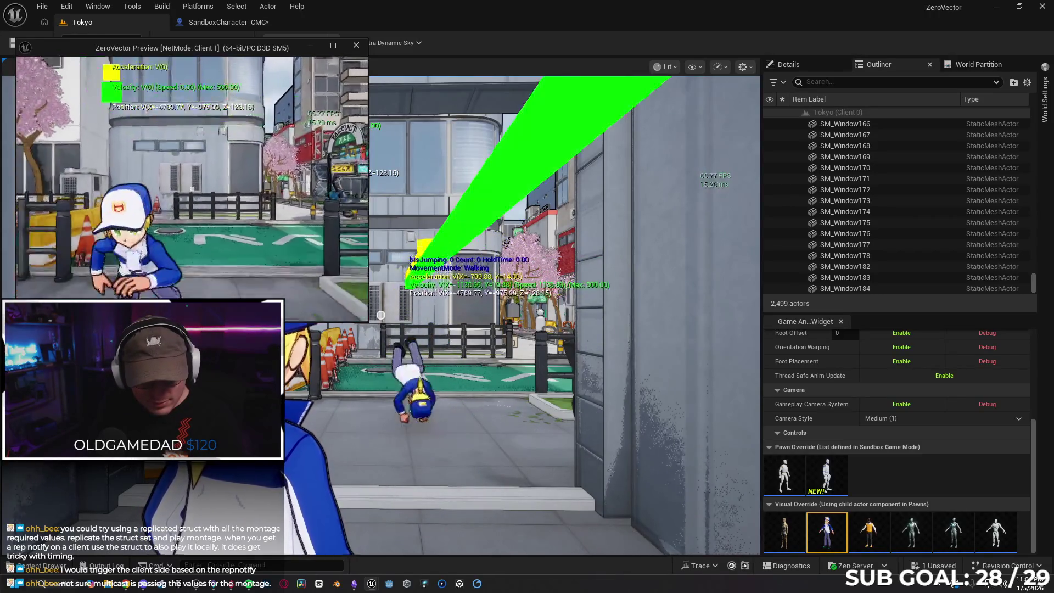
pyautogui.press('w')
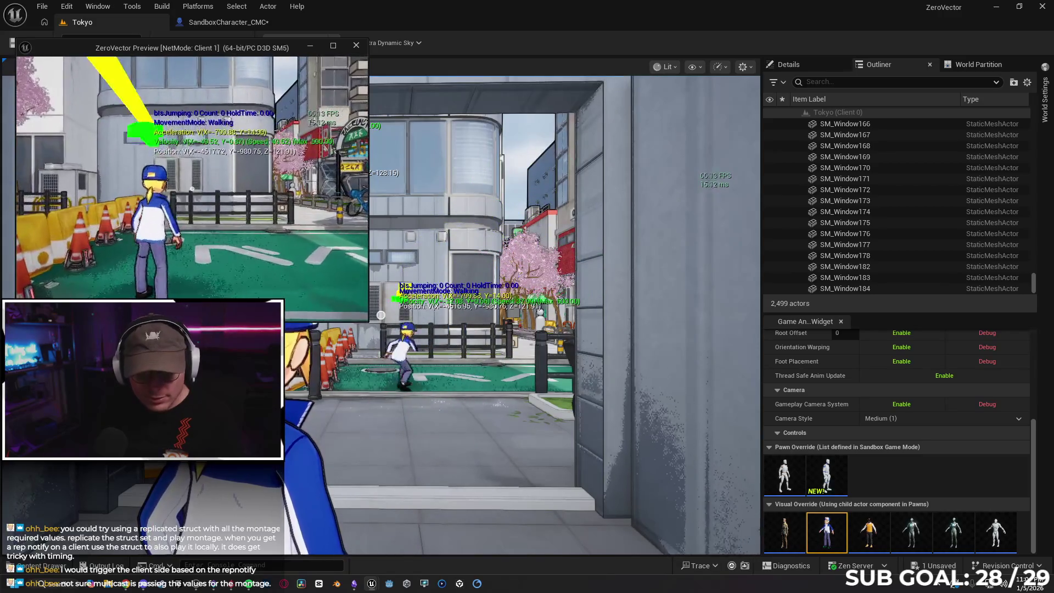
pyautogui.press('w')
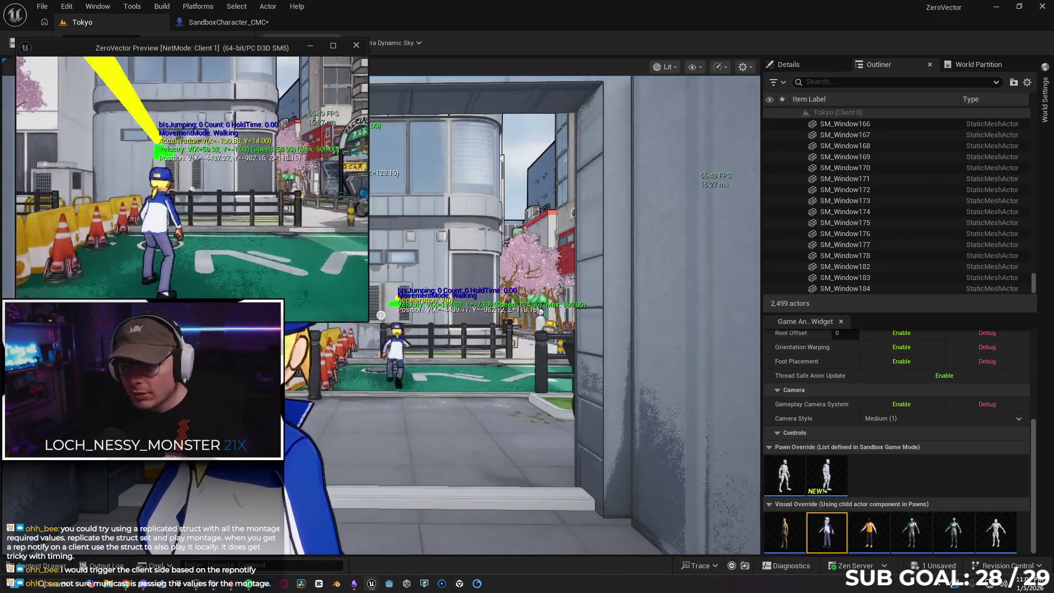
pyautogui.press('w')
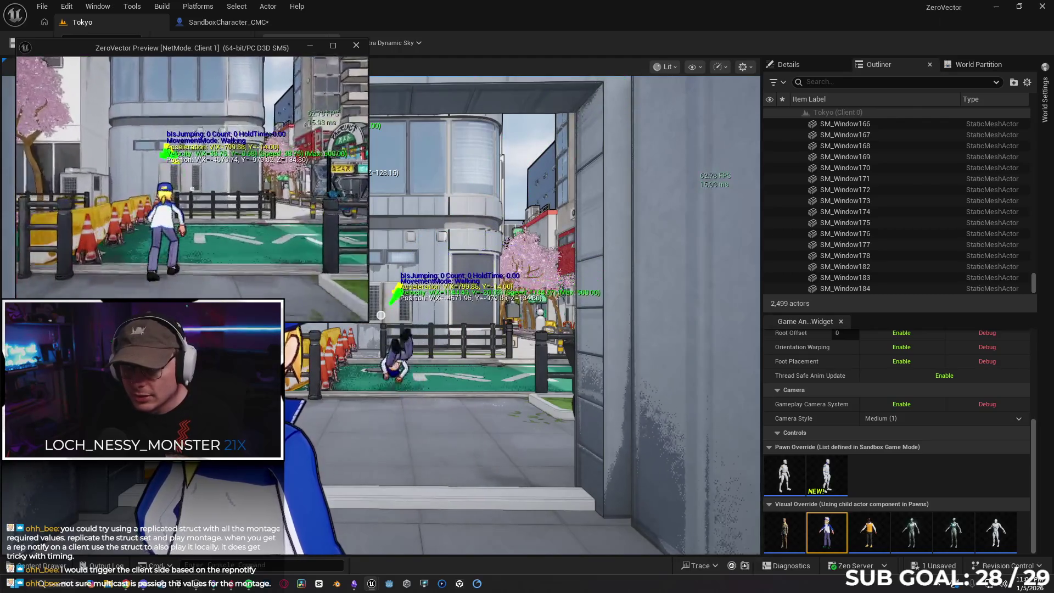
pyautogui.press('w')
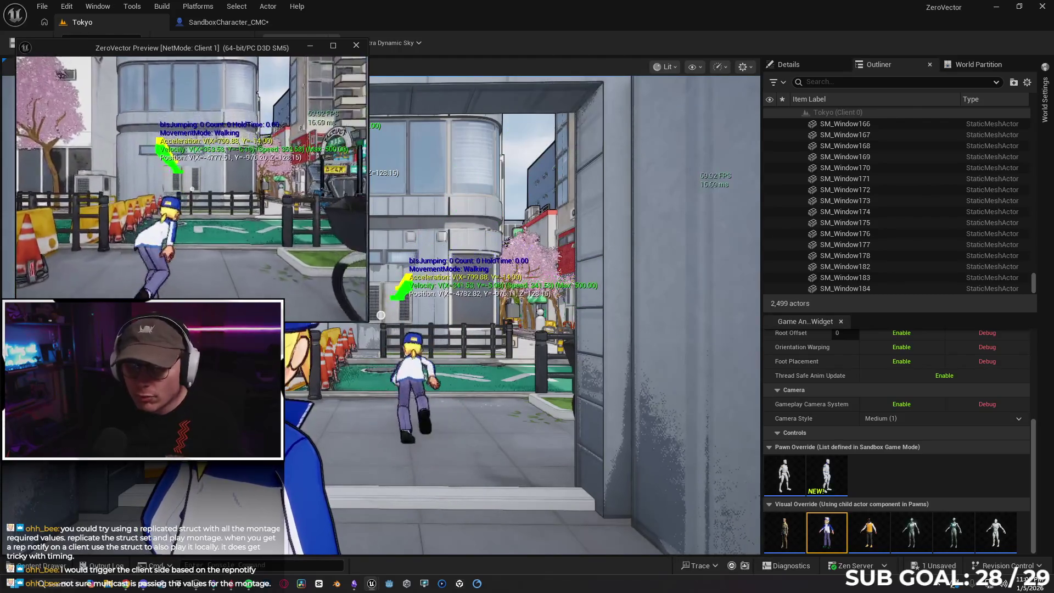
pyautogui.press('s')
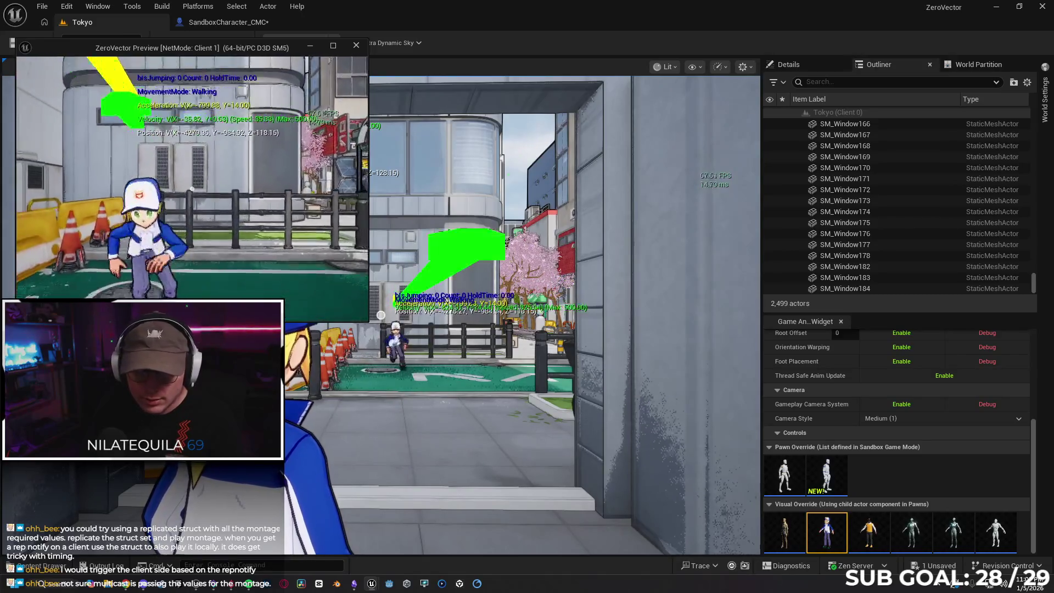
pyautogui.press('w')
pyautogui.press('s')
pyautogui.press('w')
pyautogui.press('s')
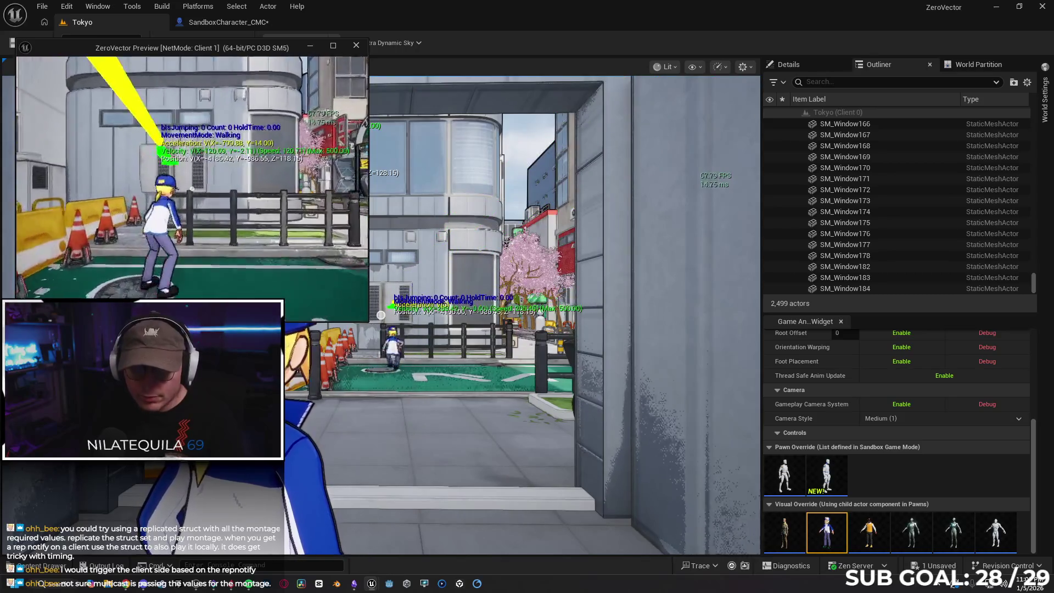
pyautogui.press('w')
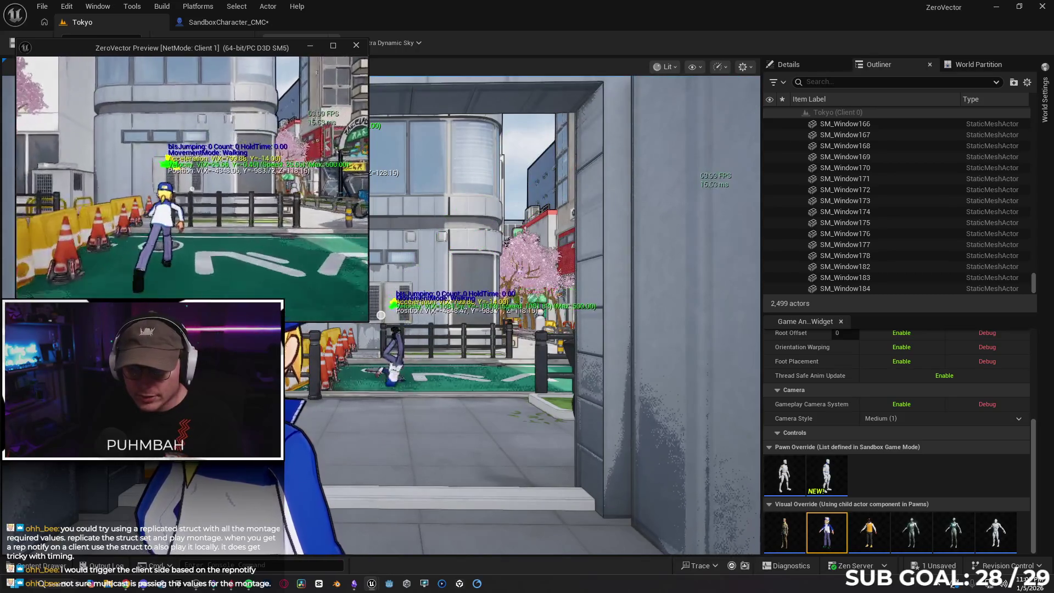
pyautogui.press('s')
pyautogui.press('w')
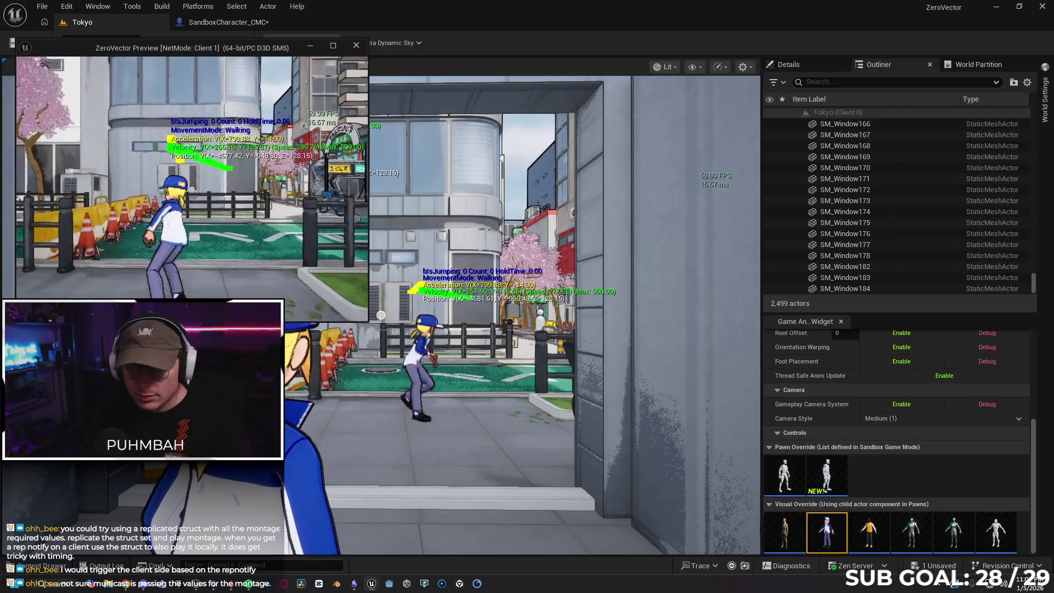
pyautogui.press('s')
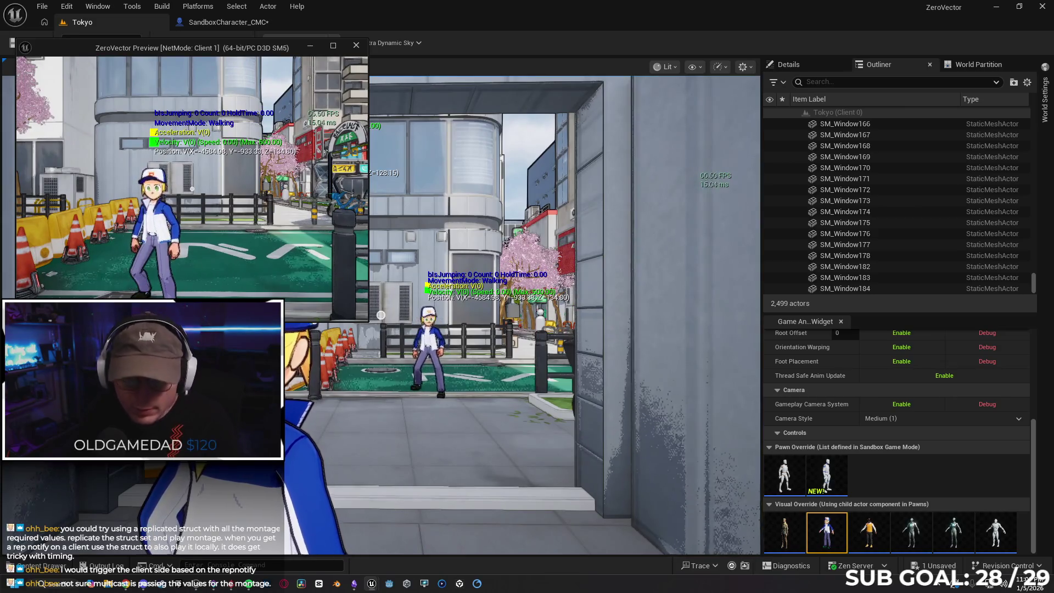
pyautogui.press('super')
pyautogui.click(357, 45)
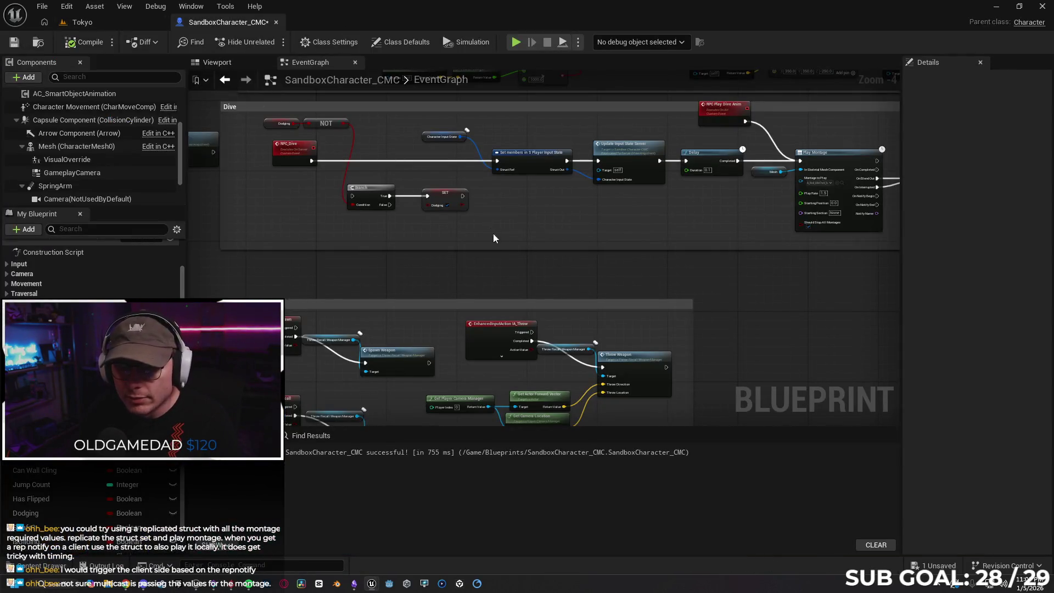
# Toggle a breakpoint on the Play Montage node and start a multiplayer play test in Tokyo
pyautogui.moveTo(494, 238)
pyautogui.mouseDown()
pyautogui.moveTo(546, 195)
pyautogui.moveTo(417, 322)
pyautogui.moveTo(565, 306)
pyautogui.moveTo(374, 298)
pyautogui.mouseUp()
pyautogui.rightClick(635, 225)
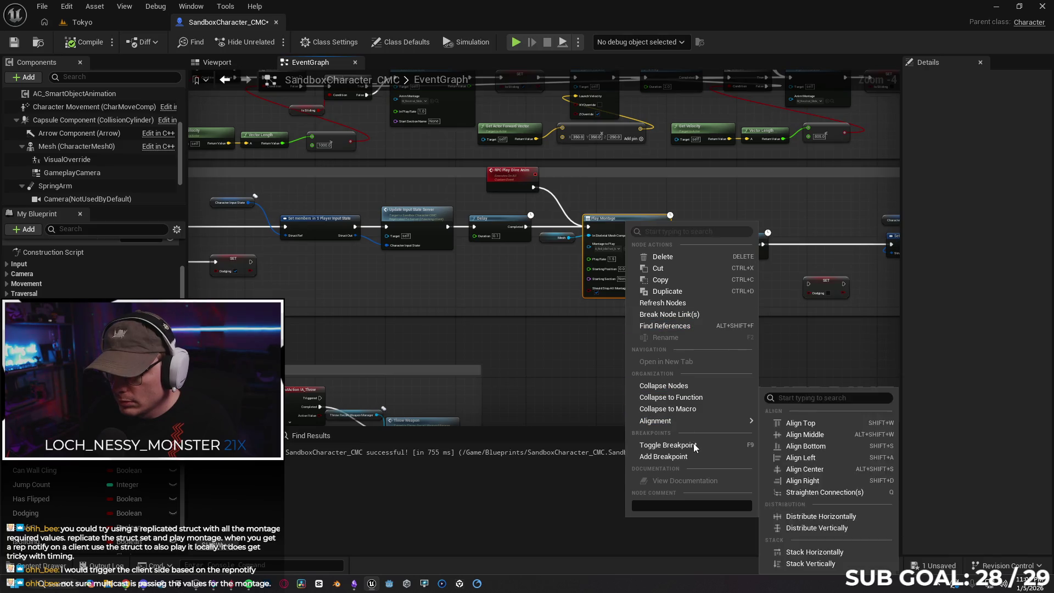
pyautogui.click(694, 445)
pyautogui.click(80, 25)
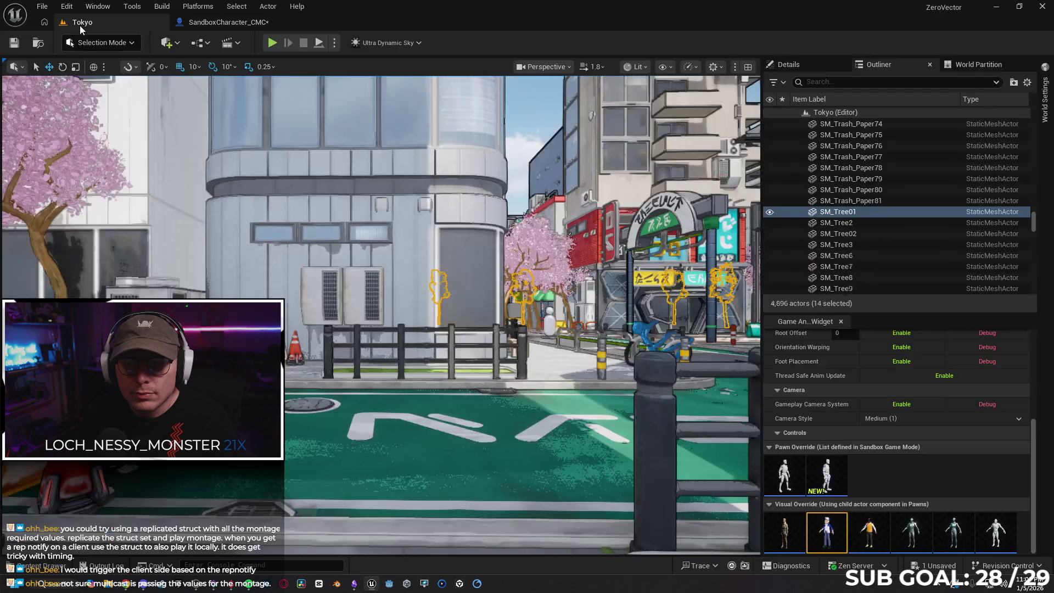
pyautogui.hotkey('alt', 'p')
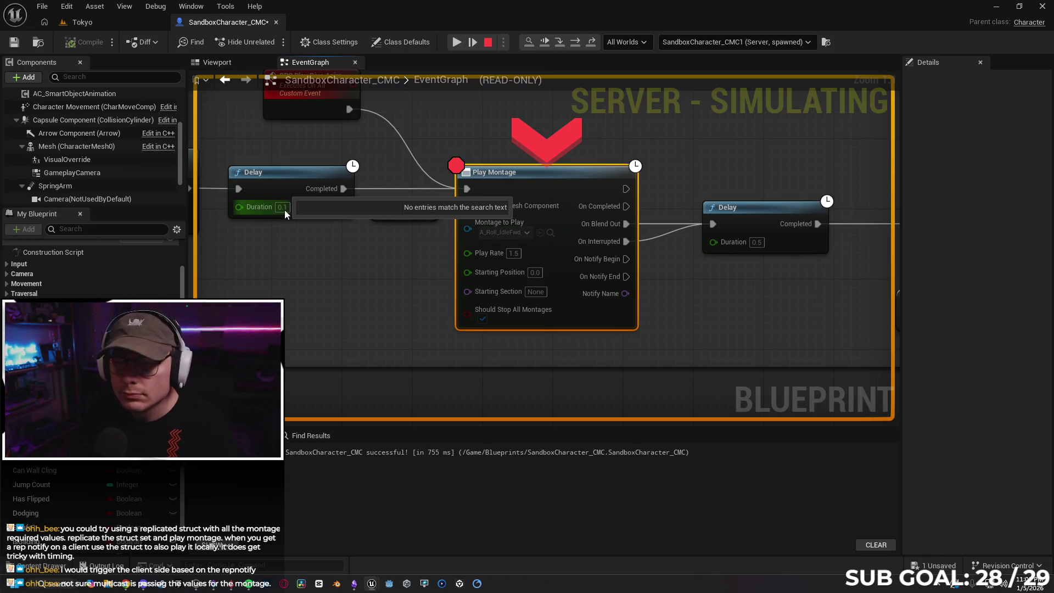
# Remove the Play Montage breakpoint, add one on the RPC Play Dive Anim call, and return to Tokyo
pyautogui.rightClick(519, 183)
pyautogui.click(597, 277)
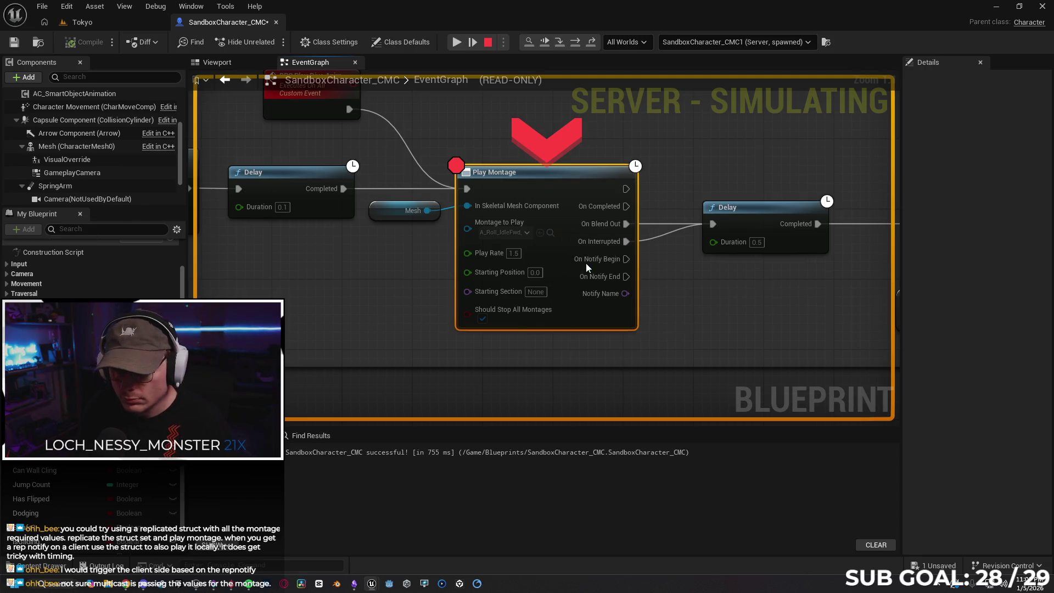
pyautogui.scroll(-2, 710, 300)
pyautogui.moveTo(711, 300); pyautogui.dragTo(559, 288)
pyautogui.rightClick(621, 196)
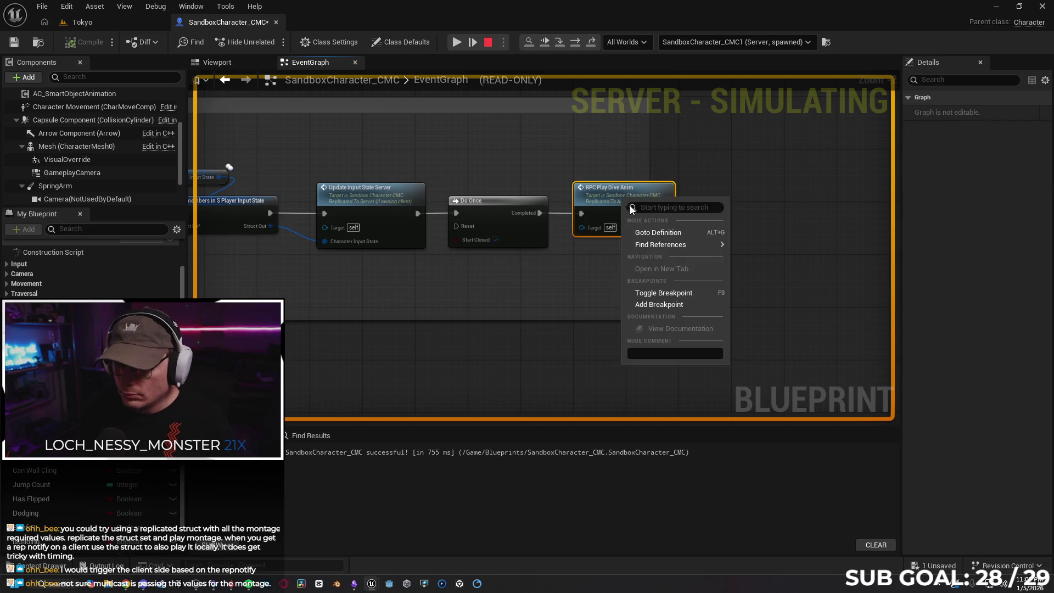
pyautogui.click(655, 289)
pyautogui.moveTo(497, 281); pyautogui.dragTo(605, 273)
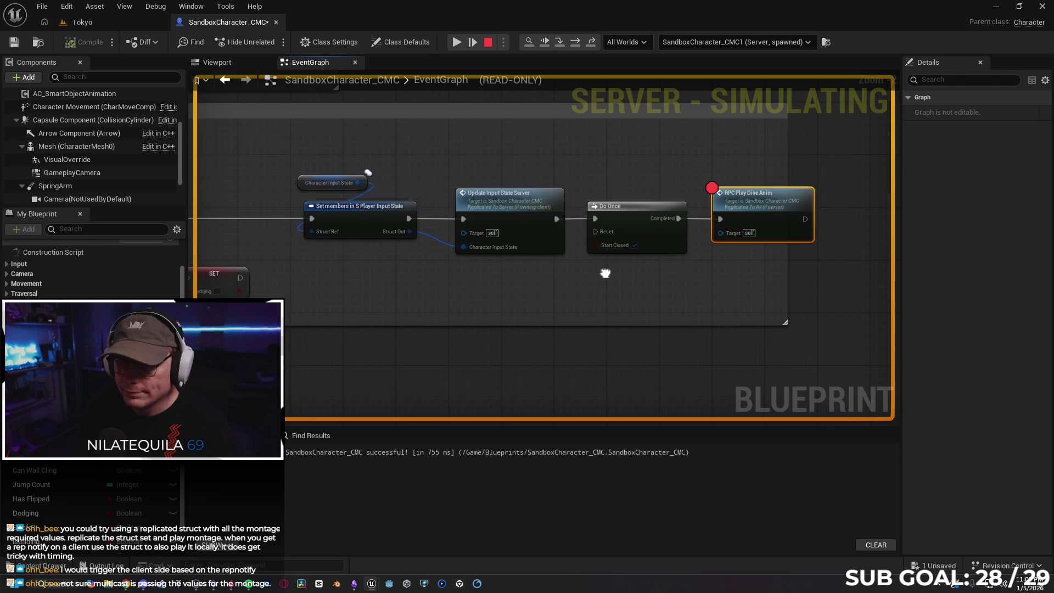
pyautogui.click(133, 24)
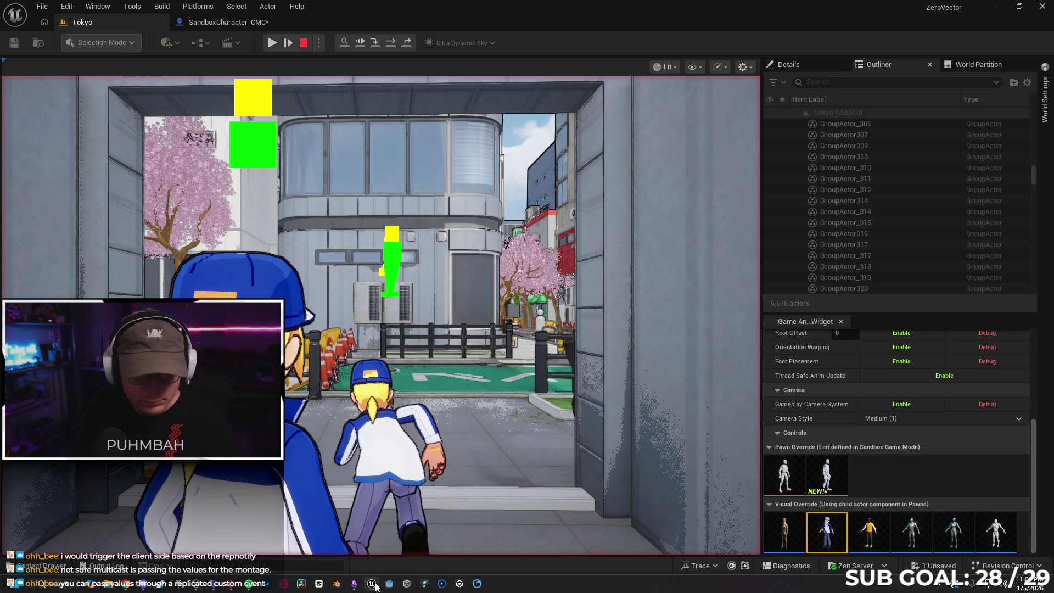
# Close the client preview, restart PIE with Alt+P, and run the client forward and back
pyautogui.moveTo(376, 587)
pyautogui.click(431, 524)
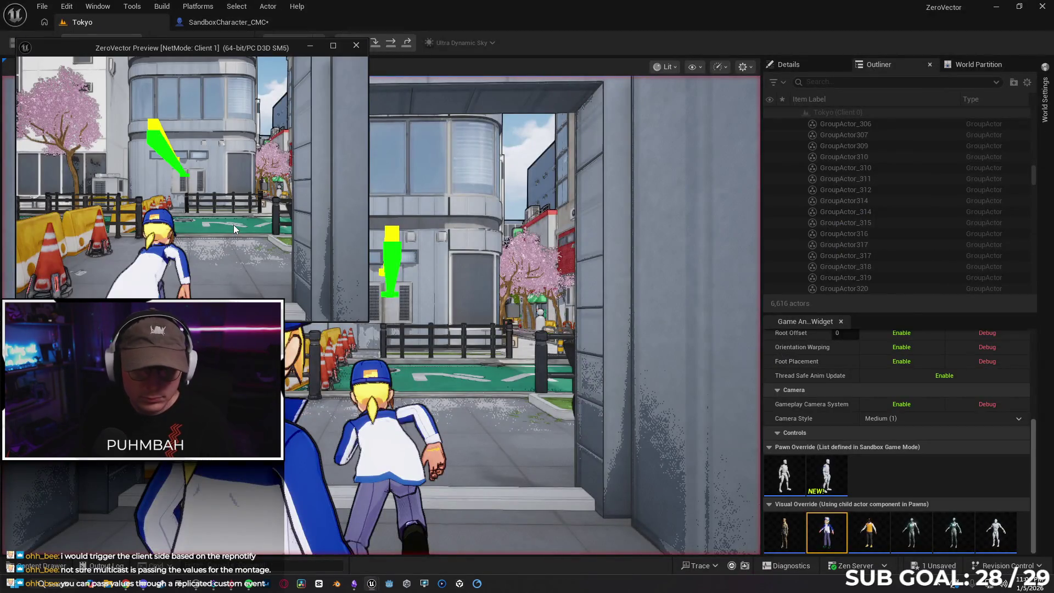
pyautogui.click(357, 46)
pyautogui.click(303, 46)
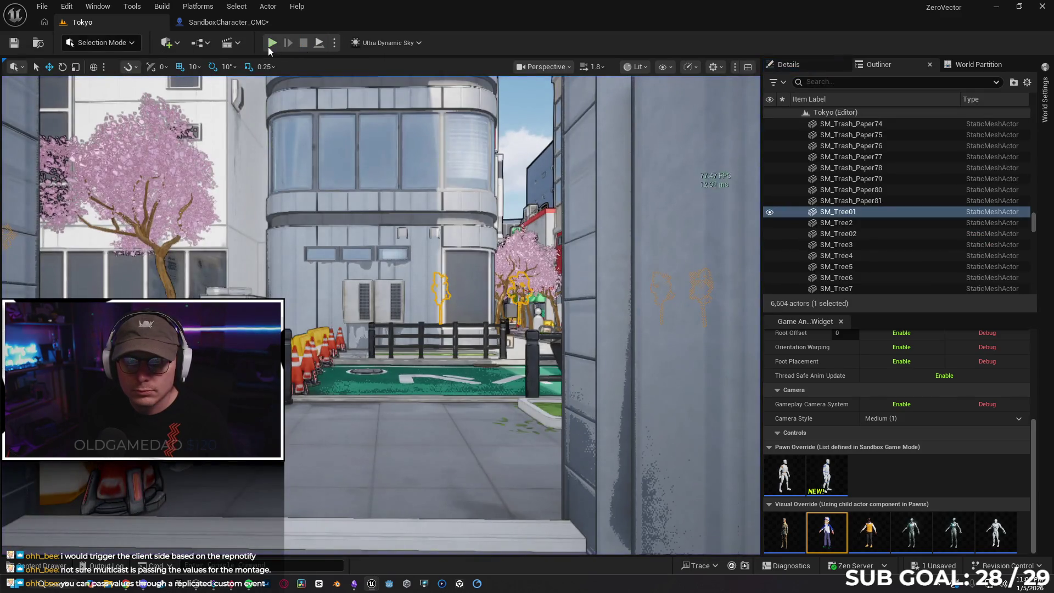
pyautogui.hotkey('alt', 'p')
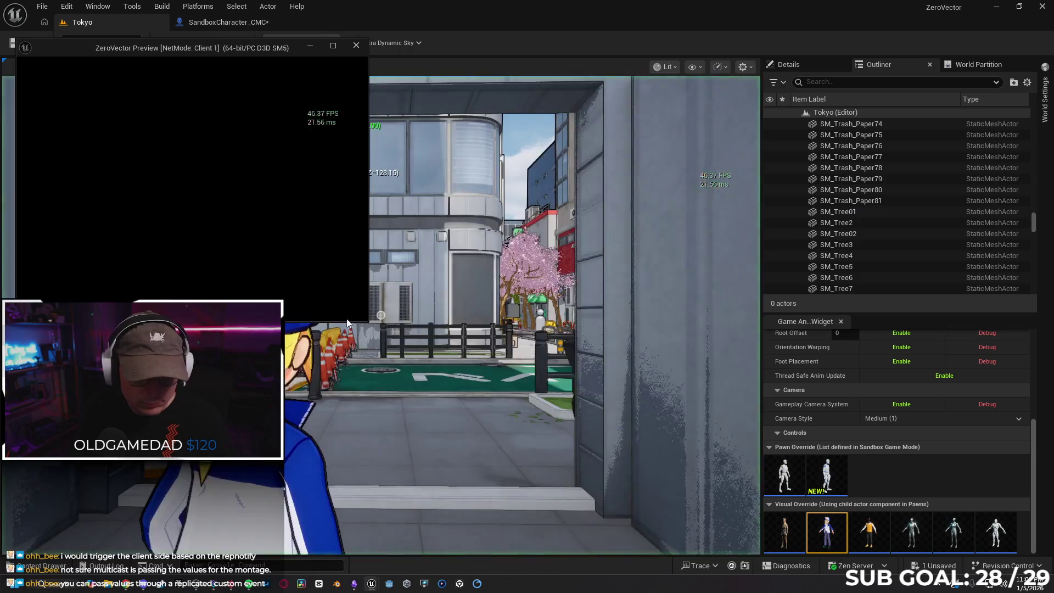
pyautogui.press('w')
pyautogui.press('s')
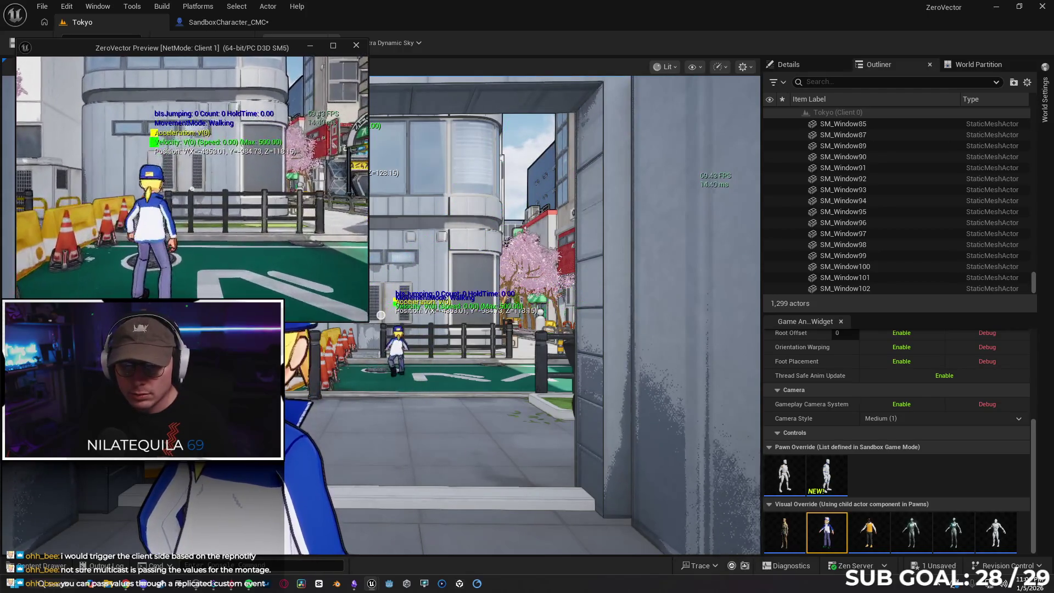
pyautogui.click(314, 235)
# Uncheck Start Closed on the Do Once node in the Dive chain, then return to Tokyo
pyautogui.click(235, 23)
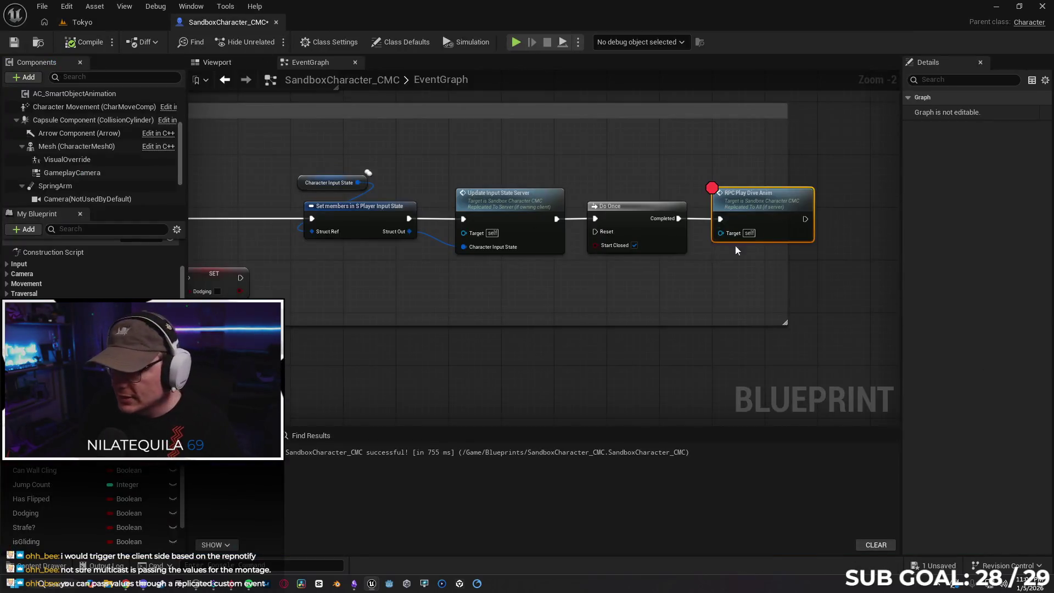
pyautogui.moveTo(748, 291)
pyautogui.mouseDown()
pyautogui.moveTo(699, 285)
pyautogui.moveTo(753, 262)
pyautogui.mouseUp()
pyautogui.moveTo(557, 267)
pyautogui.mouseDown()
pyautogui.moveTo(577, 266)
pyautogui.moveTo(503, 259)
pyautogui.mouseUp()
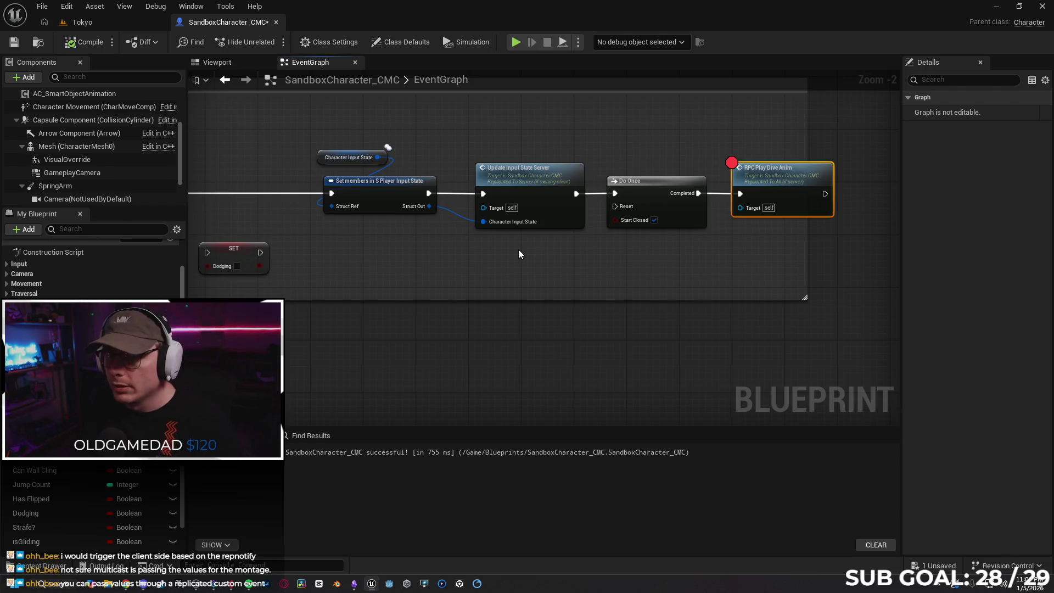
pyautogui.moveTo(423, 254)
pyautogui.mouseDown()
pyautogui.moveTo(516, 251)
pyautogui.moveTo(500, 248)
pyautogui.mouseUp()
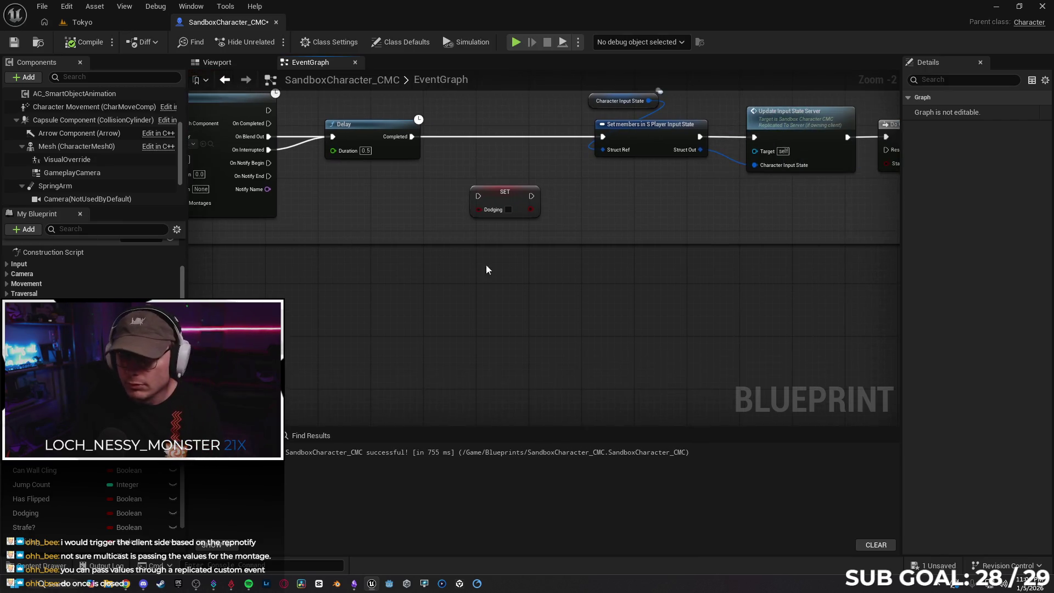
pyautogui.click(608, 190)
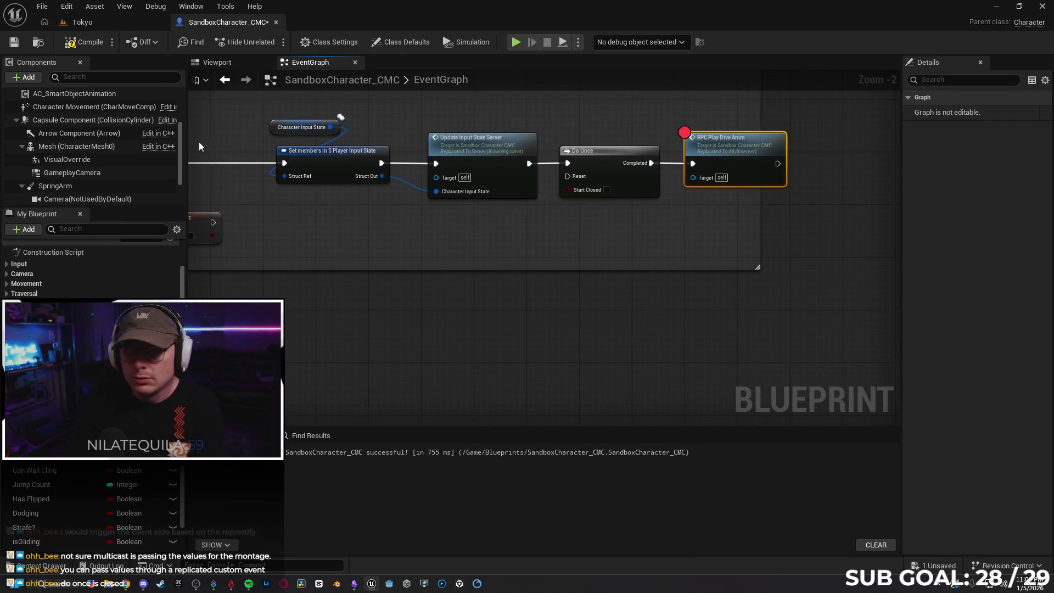
pyautogui.click(106, 22)
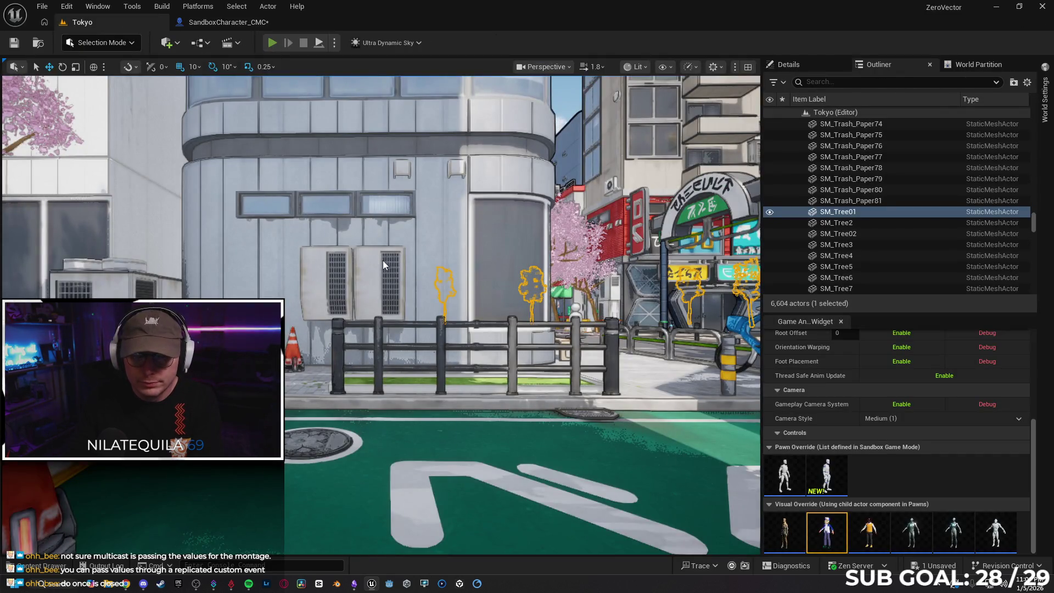
# Run a multiplayer play test and walk the client forward until the RPC Play Dive Anim breakpoint pauses it
pyautogui.hotkey('alt', 'p')
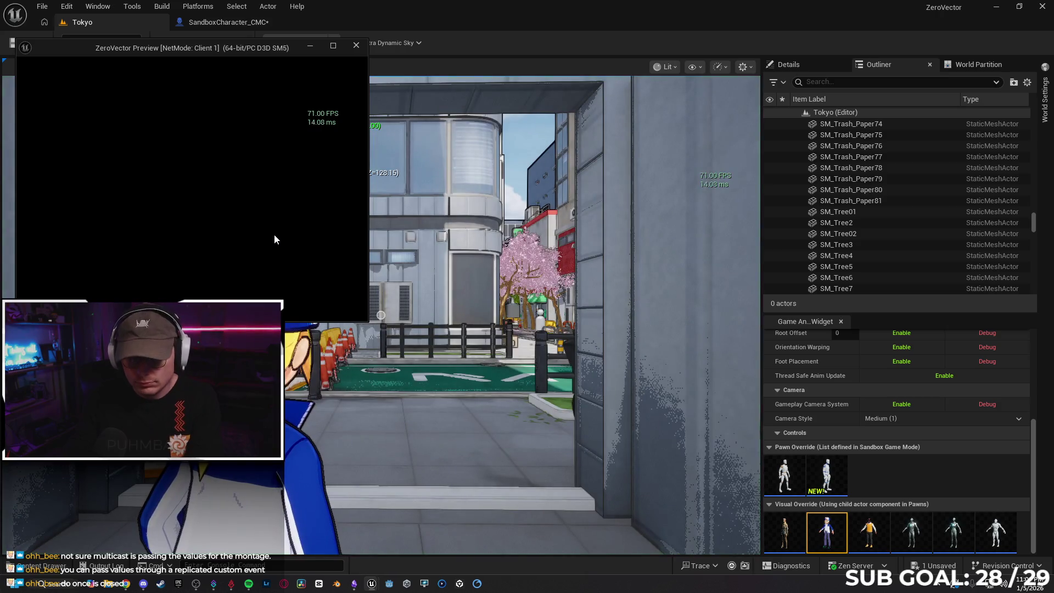
pyautogui.press('w')
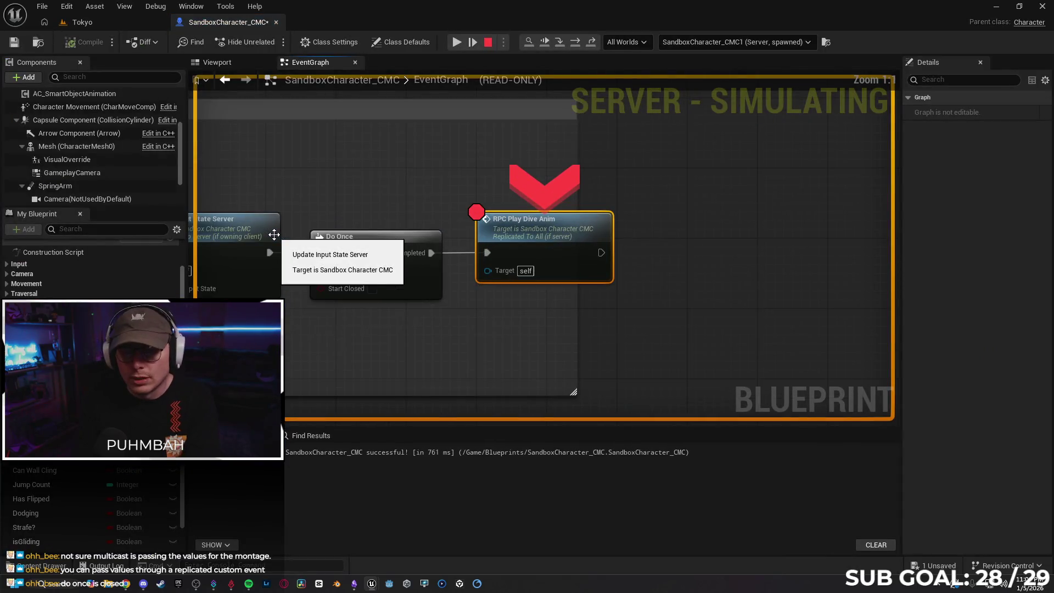
pyautogui.click(127, 22)
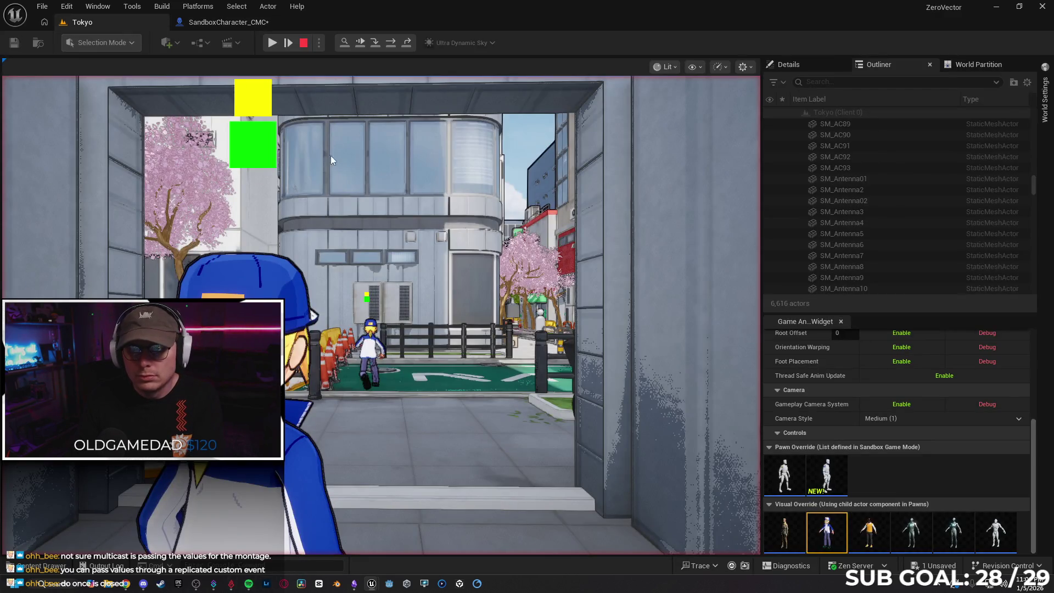
pyautogui.click(264, 22)
# Remove the breakpoint from RPC Play Dive Anim and resume the paused client game
pyautogui.rightClick(559, 255)
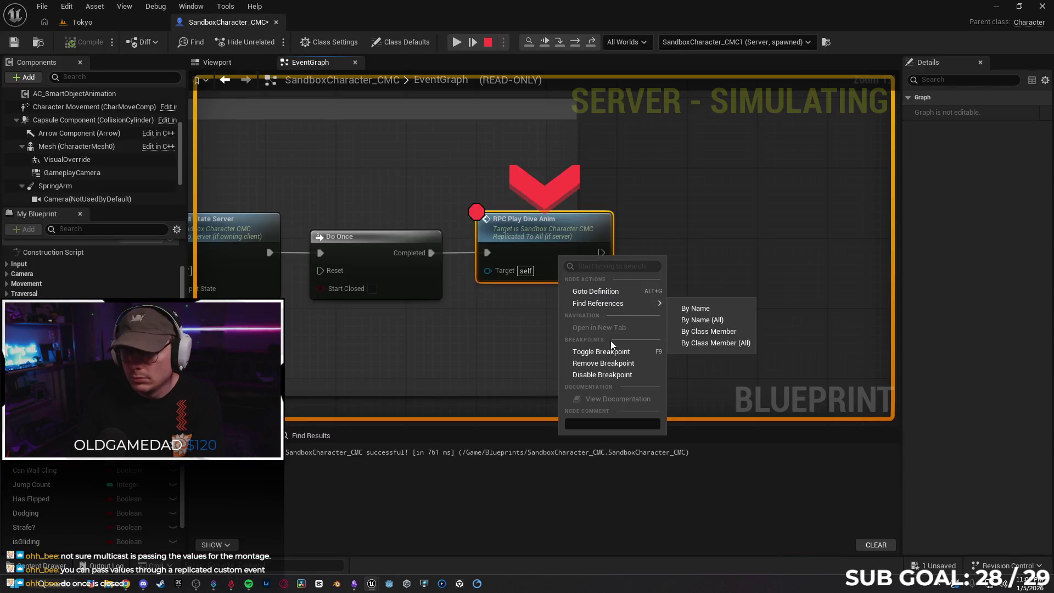
pyautogui.click(604, 351)
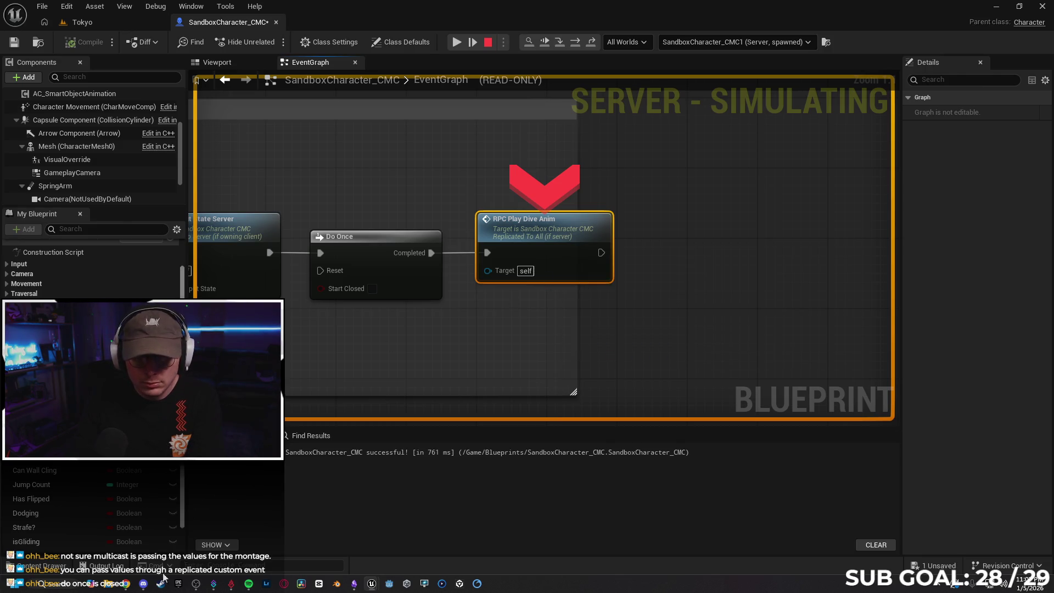
pyautogui.moveTo(371, 583)
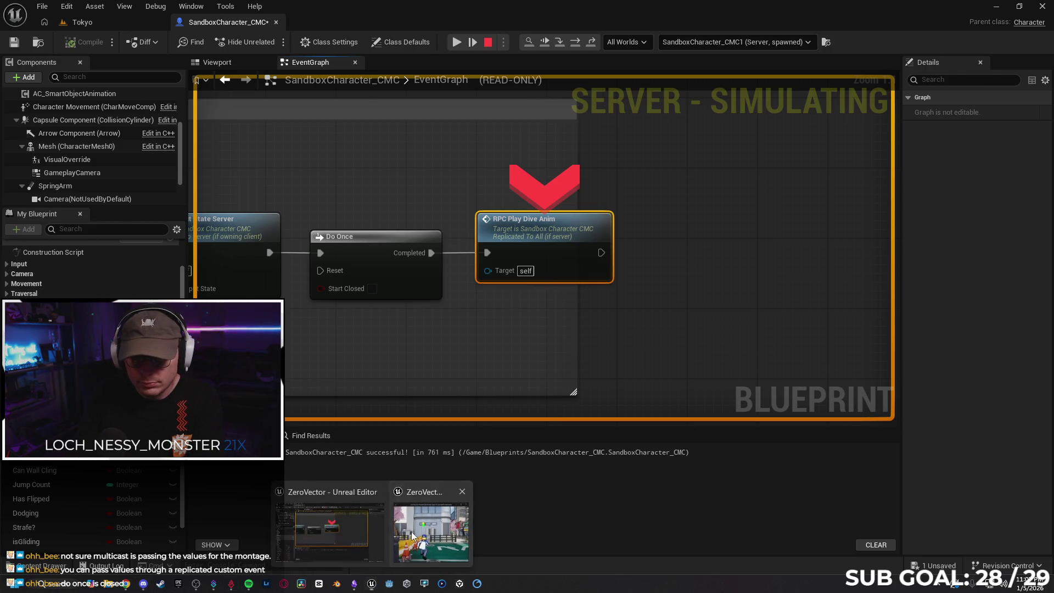
pyautogui.click(413, 534)
pyautogui.press('Escape')
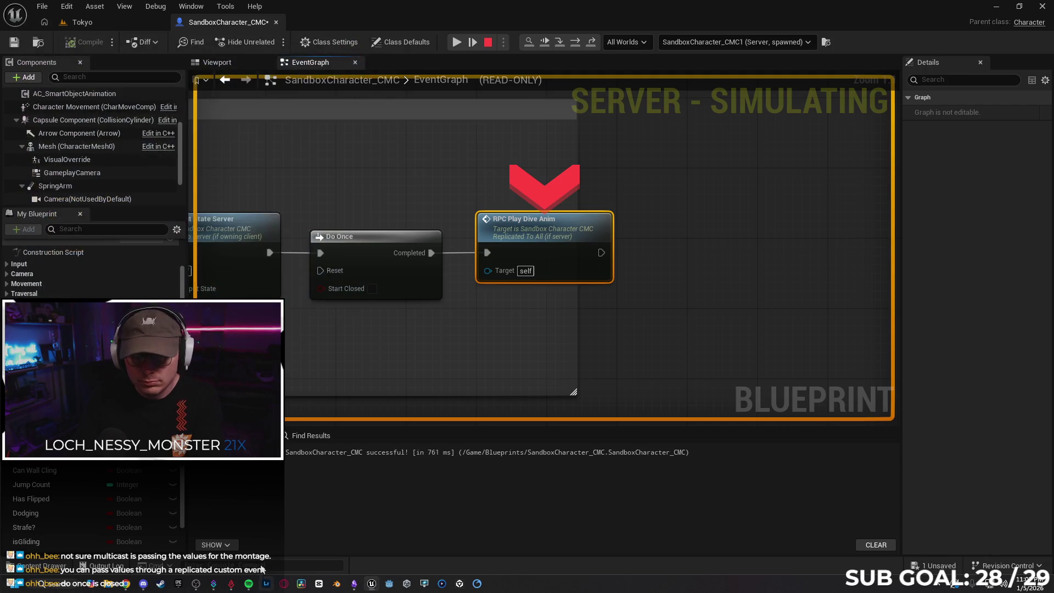
# Walk the client forward once more in the Tokyo level, then end the play session
pyautogui.click(88, 23)
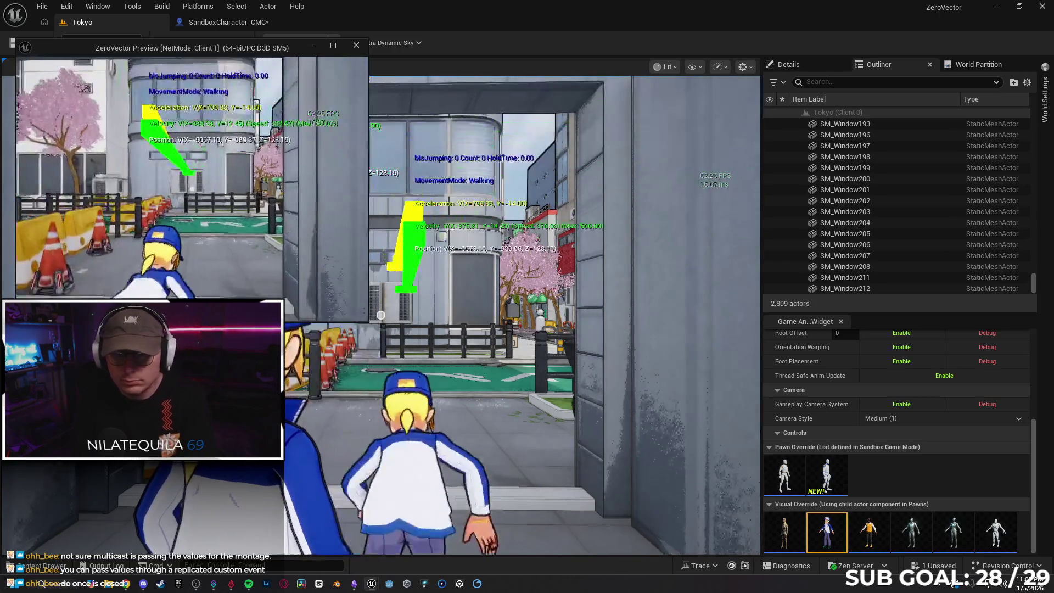
pyautogui.press('w')
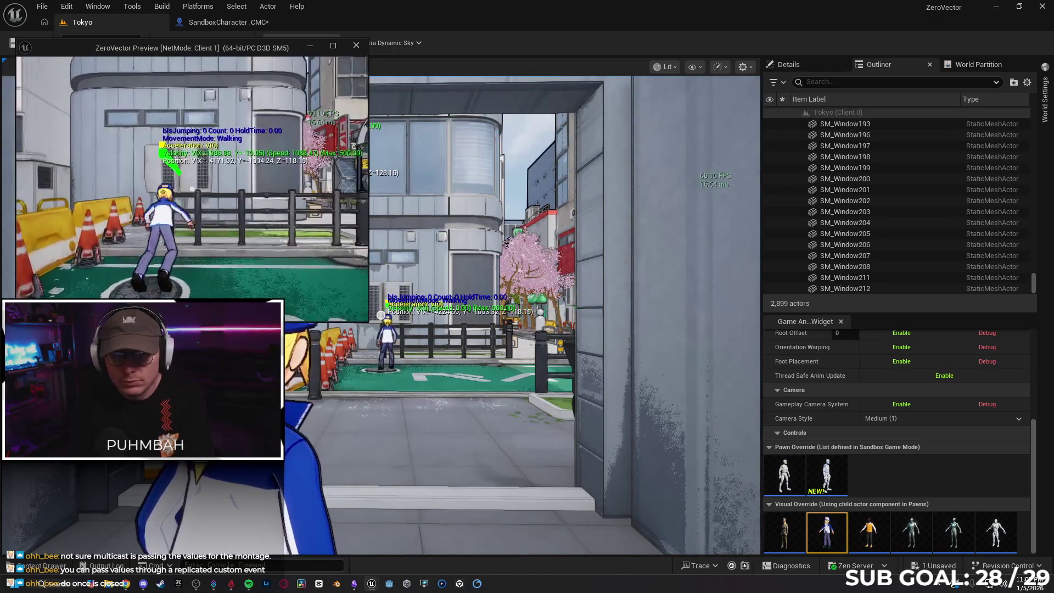
pyautogui.press('Escape')
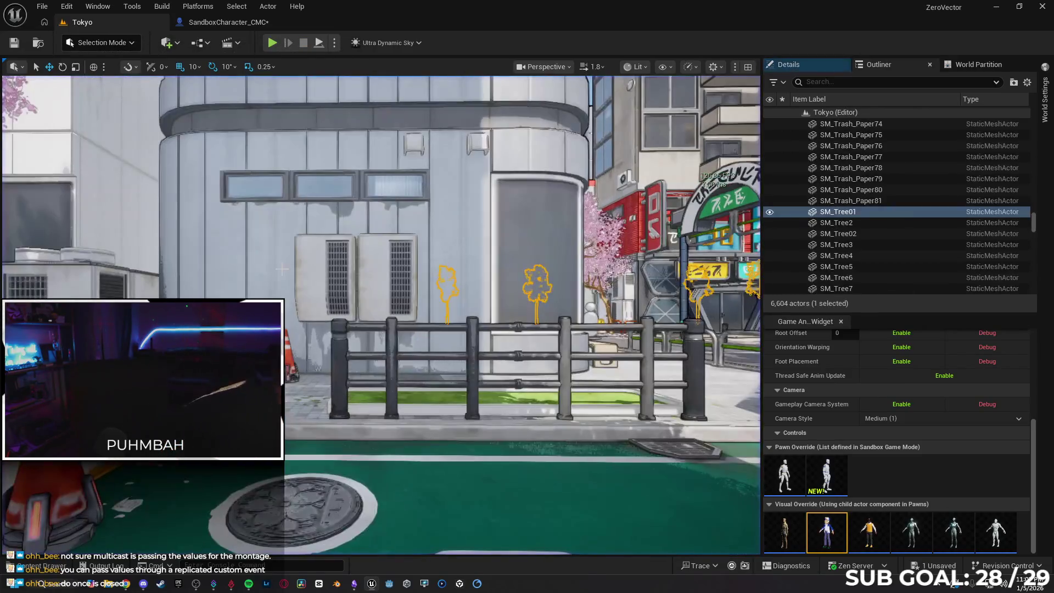
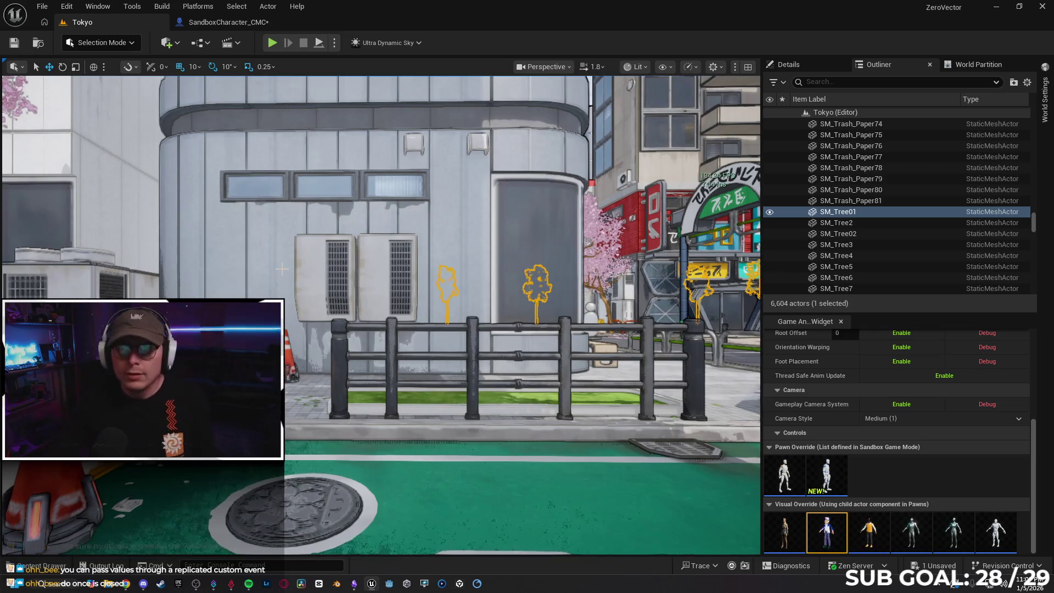
# In the SandboxCharacter_CMC EventGraph, delete Do Once and wire Update Input State Server into RPC Play Dive Anim
pyautogui.click(223, 23)
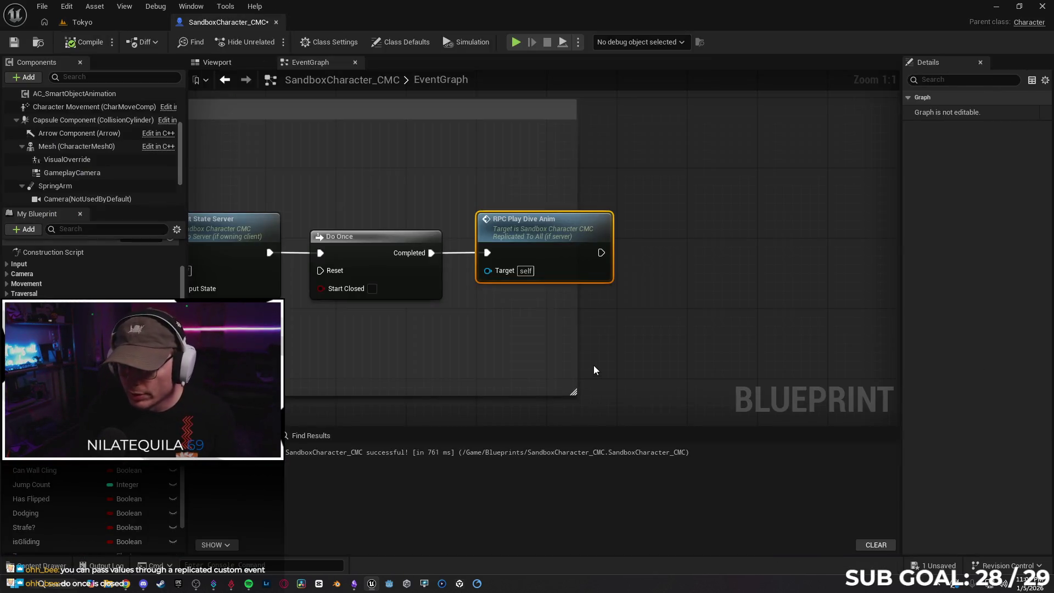
pyautogui.moveTo(599, 370)
pyautogui.mouseDown()
pyautogui.moveTo(654, 307)
pyautogui.moveTo(659, 323)
pyautogui.mouseUp()
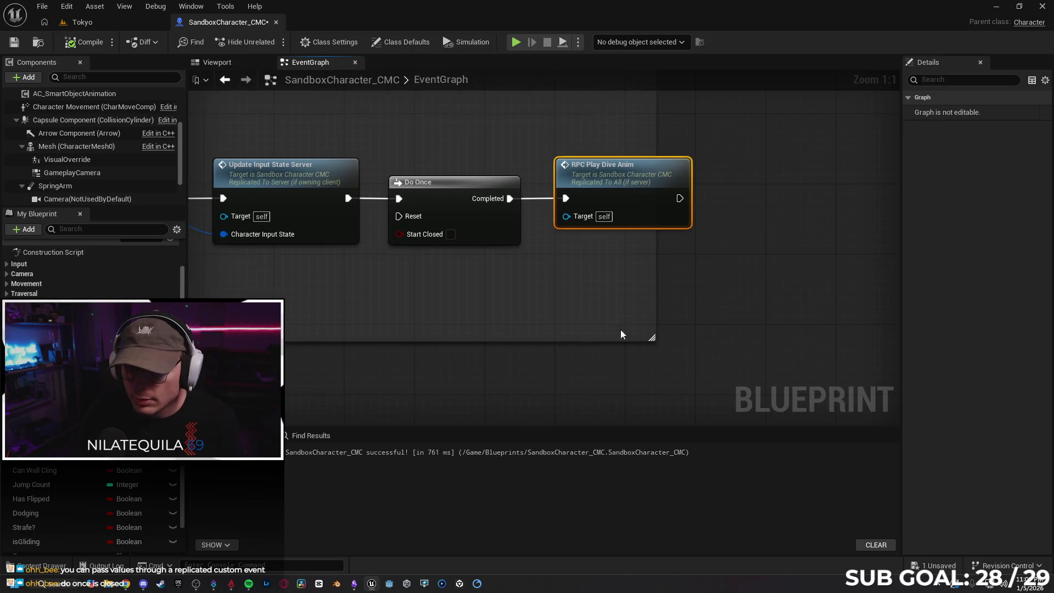
pyautogui.moveTo(550, 302); pyautogui.dragTo(600, 294)
pyautogui.click(564, 227)
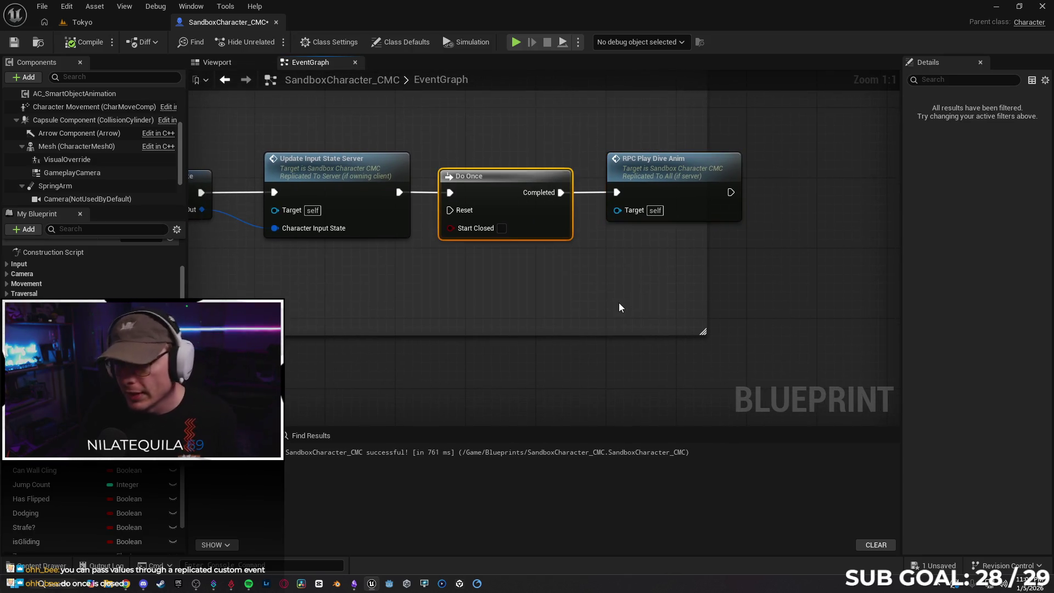
pyautogui.press('Delete')
pyautogui.moveTo(399, 192)
pyautogui.mouseDown()
pyautogui.moveTo(618, 197)
pyautogui.moveTo(539, 181)
pyautogui.mouseUp()
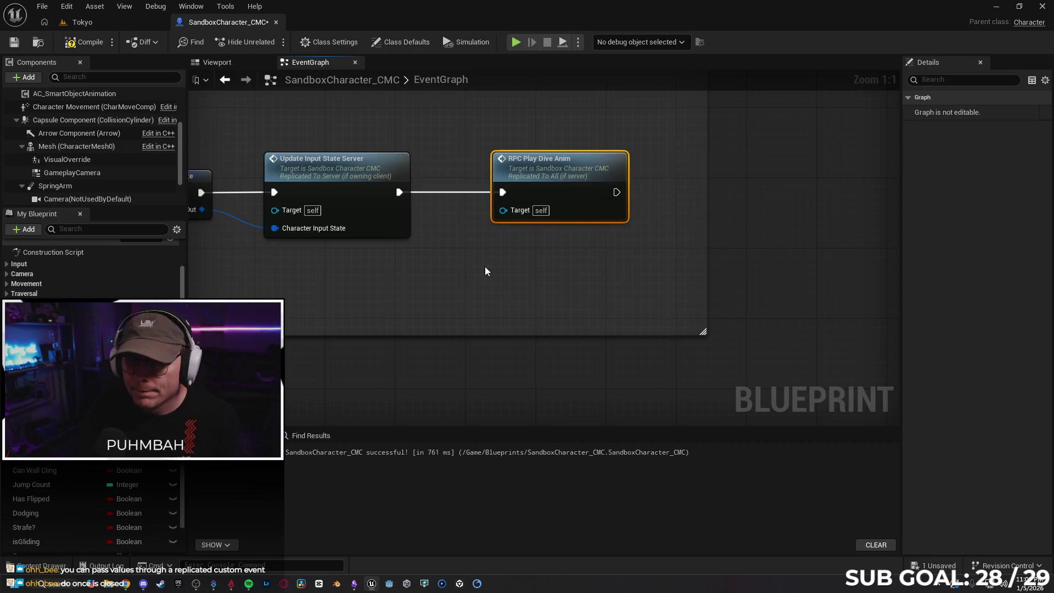
pyautogui.moveTo(496, 253); pyautogui.dragTo(581, 282)
pyautogui.scroll(-2, 566, 291)
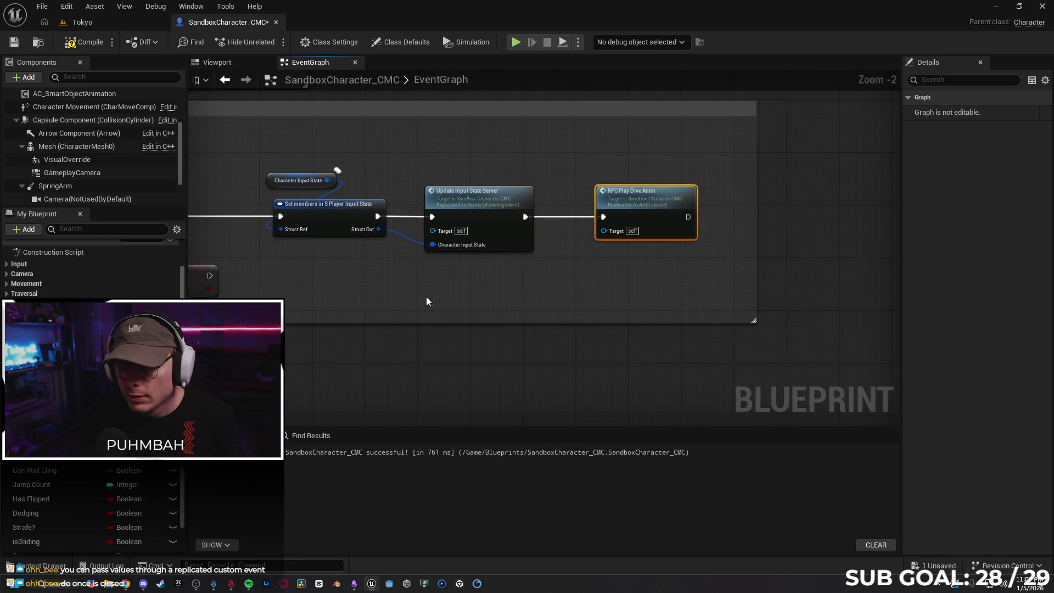
pyautogui.moveTo(427, 302); pyautogui.dragTo(517, 300)
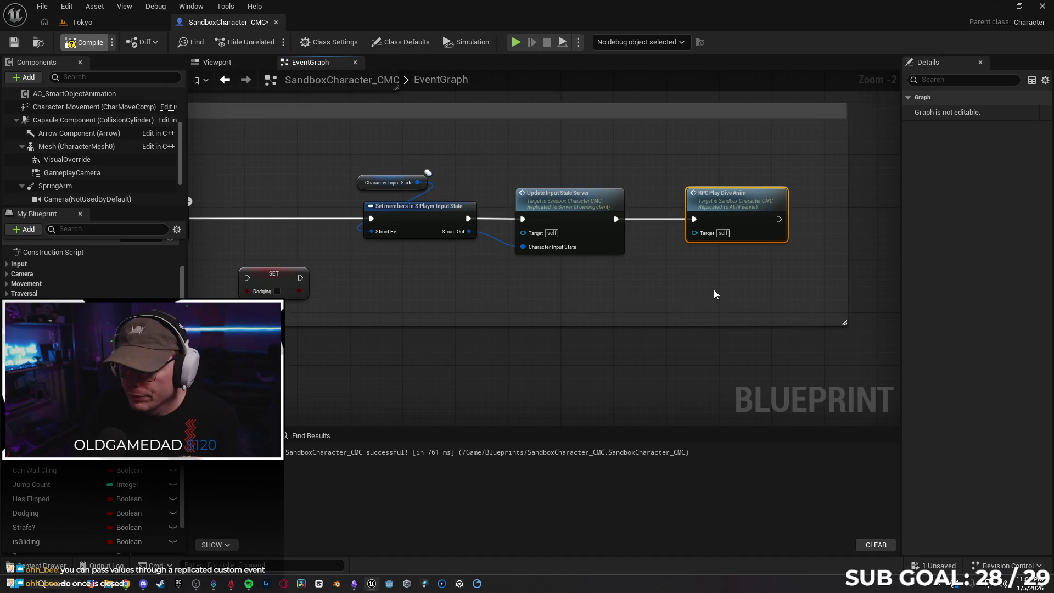
# Jump to the RPC Play Dive Anim event definition and shift the event slightly left
pyautogui.rightClick(752, 223)
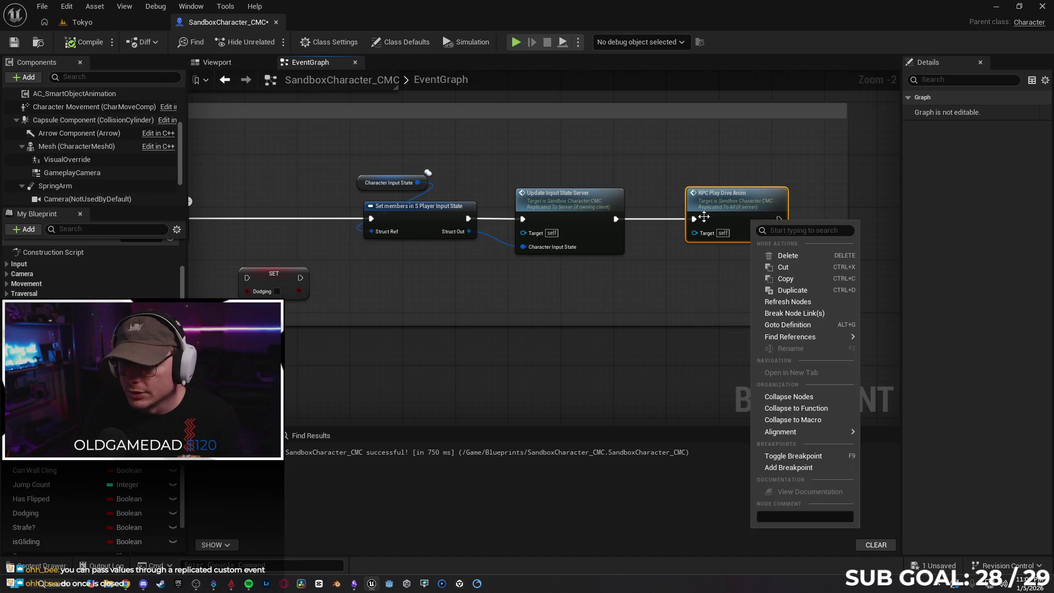
pyautogui.click(582, 301)
pyautogui.moveTo(566, 301)
pyautogui.mouseDown()
pyautogui.moveTo(656, 265)
pyautogui.moveTo(707, 278)
pyautogui.mouseUp()
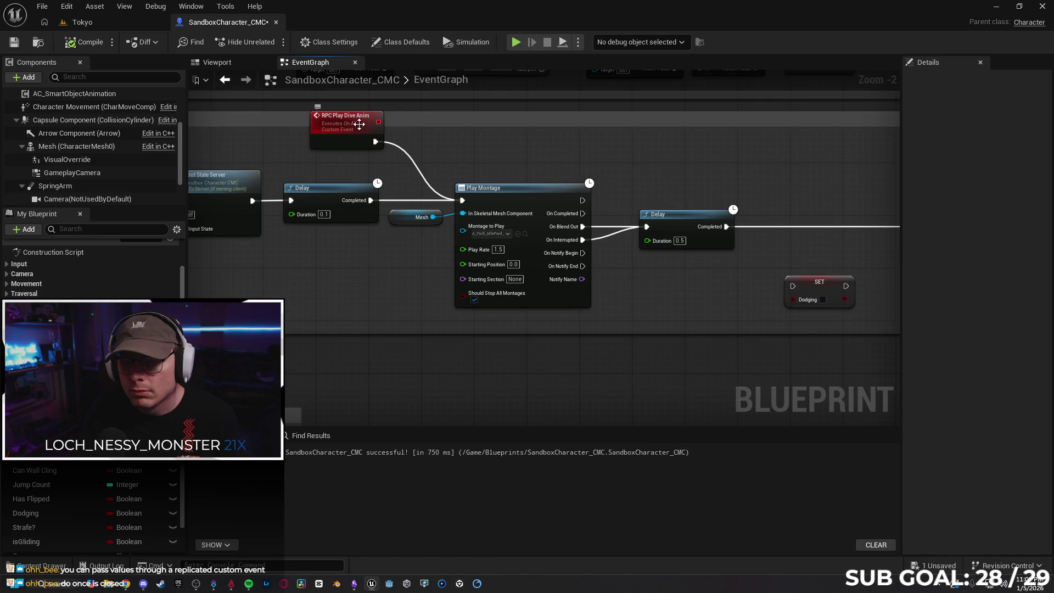
pyautogui.moveTo(359, 124); pyautogui.dragTo(339, 131)
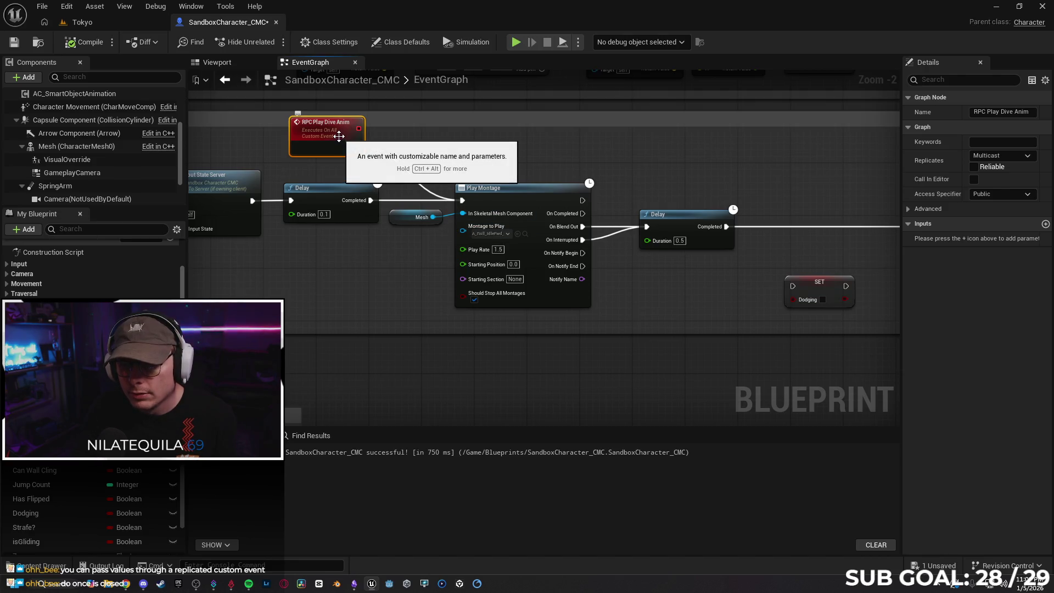
# Tidy the Set members node, the Character Input State getter and the RPC Play Dive Anim call
pyautogui.moveTo(543, 221)
pyautogui.mouseDown()
pyautogui.moveTo(419, 301)
pyautogui.moveTo(323, 191)
pyautogui.mouseUp()
pyautogui.moveTo(522, 251)
pyautogui.mouseDown()
pyautogui.moveTo(395, 266)
pyautogui.moveTo(581, 270)
pyautogui.mouseUp()
pyautogui.moveTo(483, 244)
pyautogui.mouseDown()
pyautogui.moveTo(343, 269)
pyautogui.moveTo(659, 288)
pyautogui.mouseUp()
pyautogui.moveTo(494, 213)
pyautogui.mouseDown()
pyautogui.moveTo(446, 214)
pyautogui.moveTo(483, 210)
pyautogui.mouseUp()
pyautogui.moveTo(434, 179)
pyautogui.mouseDown()
pyautogui.moveTo(334, 183)
pyautogui.moveTo(347, 182)
pyautogui.mouseUp()
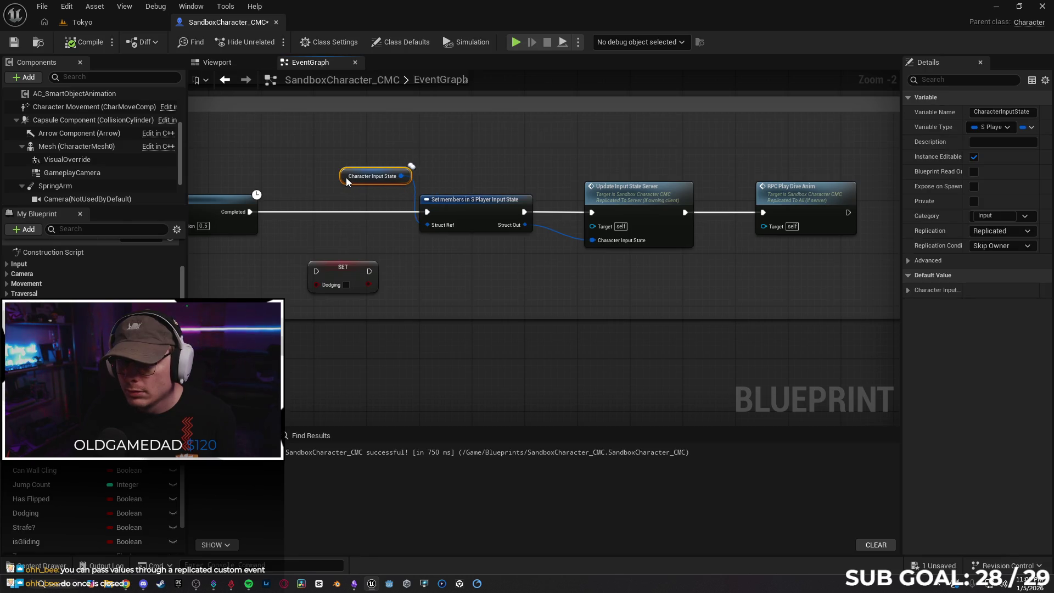
pyautogui.moveTo(506, 271)
pyautogui.mouseDown()
pyautogui.moveTo(637, 255)
pyautogui.moveTo(686, 282)
pyautogui.moveTo(595, 278)
pyautogui.moveTo(680, 258)
pyautogui.mouseUp()
pyautogui.moveTo(685, 201); pyautogui.dragTo(665, 201)
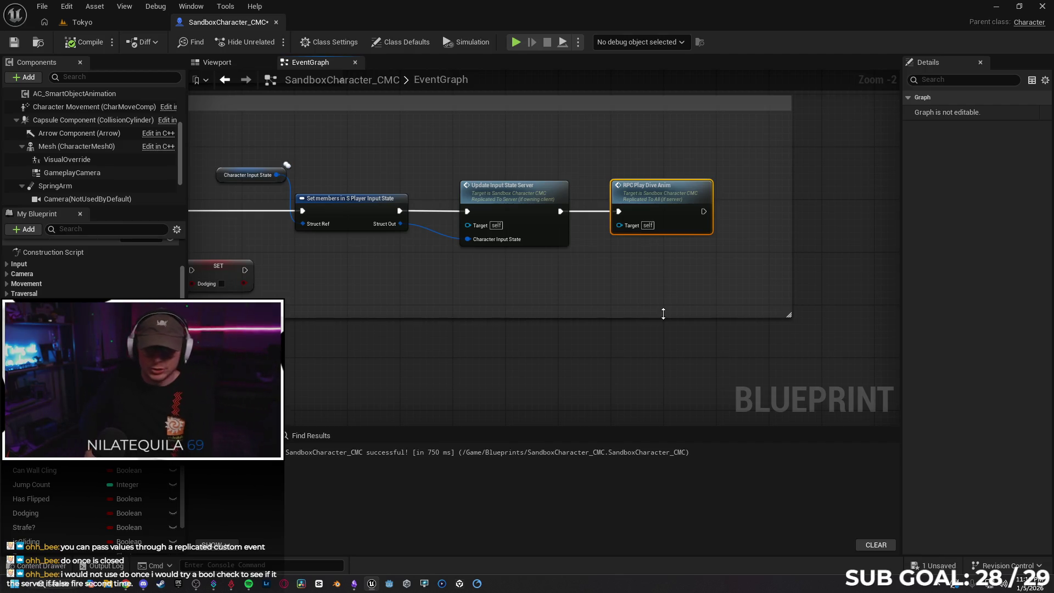
pyautogui.moveTo(531, 261)
pyautogui.mouseDown()
pyautogui.moveTo(637, 214)
pyautogui.moveTo(687, 222)
pyautogui.moveTo(709, 256)
pyautogui.moveTo(616, 261)
pyautogui.mouseUp()
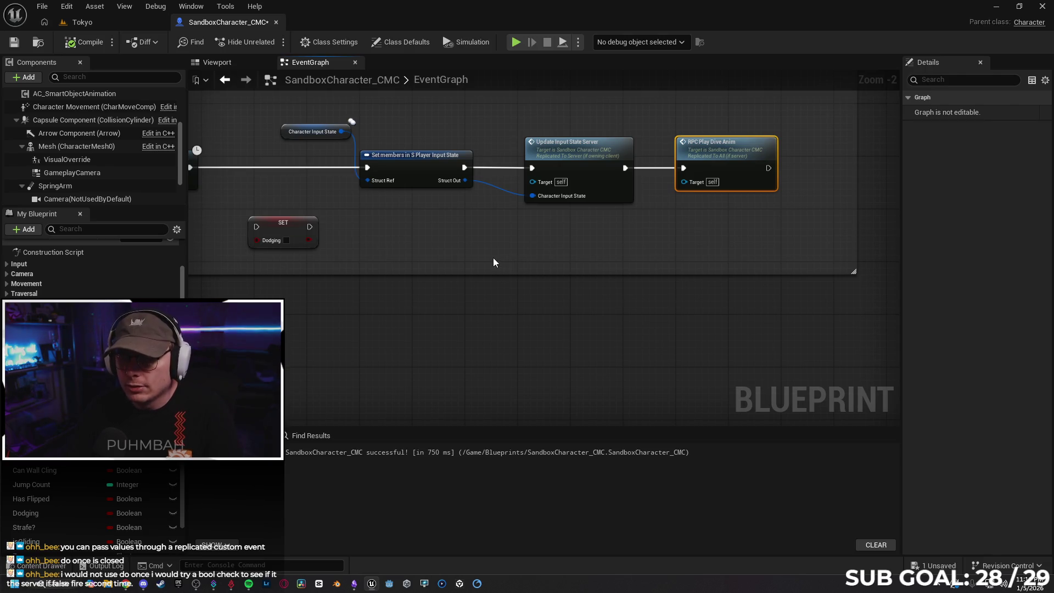
pyautogui.moveTo(414, 247)
pyautogui.mouseDown()
pyautogui.moveTo(580, 263)
pyautogui.moveTo(569, 187)
pyautogui.mouseUp()
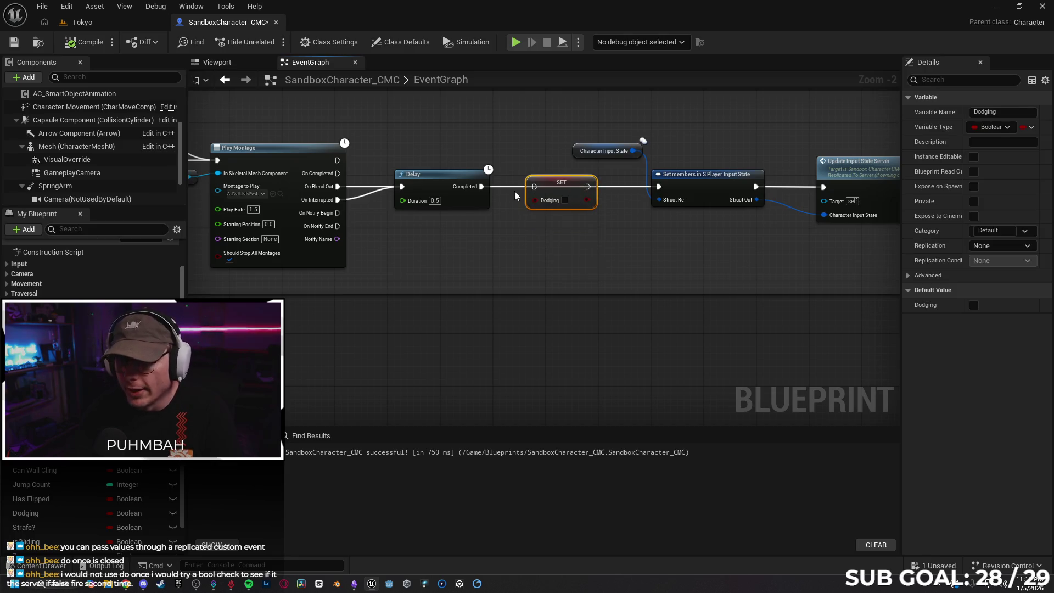
# Put SET Dodging after the Delay and on the True path of RPC_Dive's Branch
pyautogui.moveTo(482, 187); pyautogui.dragTo(659, 187)
pyautogui.moveTo(483, 248); pyautogui.dragTo(719, 261)
pyautogui.moveTo(333, 189)
pyautogui.mouseDown()
pyautogui.moveTo(391, 241)
pyautogui.moveTo(437, 202)
pyautogui.moveTo(433, 177)
pyautogui.mouseUp()
pyautogui.moveTo(538, 240)
pyautogui.mouseDown()
pyautogui.moveTo(536, 186)
pyautogui.moveTo(631, 200)
pyautogui.moveTo(609, 189)
pyautogui.mouseUp()
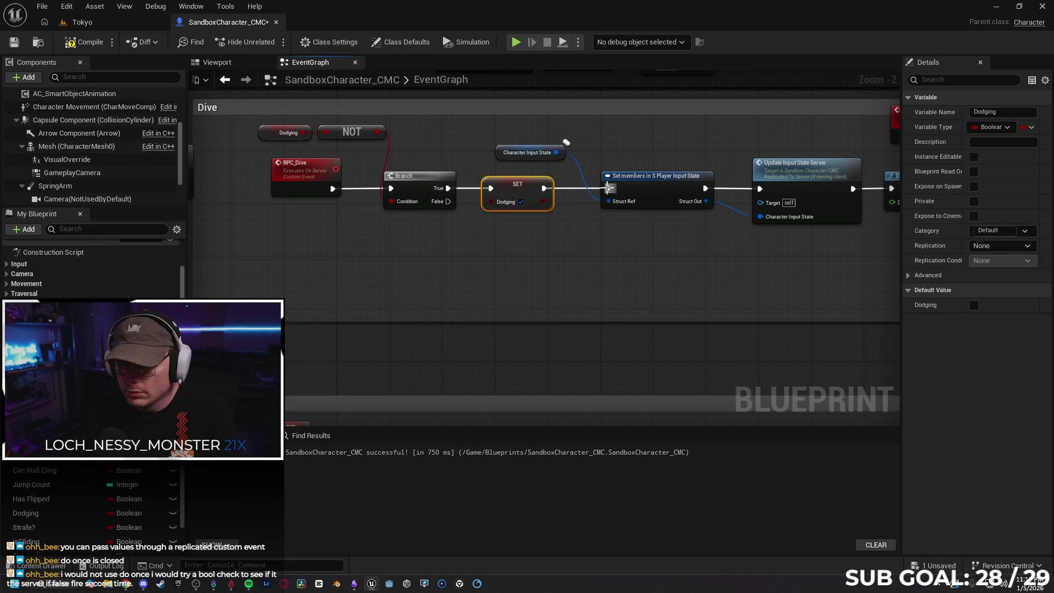
pyautogui.moveTo(657, 270); pyautogui.dragTo(429, 290)
pyautogui.moveTo(650, 292)
pyautogui.mouseDown()
pyautogui.moveTo(361, 286)
pyautogui.moveTo(651, 281)
pyautogui.moveTo(506, 277)
pyautogui.mouseUp()
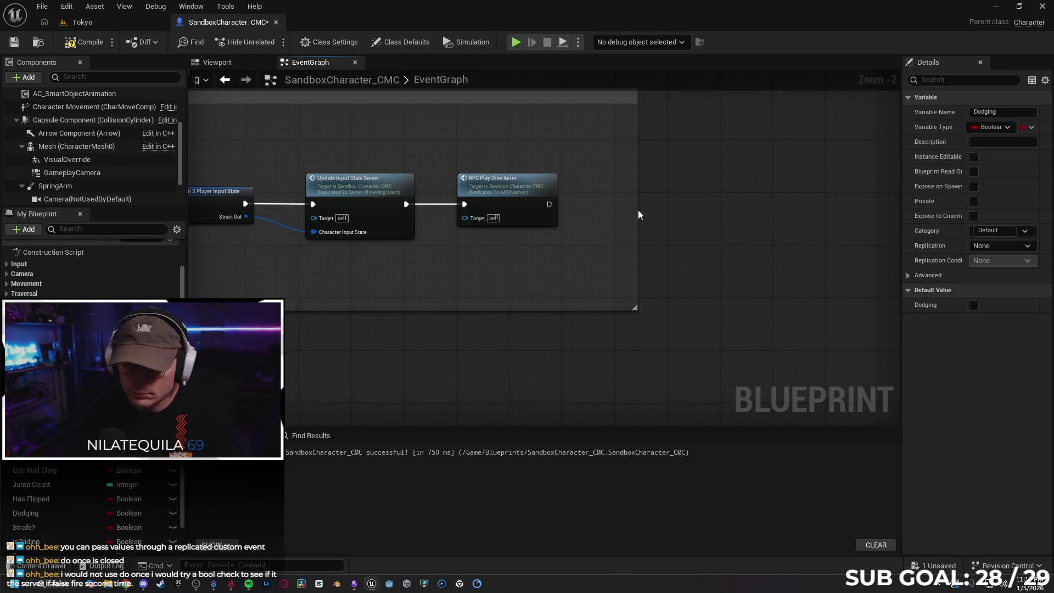
pyautogui.click(598, 212)
# Wire RPC Play Dive Anim into the new Branch and connect a Dodging getter to its Condition
pyautogui.moveTo(625, 212); pyautogui.dragTo(622, 191)
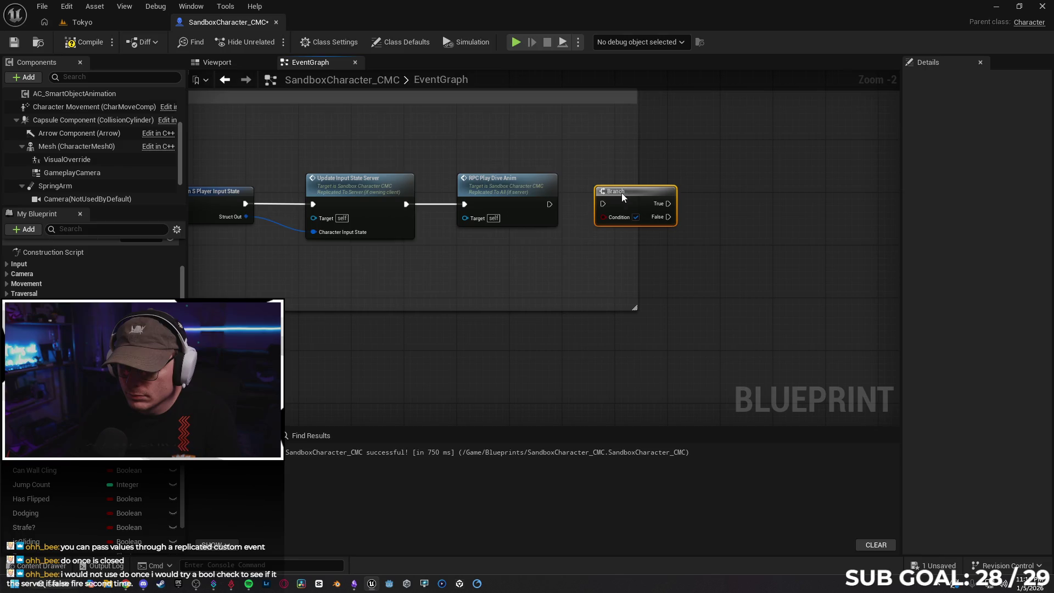
pyautogui.moveTo(550, 205); pyautogui.dragTo(603, 204)
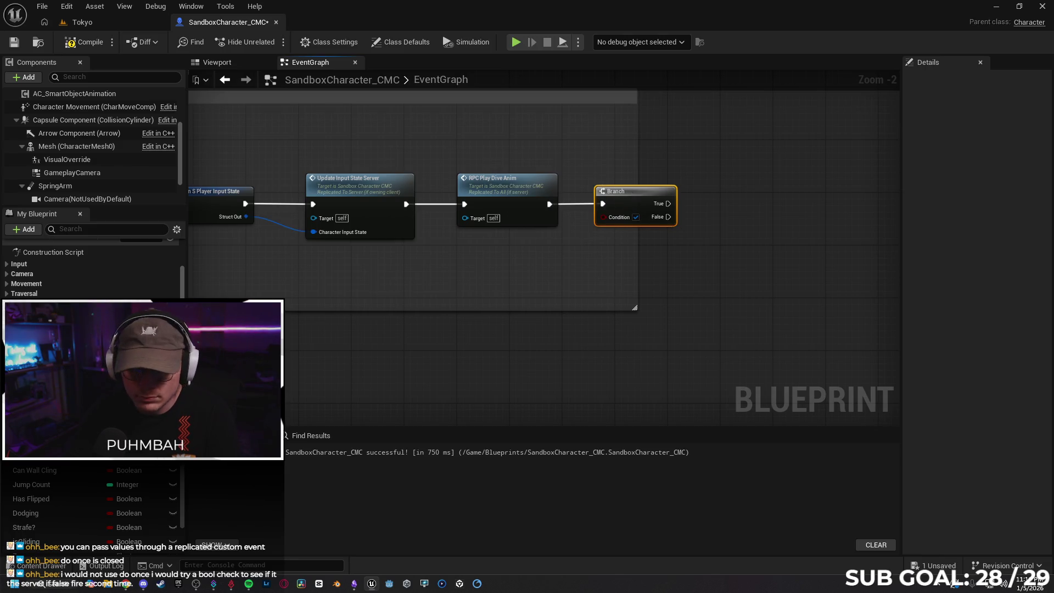
pyautogui.scroll(-2, 55, 514)
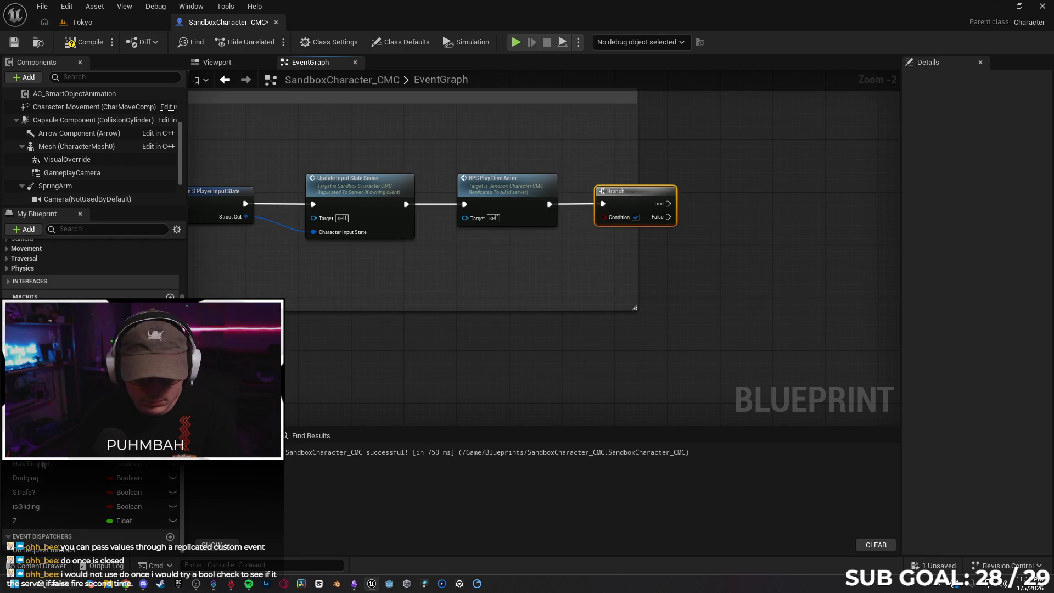
pyautogui.moveTo(26, 486)
pyautogui.mouseDown()
pyautogui.moveTo(453, 265)
pyautogui.moveTo(454, 283)
pyautogui.moveTo(587, 247)
pyautogui.moveTo(603, 217)
pyautogui.mouseUp()
pyautogui.press('Escape')
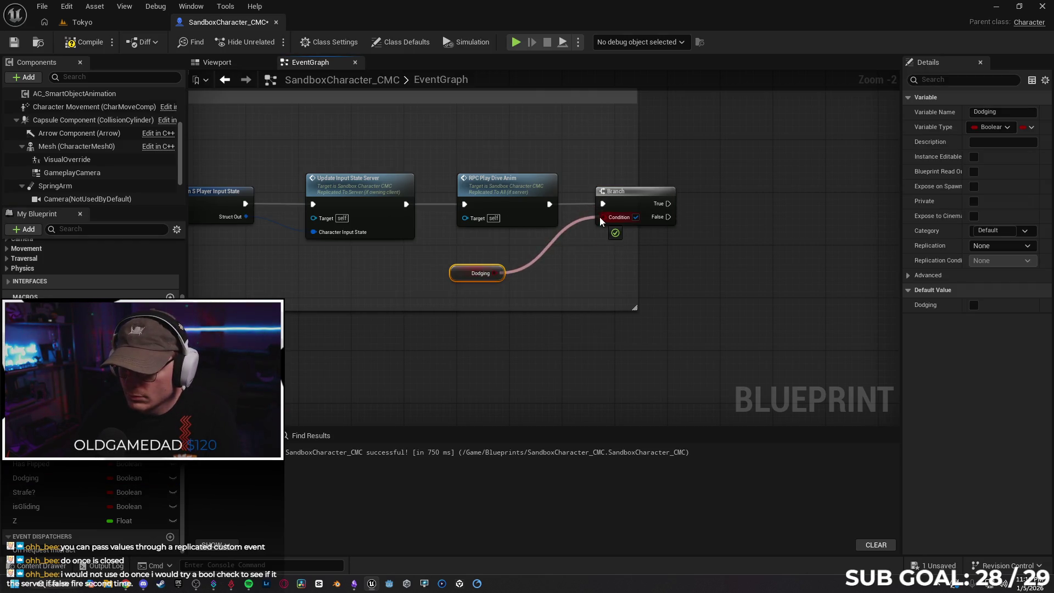
pyautogui.moveTo(654, 193); pyautogui.dragTo(647, 194)
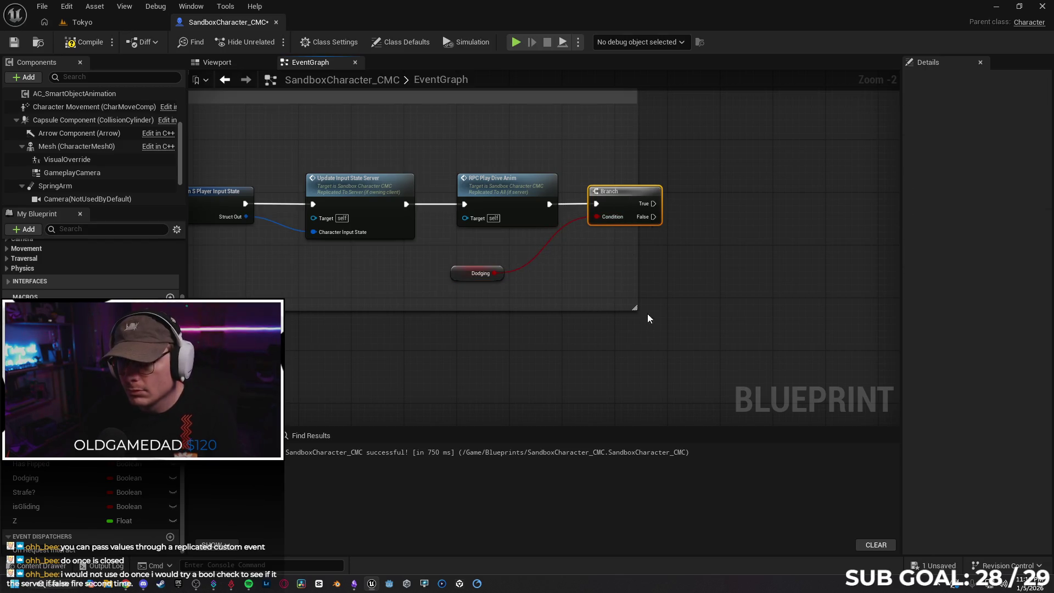
pyautogui.moveTo(455, 272); pyautogui.dragTo(494, 252)
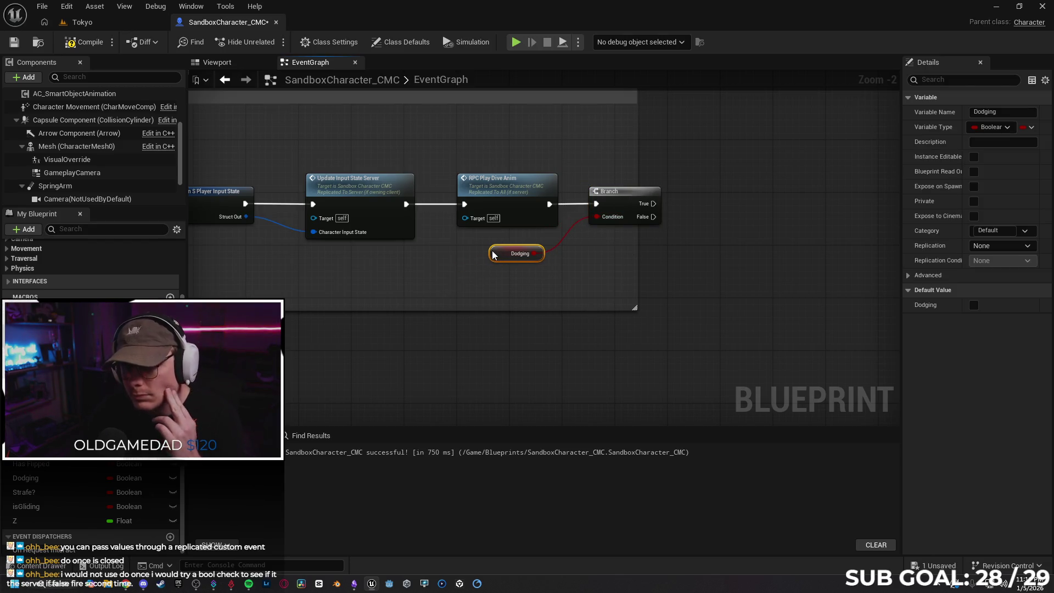
pyautogui.click(602, 269)
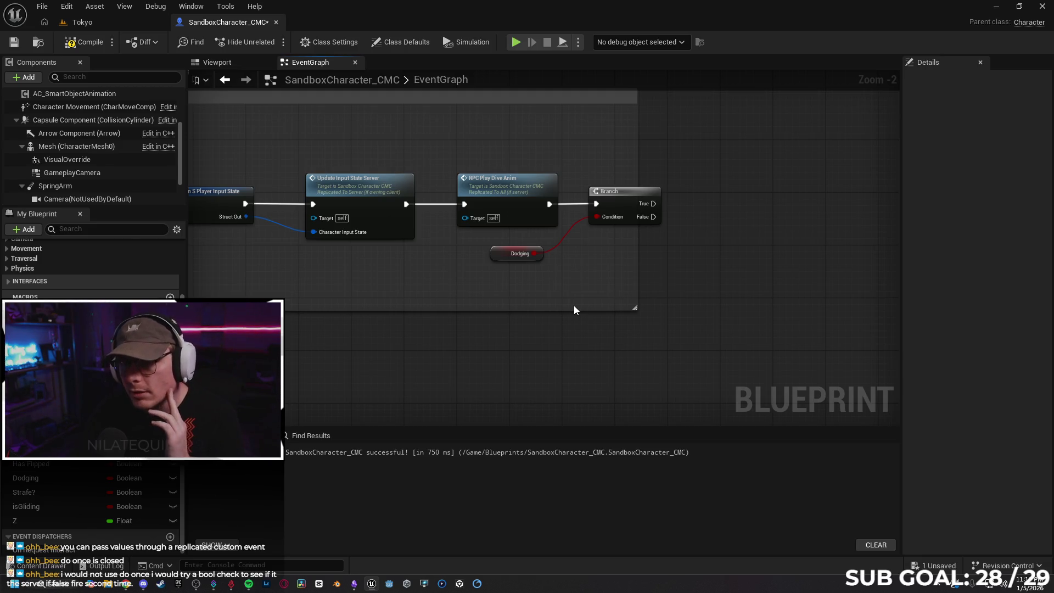
pyautogui.moveTo(493, 253); pyautogui.dragTo(500, 250)
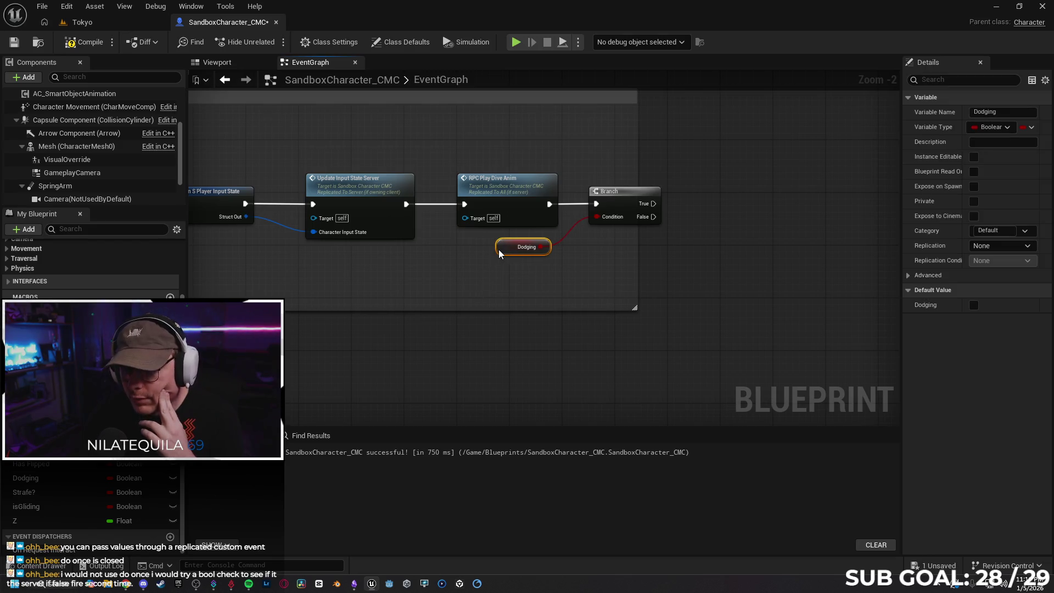
pyautogui.click(462, 285)
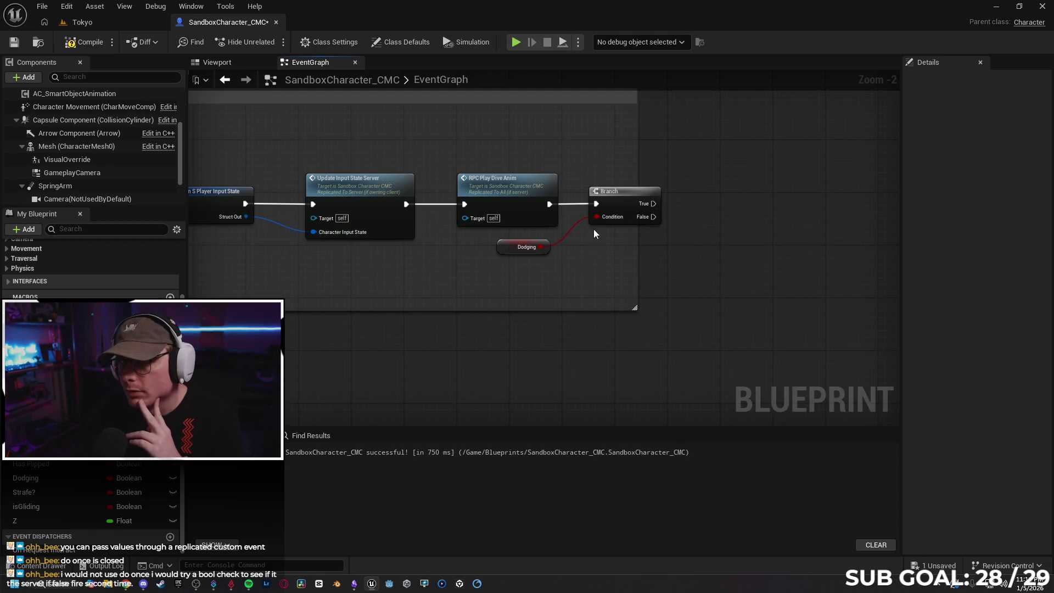
# Toggle a breakpoint on the Branch node, leaving it set at the end
pyautogui.rightClick(623, 202)
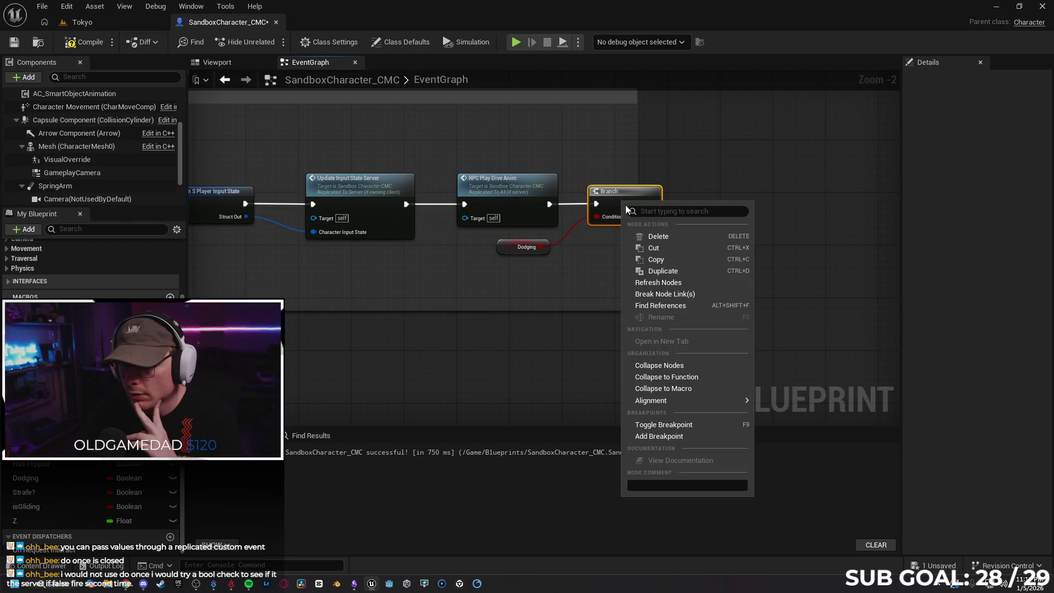
pyautogui.click(673, 426)
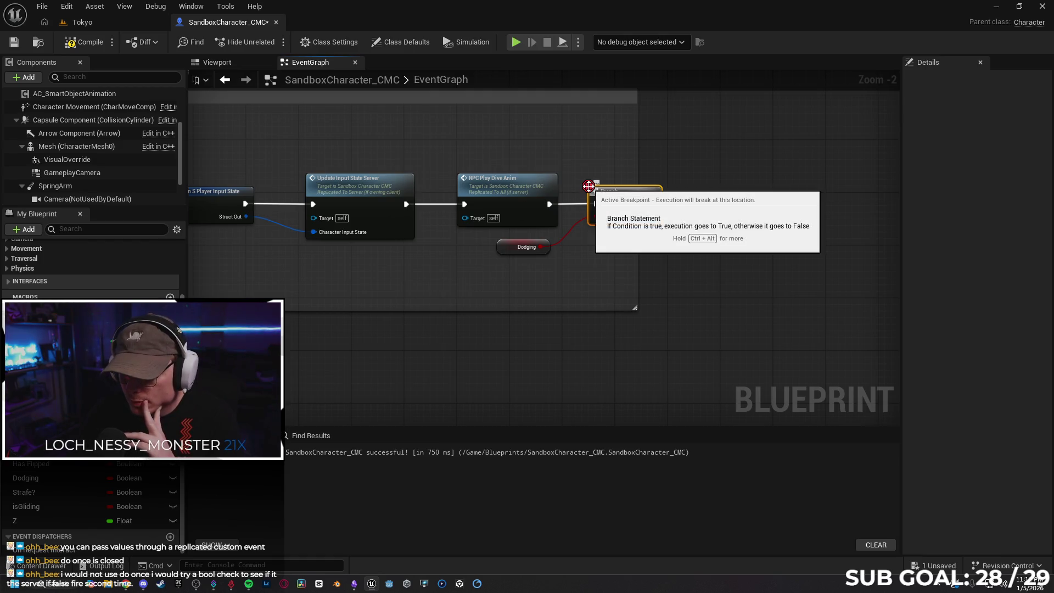
pyautogui.rightClick(620, 199)
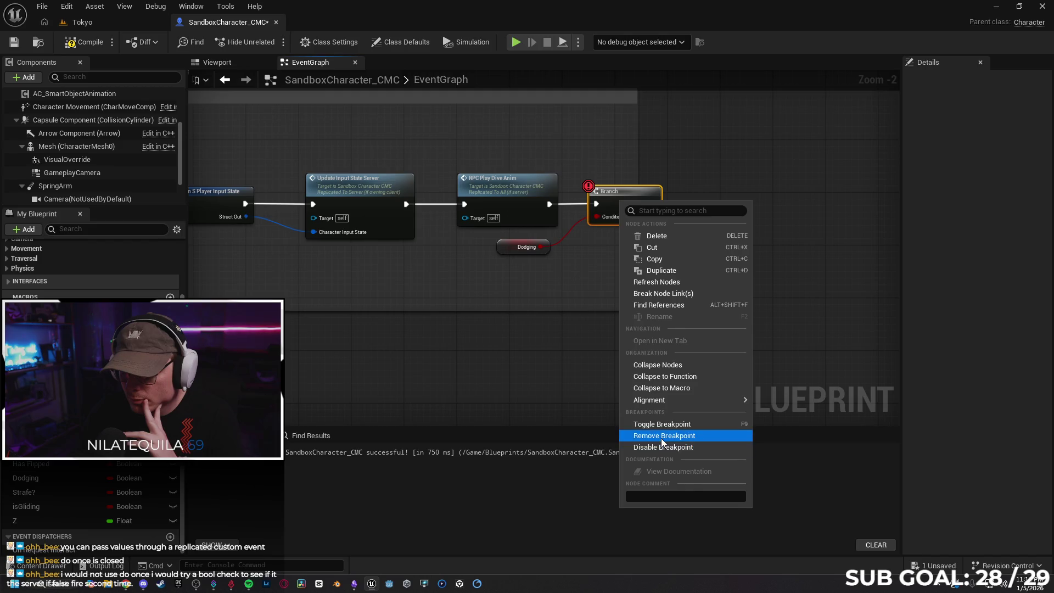
pyautogui.click(661, 435)
pyautogui.rightClick(617, 211)
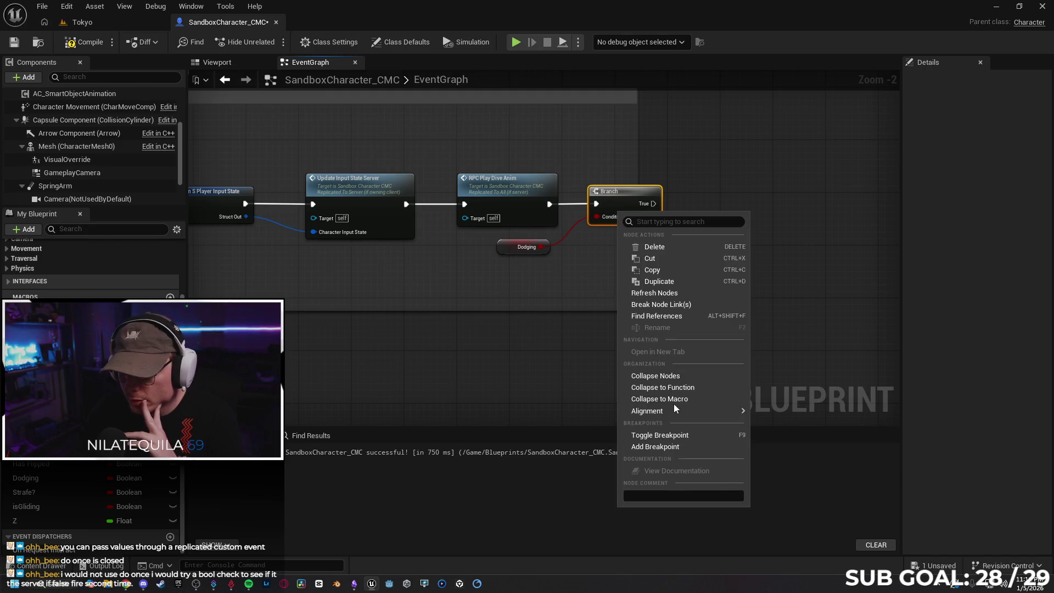
pyautogui.click(664, 435)
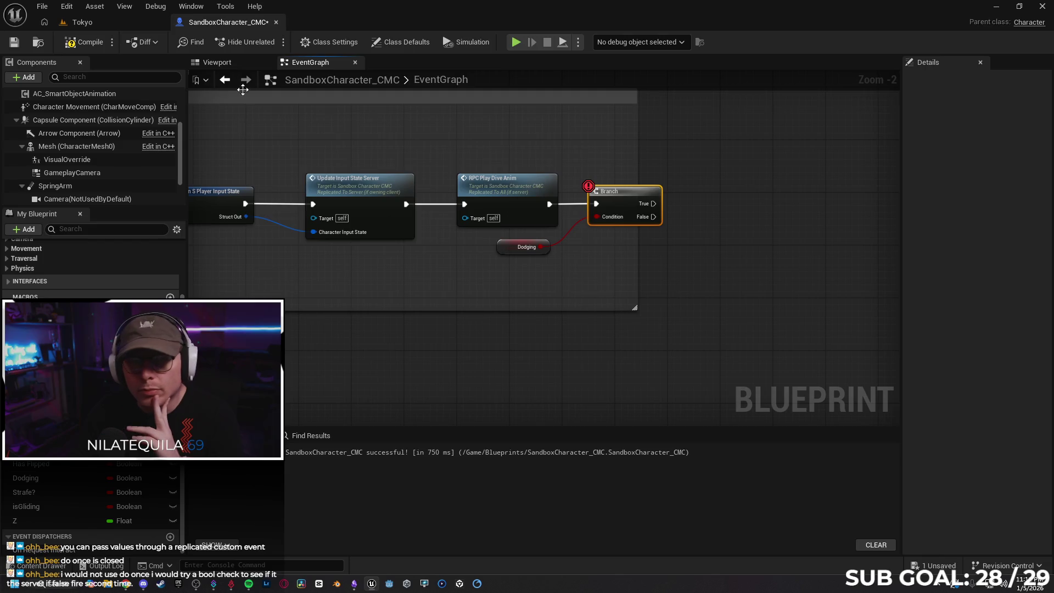
# Run a play-in-editor test from Tokyo, clear the Branch breakpoint, stop play and save the Blueprint
pyautogui.click(106, 24)
pyautogui.click(272, 43)
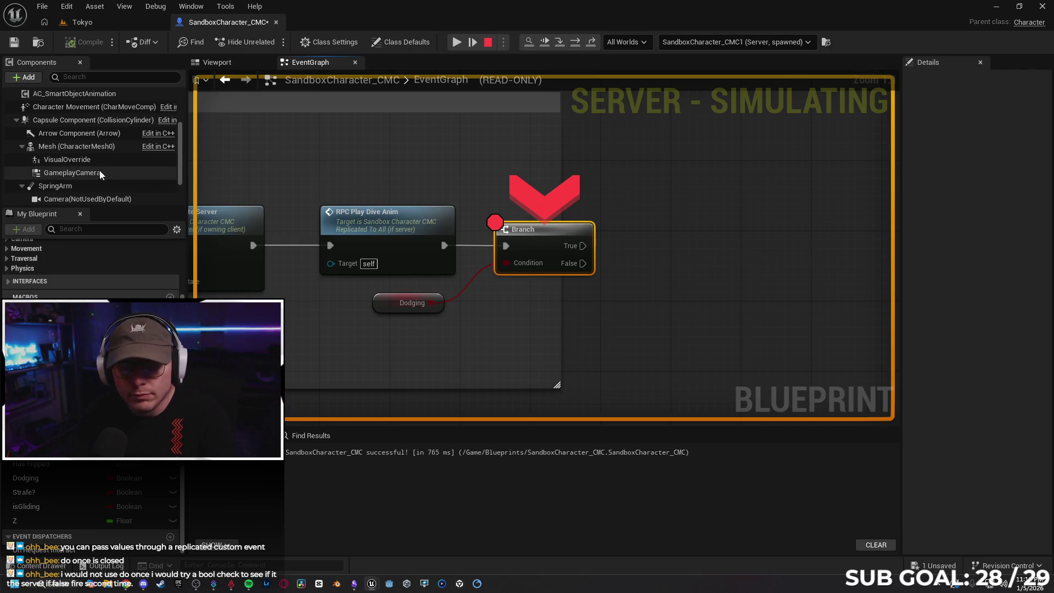
pyautogui.rightClick(530, 250)
pyautogui.click(556, 332)
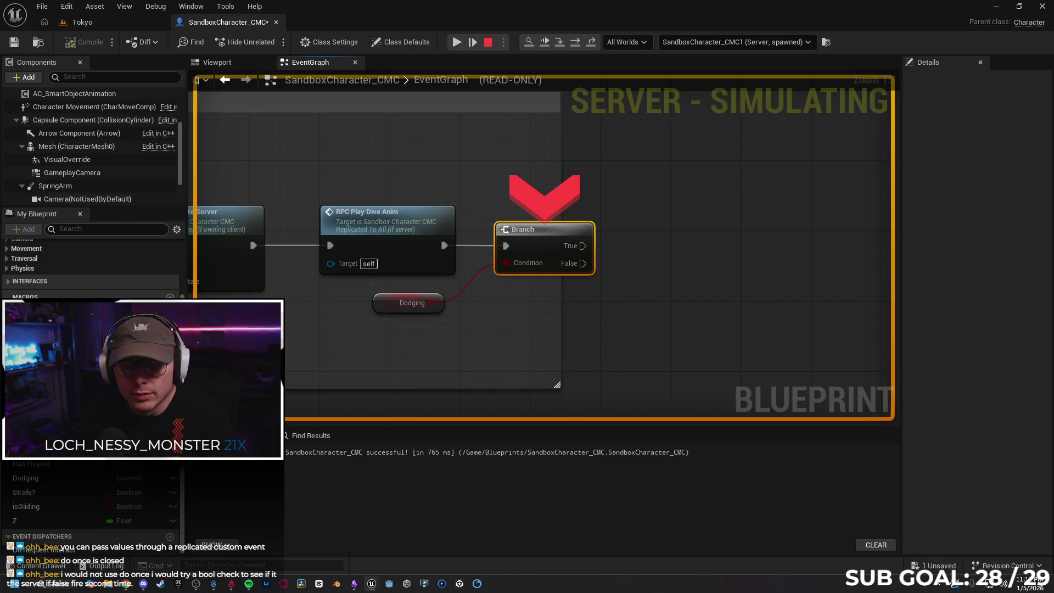
pyautogui.moveTo(371, 586)
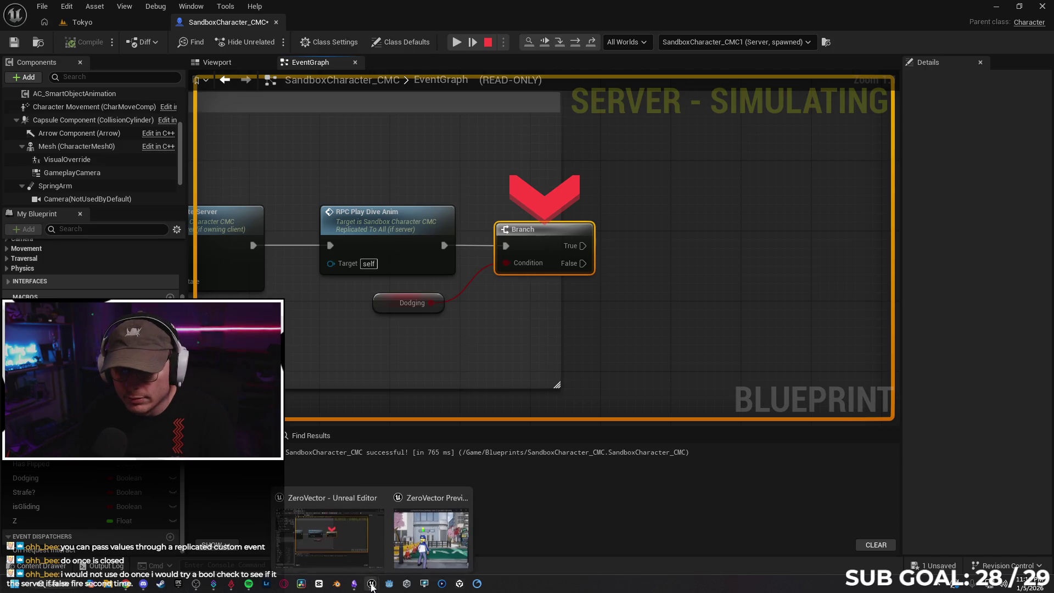
pyautogui.click(461, 494)
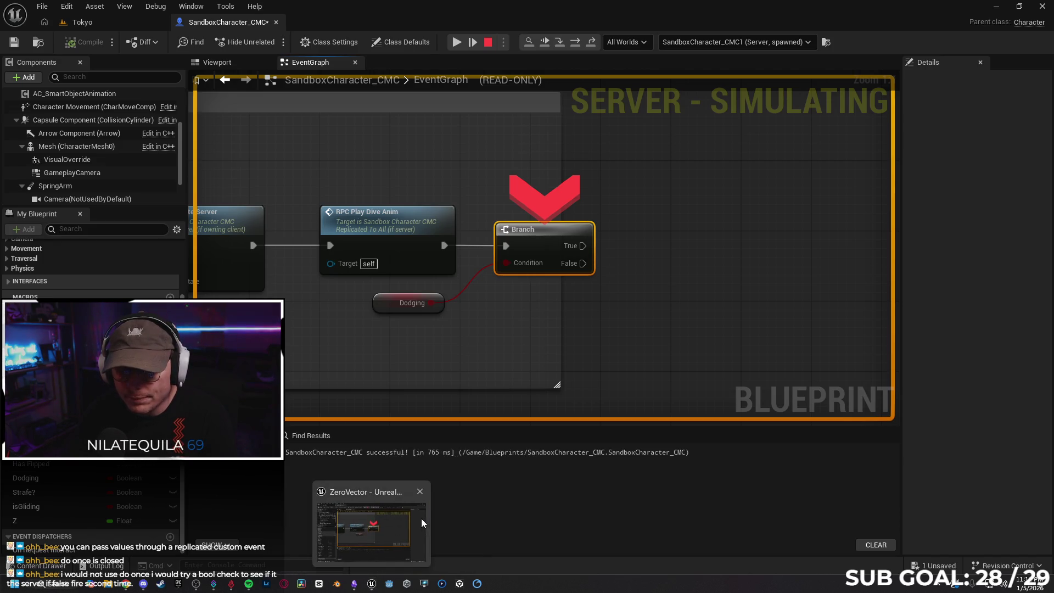
pyautogui.click(13, 42)
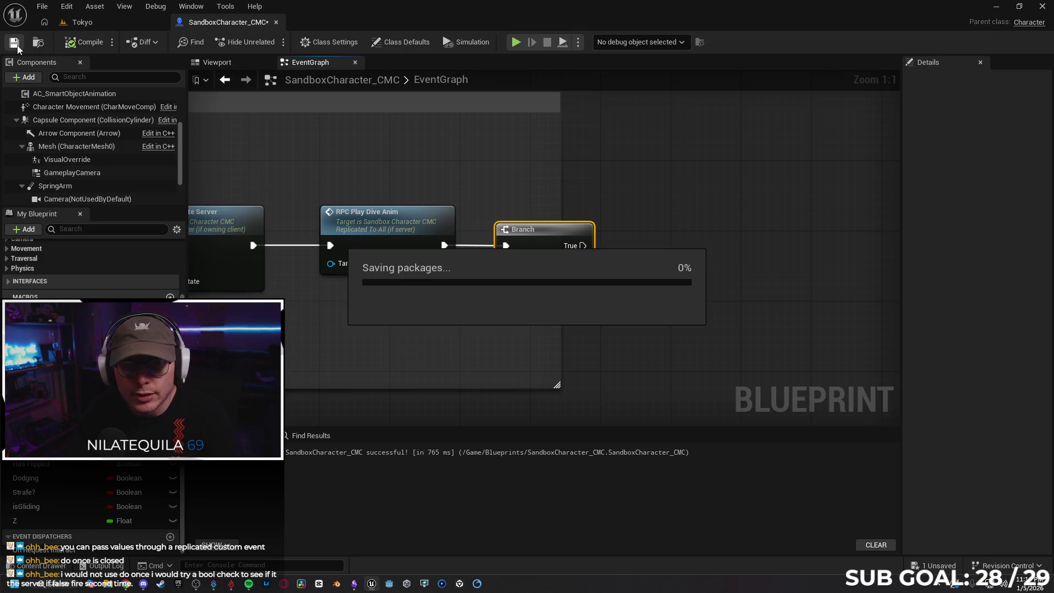
# Select the RPC Play Dive Anim event and review its Play Montage and Delay chain
pyautogui.moveTo(300, 169)
pyautogui.mouseDown()
pyautogui.moveTo(592, 154)
pyautogui.moveTo(448, 299)
pyautogui.moveTo(576, 177)
pyautogui.moveTo(289, 291)
pyautogui.moveTo(435, 336)
pyautogui.mouseUp()
pyautogui.scroll(-2, 447, 300)
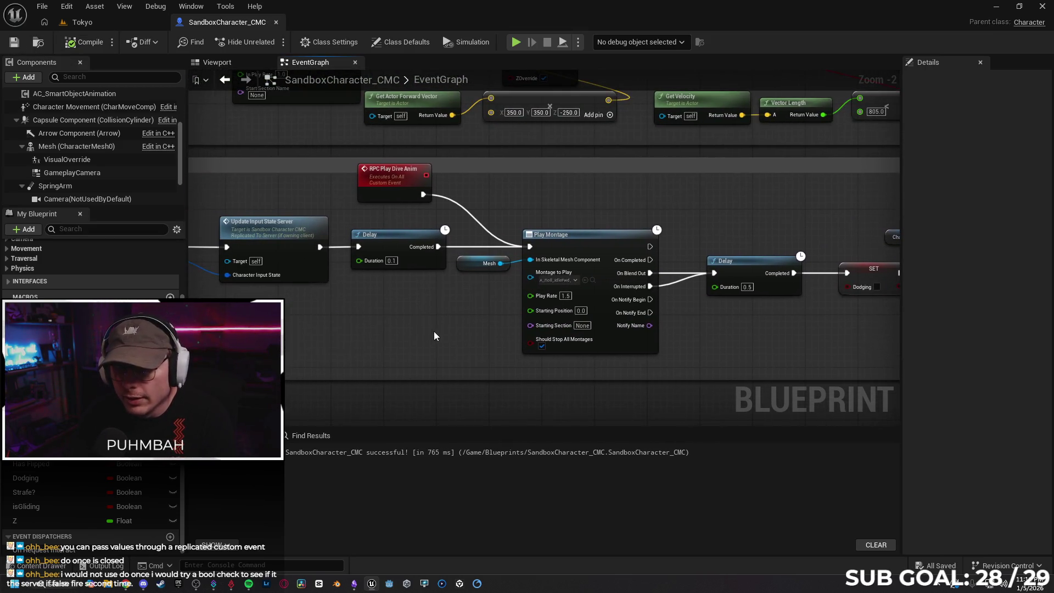
pyautogui.click(404, 173)
pyautogui.moveTo(404, 173); pyautogui.dragTo(373, 181)
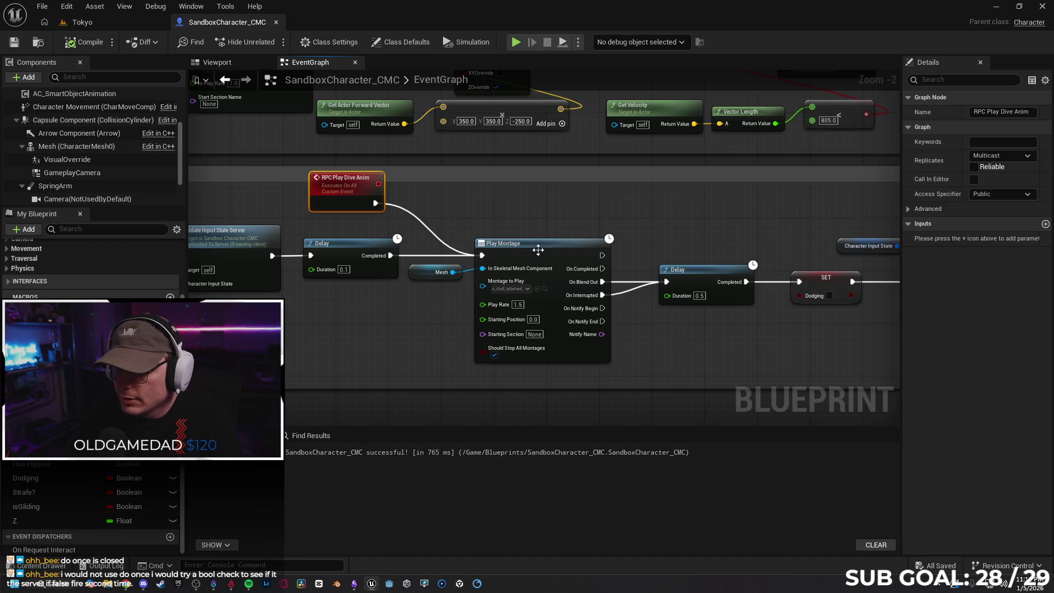
pyautogui.moveTo(645, 350); pyautogui.dragTo(622, 346)
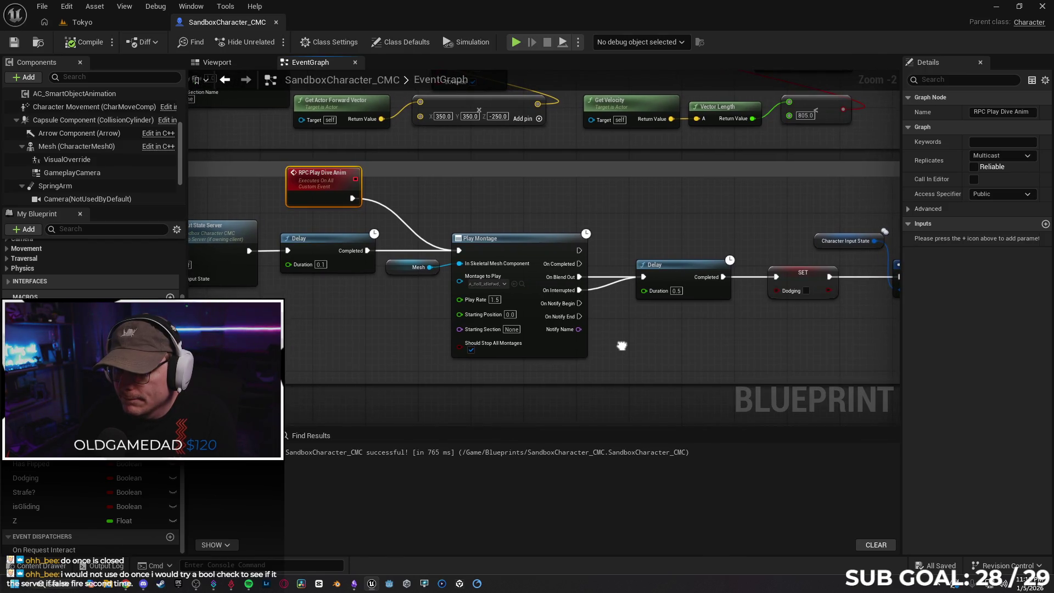
pyautogui.moveTo(494, 191); pyautogui.dragTo(471, 205)
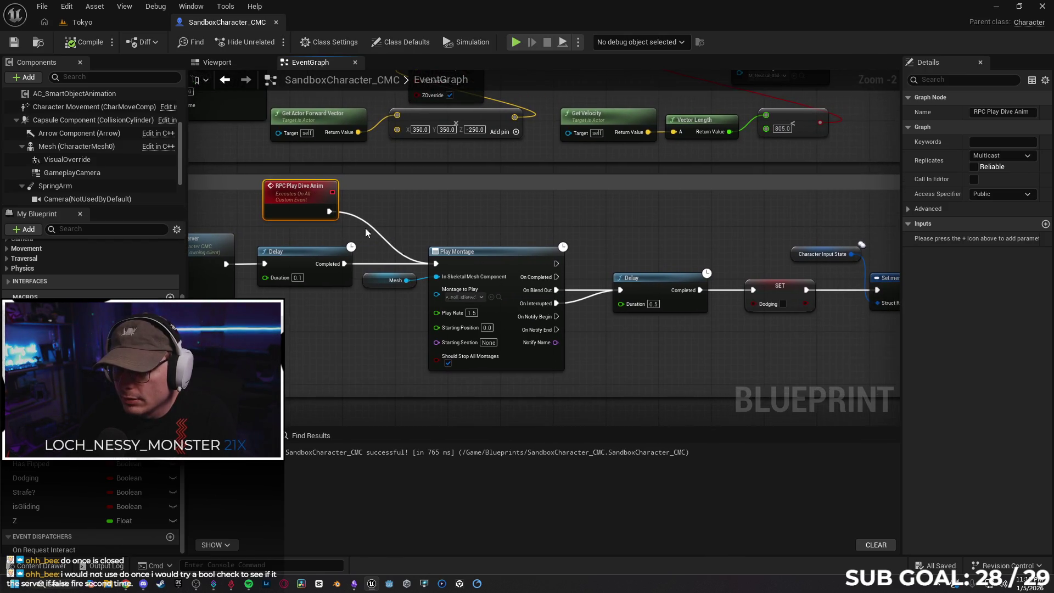
pyautogui.scroll(-1, 308, 198)
pyautogui.moveTo(511, 222); pyautogui.dragTo(701, 270)
pyautogui.moveTo(810, 323)
pyautogui.mouseDown()
pyautogui.moveTo(743, 297)
pyautogui.moveTo(649, 318)
pyautogui.moveTo(510, 307)
pyautogui.mouseUp()
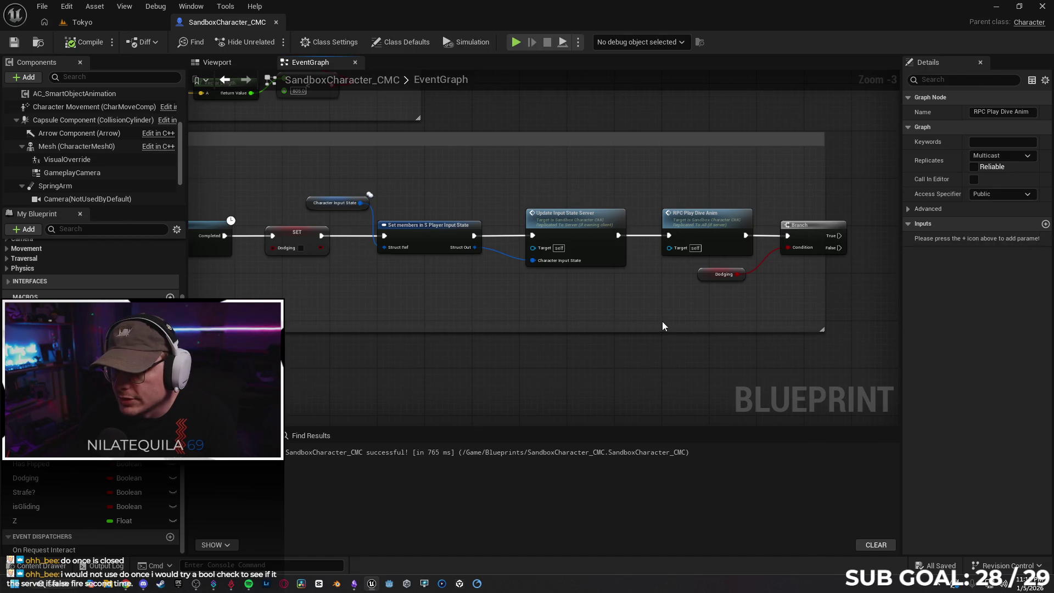
pyautogui.moveTo(702, 251); pyautogui.dragTo(706, 242)
pyautogui.moveTo(516, 287); pyautogui.dragTo(607, 287)
pyautogui.moveTo(384, 286)
pyautogui.mouseDown()
pyautogui.moveTo(729, 294)
pyautogui.moveTo(717, 294)
pyautogui.mouseUp()
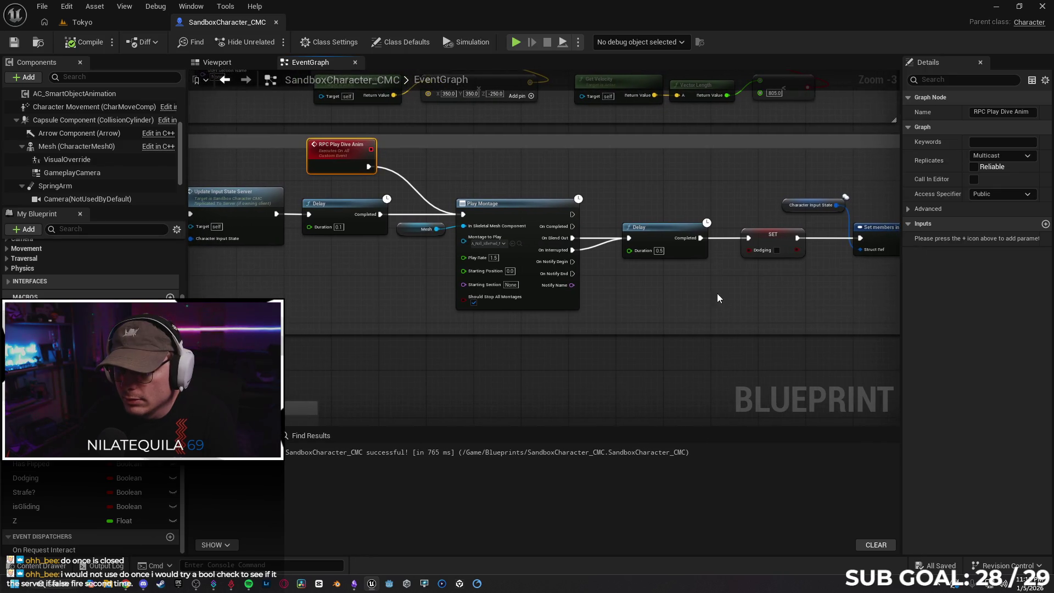
pyautogui.moveTo(619, 285); pyautogui.dragTo(769, 283)
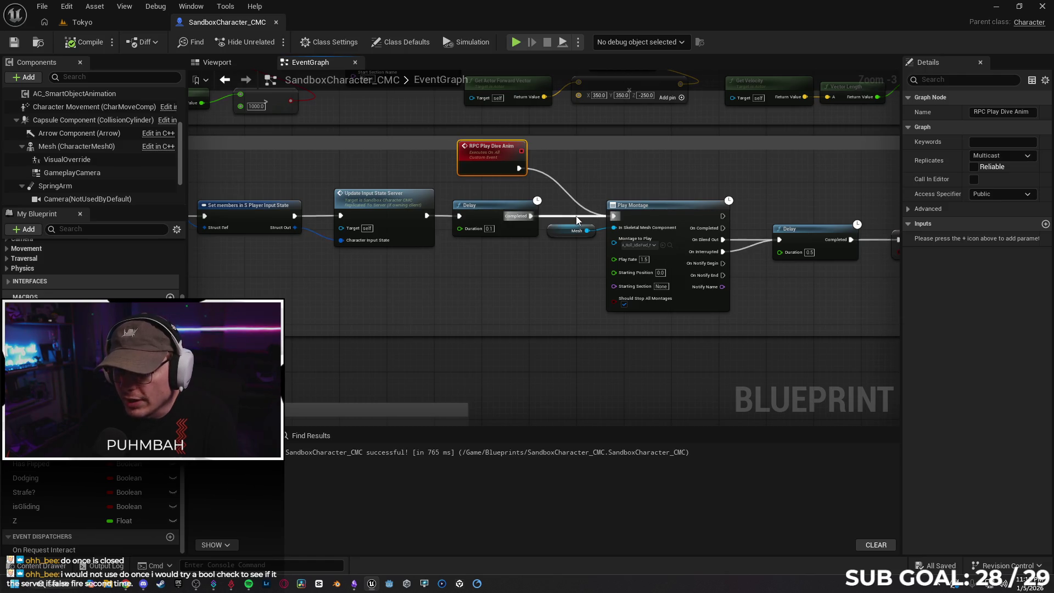
pyautogui.moveTo(552, 291)
pyautogui.mouseDown()
pyautogui.moveTo(781, 279)
pyautogui.moveTo(431, 283)
pyautogui.mouseUp()
# Shift Update Input State Server and the Delay left, then review Play Montage and the second Delay
pyautogui.moveTo(783, 280); pyautogui.dragTo(248, 270)
pyautogui.moveTo(593, 259); pyautogui.dragTo(519, 269)
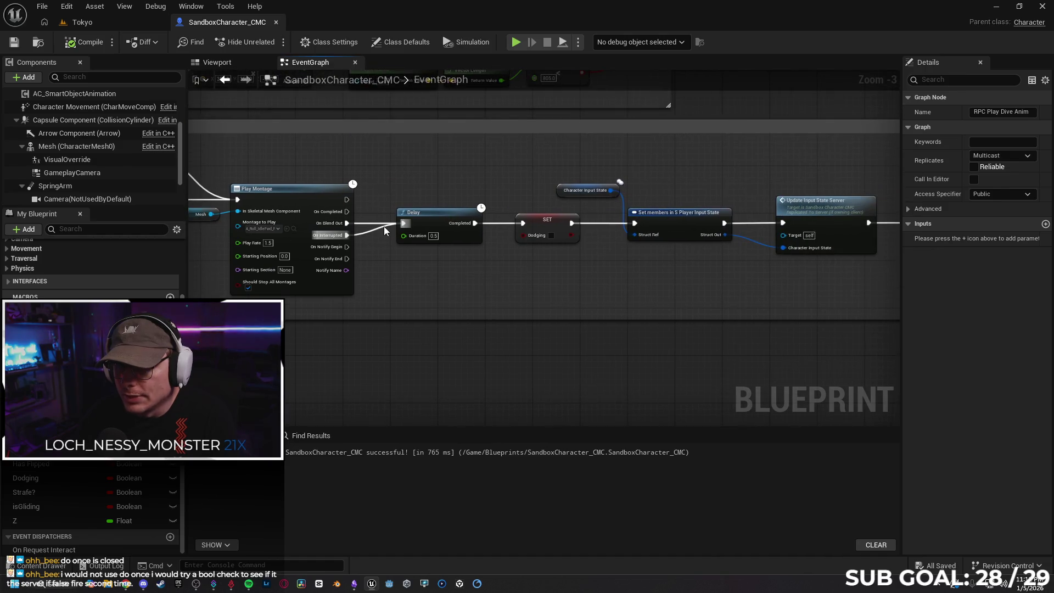
pyautogui.moveTo(519, 284)
pyautogui.mouseDown()
pyautogui.moveTo(424, 264)
pyautogui.moveTo(478, 274)
pyautogui.mouseUp()
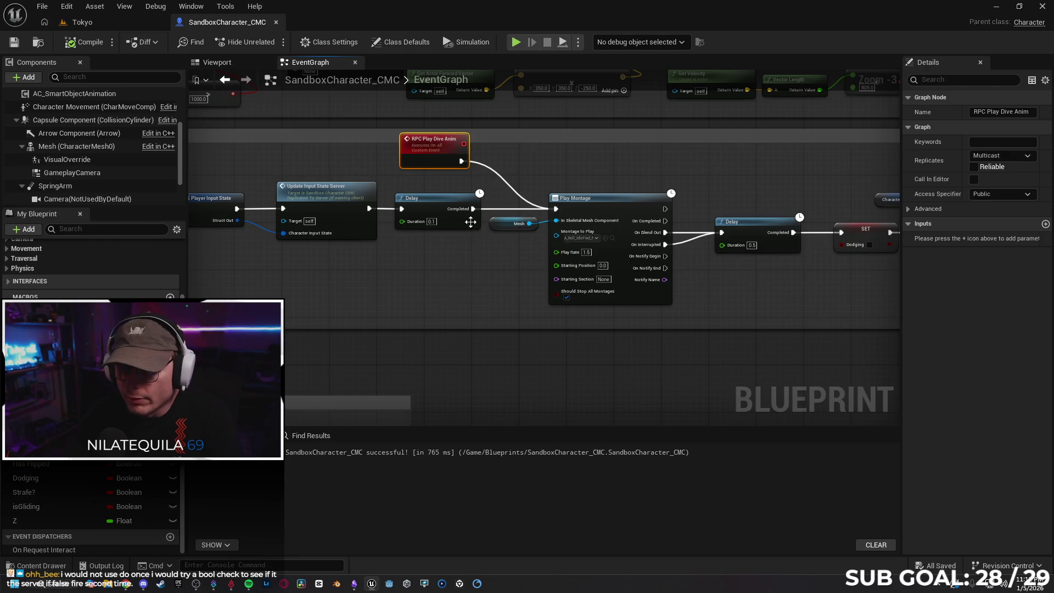
pyautogui.moveTo(477, 273); pyautogui.dragTo(533, 288)
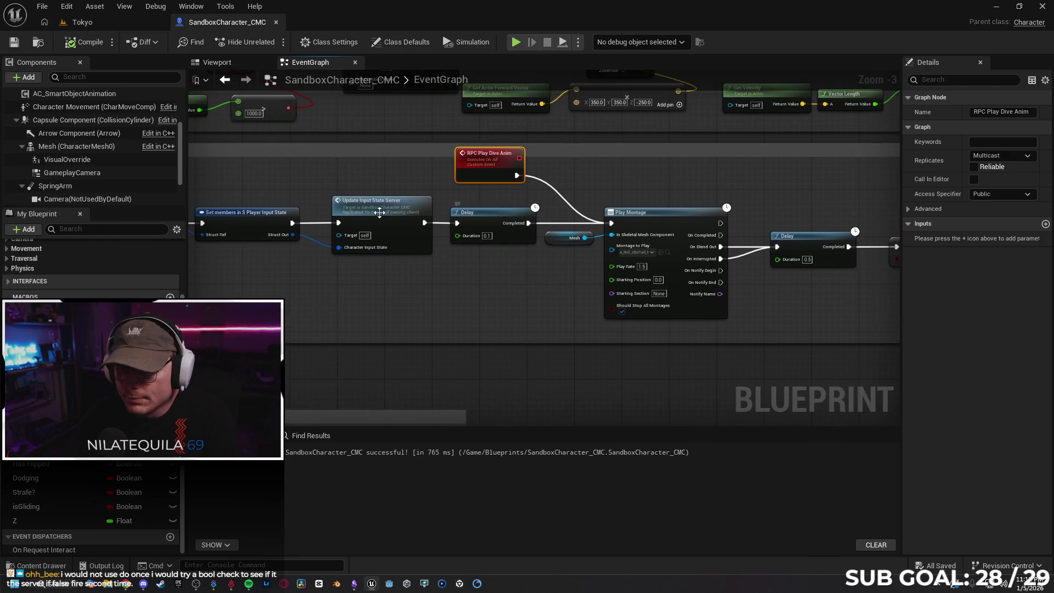
pyautogui.moveTo(383, 216); pyautogui.dragTo(359, 216)
pyautogui.moveTo(488, 221); pyautogui.dragTo(456, 221)
pyautogui.moveTo(382, 271)
pyautogui.mouseDown()
pyautogui.moveTo(478, 269)
pyautogui.moveTo(468, 260)
pyautogui.mouseUp()
pyautogui.click(440, 224)
pyautogui.moveTo(580, 308)
pyautogui.mouseDown()
pyautogui.moveTo(556, 306)
pyautogui.moveTo(776, 301)
pyautogui.moveTo(648, 307)
pyautogui.mouseUp()
pyautogui.moveTo(544, 290); pyautogui.dragTo(533, 294)
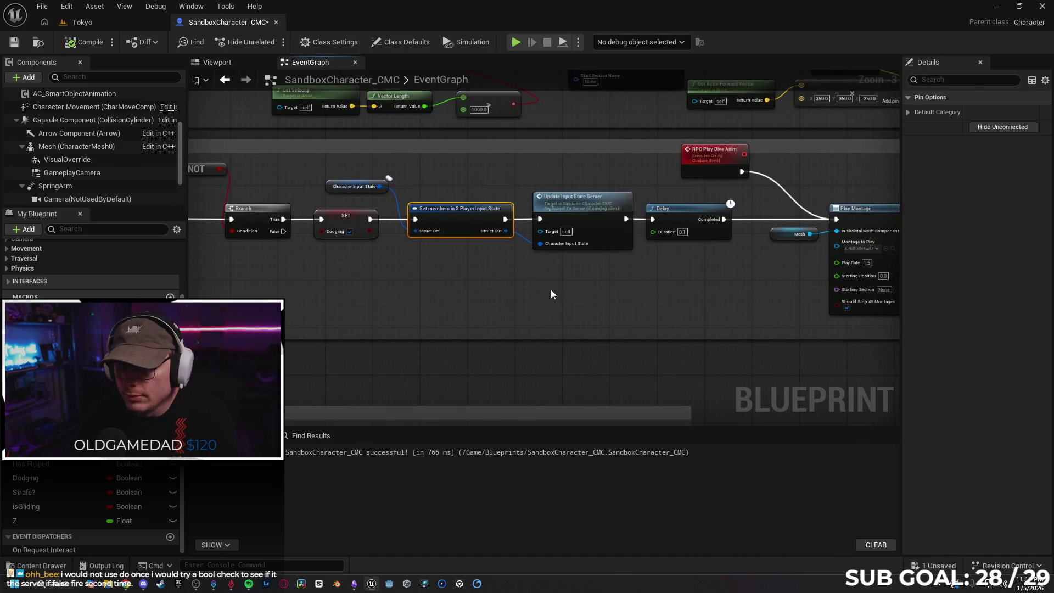
pyautogui.moveTo(738, 240)
pyautogui.mouseDown()
pyautogui.moveTo(560, 284)
pyautogui.moveTo(547, 275)
pyautogui.mouseUp()
pyautogui.moveTo(798, 290)
pyautogui.mouseDown()
pyautogui.moveTo(702, 258)
pyautogui.moveTo(624, 271)
pyautogui.moveTo(629, 277)
pyautogui.mouseUp()
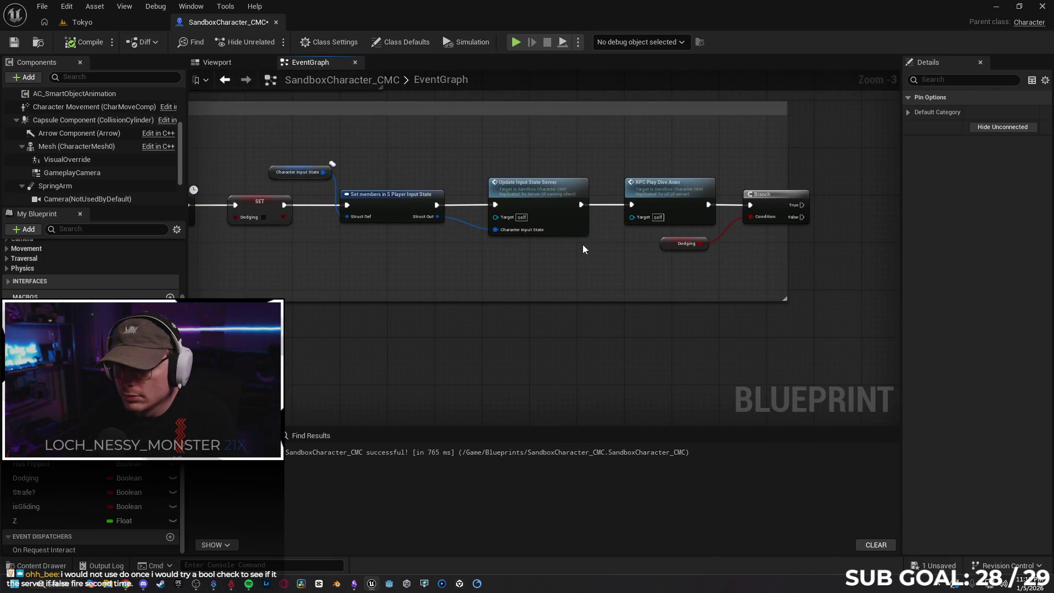
pyautogui.click(599, 205)
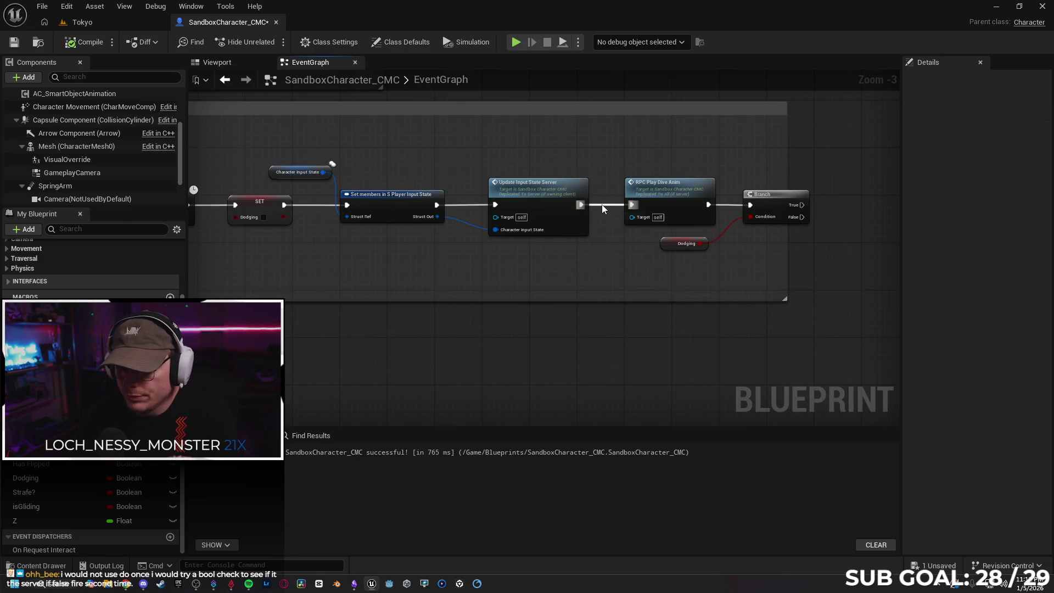
# Undo an accidental move and relocate the RPC Play Dive Anim call, Branch and Dodging below the chain
pyautogui.scroll(-2, 601, 263)
pyautogui.click(615, 178)
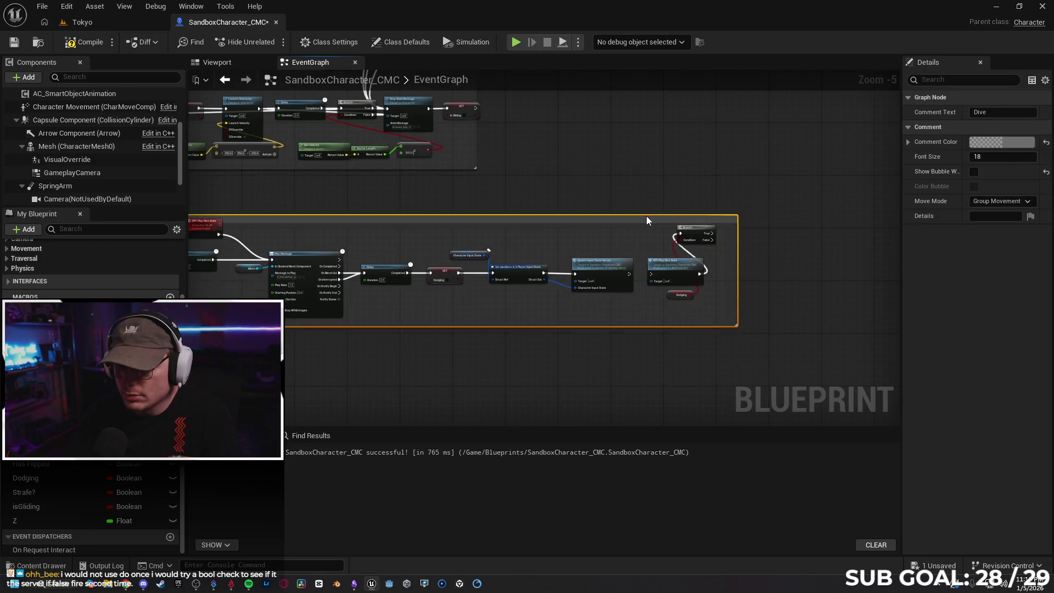
pyautogui.hotkey('ctrl', 'z')
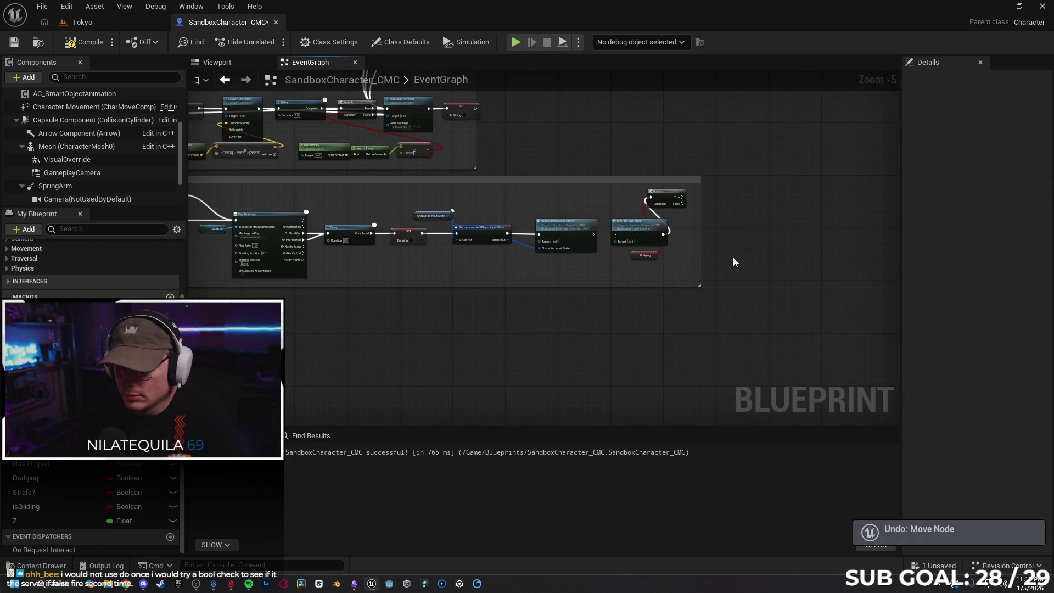
pyautogui.moveTo(665, 207); pyautogui.dragTo(707, 235)
pyautogui.moveTo(652, 210)
pyautogui.mouseDown()
pyautogui.moveTo(625, 204)
pyautogui.moveTo(713, 269)
pyautogui.moveTo(685, 267)
pyautogui.mouseUp()
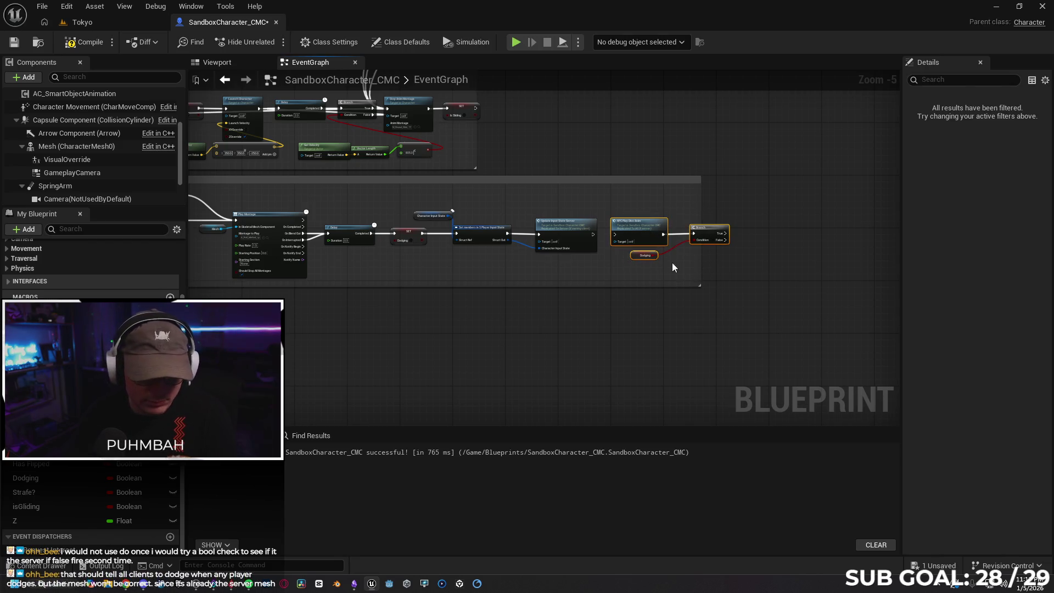
pyautogui.moveTo(540, 334); pyautogui.dragTo(664, 302)
pyautogui.moveTo(764, 204)
pyautogui.mouseDown()
pyautogui.moveTo(506, 306)
pyautogui.moveTo(272, 238)
pyautogui.moveTo(244, 240)
pyautogui.mouseUp()
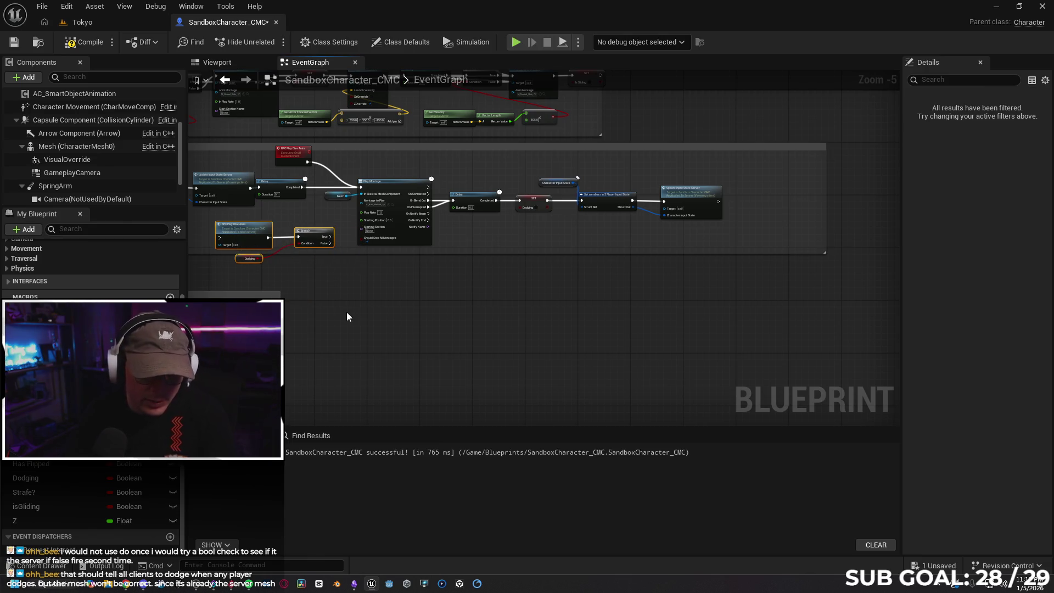
pyautogui.moveTo(415, 331); pyautogui.dragTo(532, 329)
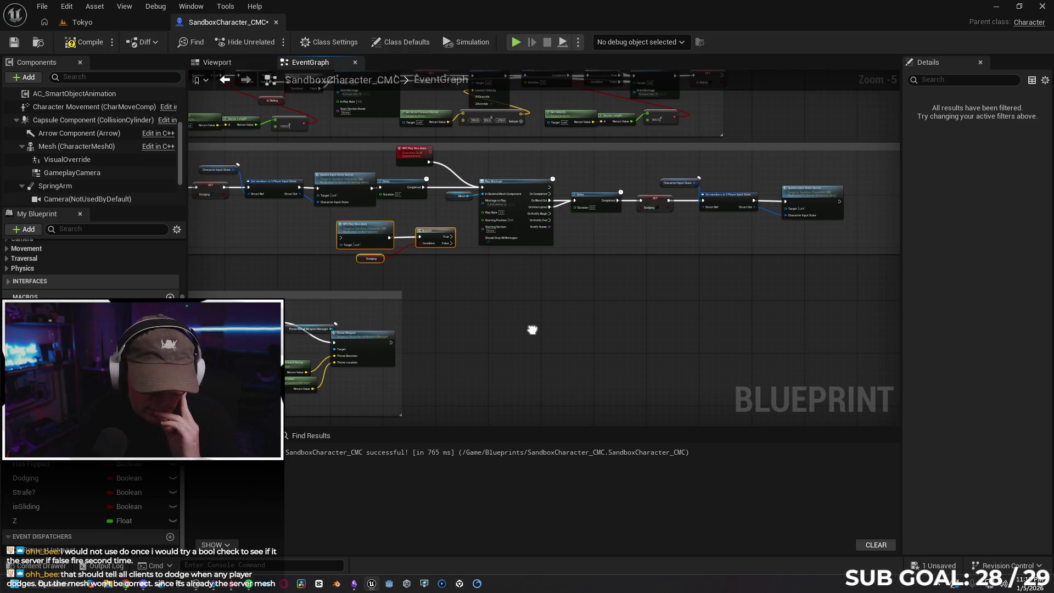
pyautogui.moveTo(532, 329); pyautogui.dragTo(539, 352)
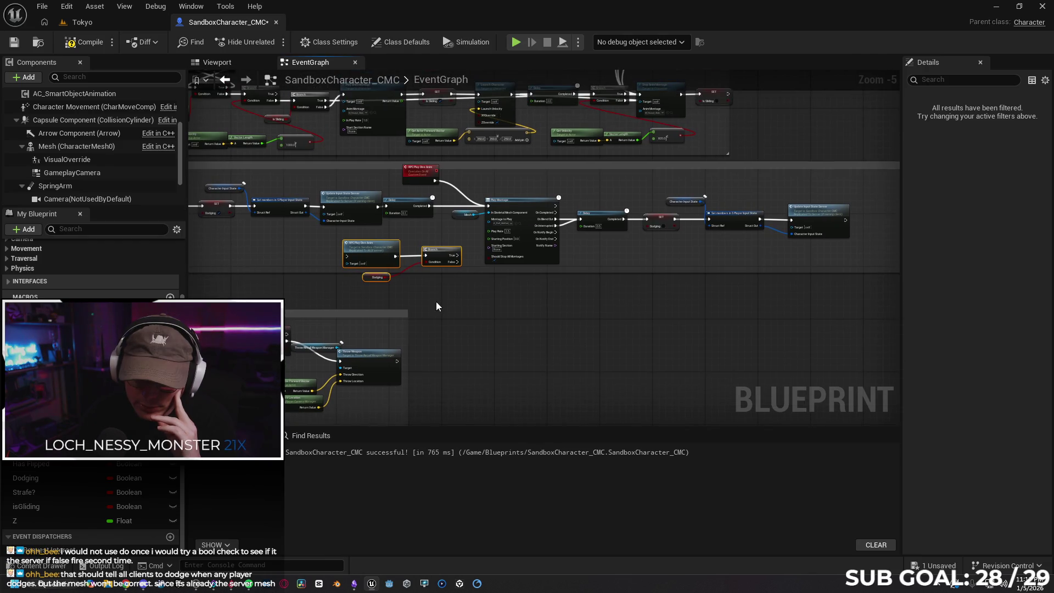
pyautogui.scroll(1, 446, 311)
pyautogui.moveTo(443, 311)
pyautogui.mouseDown()
pyautogui.moveTo(491, 317)
pyautogui.moveTo(516, 303)
pyautogui.mouseUp()
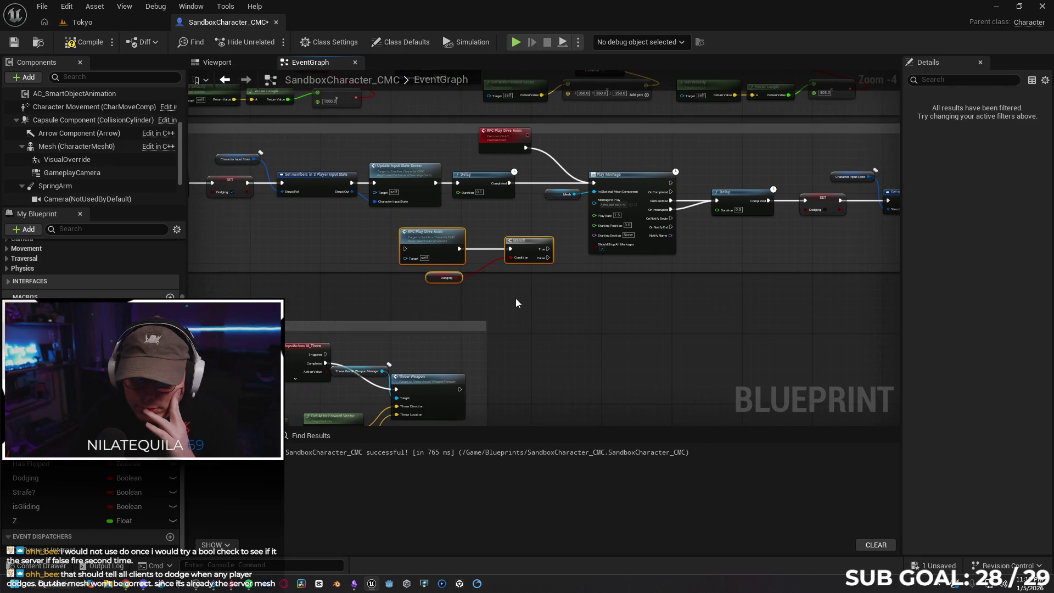
pyautogui.moveTo(503, 294)
pyautogui.mouseDown()
pyautogui.moveTo(744, 287)
pyautogui.moveTo(565, 297)
pyautogui.mouseUp()
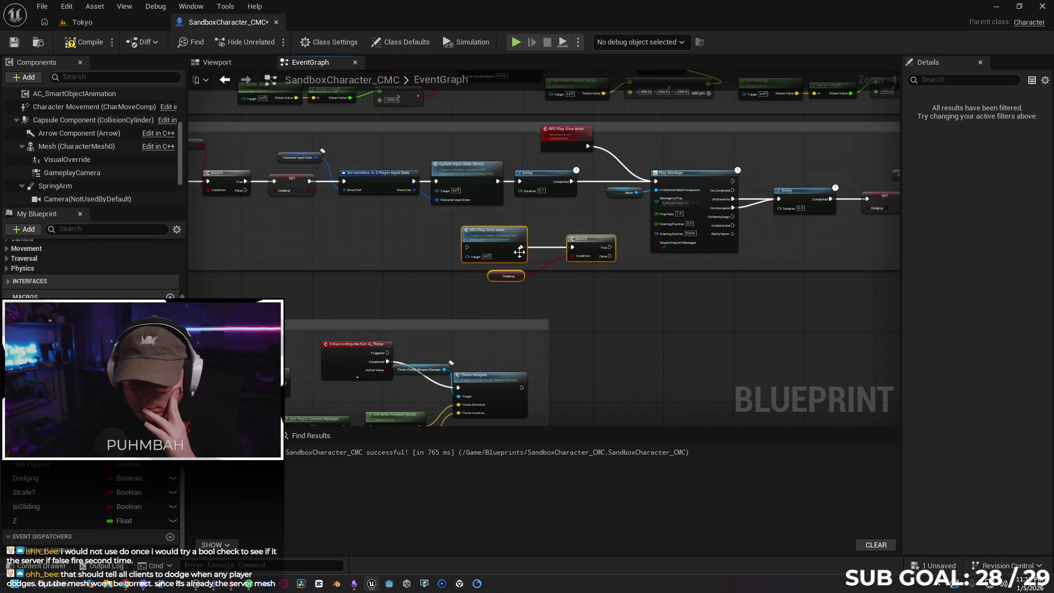
pyautogui.moveTo(508, 242); pyautogui.dragTo(516, 238)
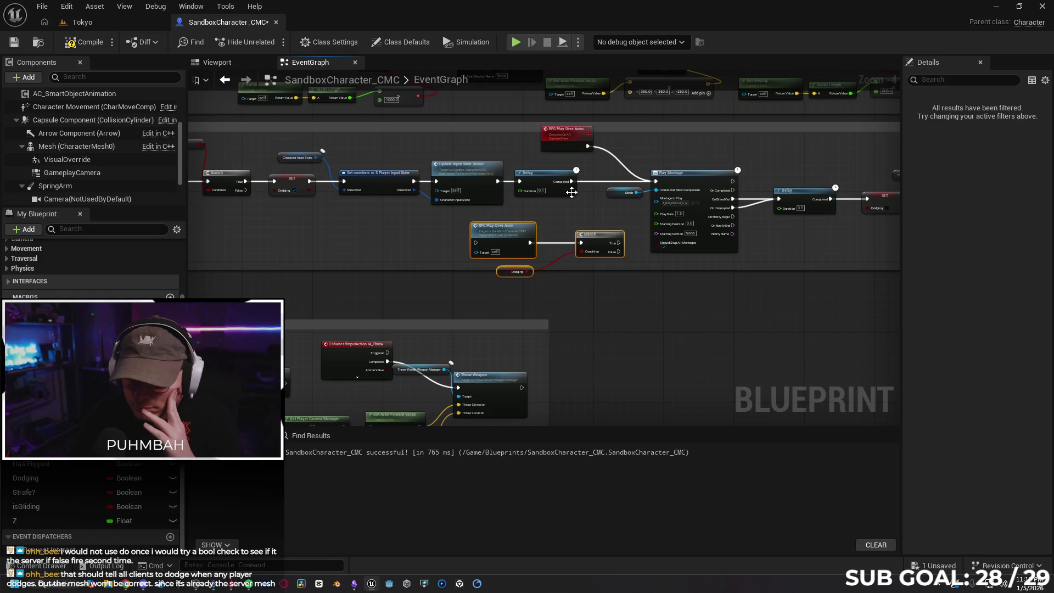
# Wire Delay Completed into RPC Play Dive Anim and Branch True into Play Montage
pyautogui.moveTo(572, 182); pyautogui.dragTo(476, 242)
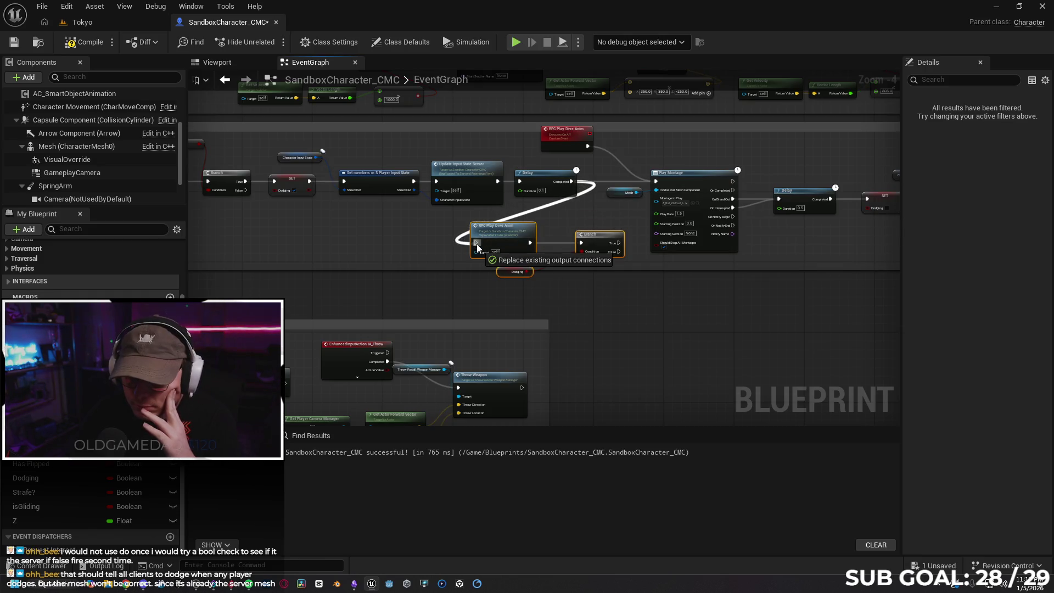
pyautogui.moveTo(618, 244); pyautogui.dragTo(654, 192)
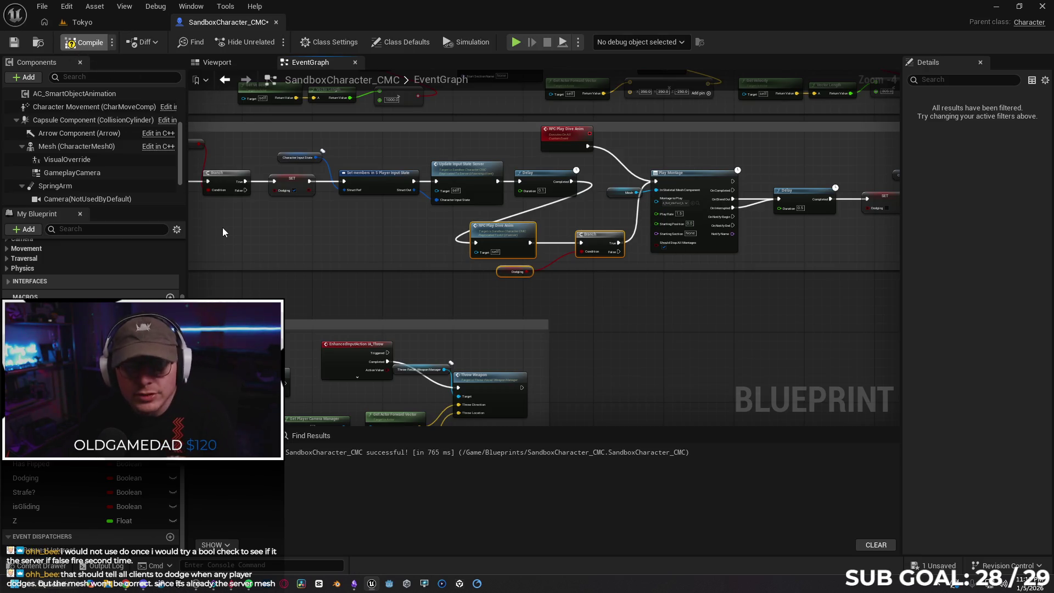
pyautogui.click(85, 23)
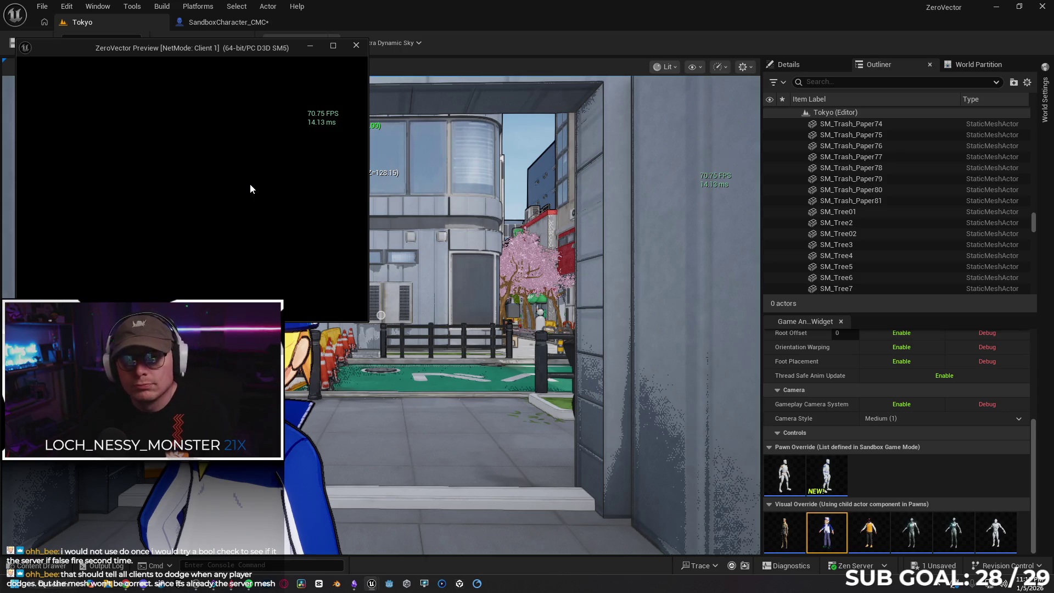
# Move the Client 1 character with S and W and dodge repeatedly with Shift
pyautogui.press('s')
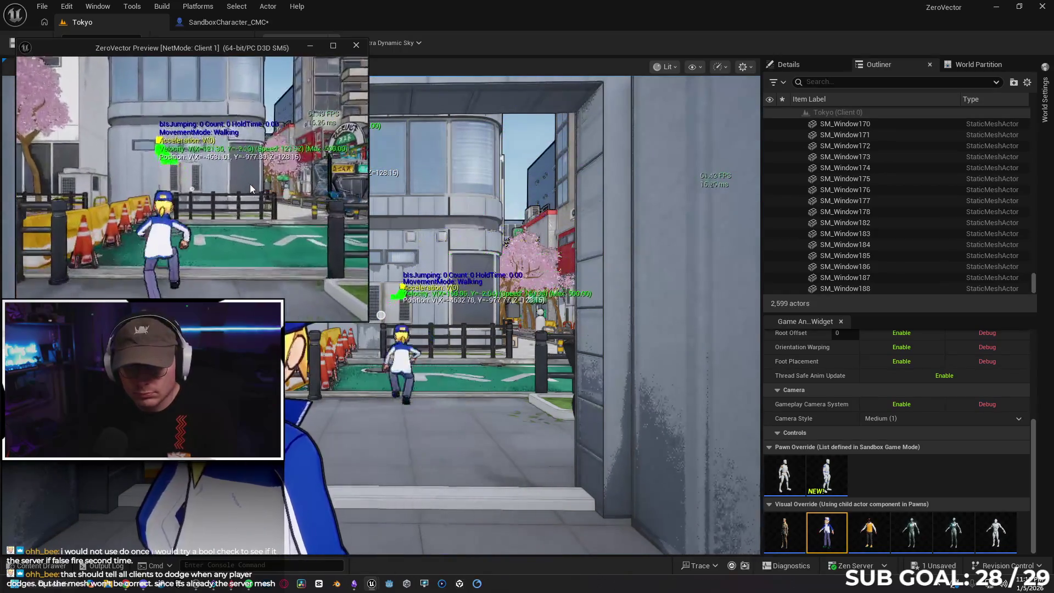
pyautogui.press('w')
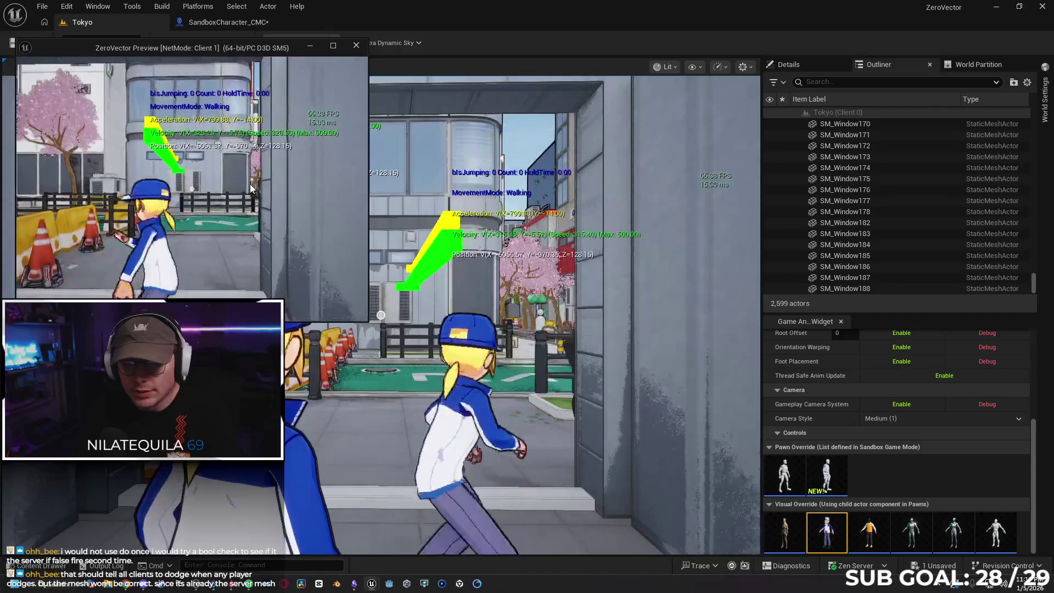
pyautogui.press('shift')
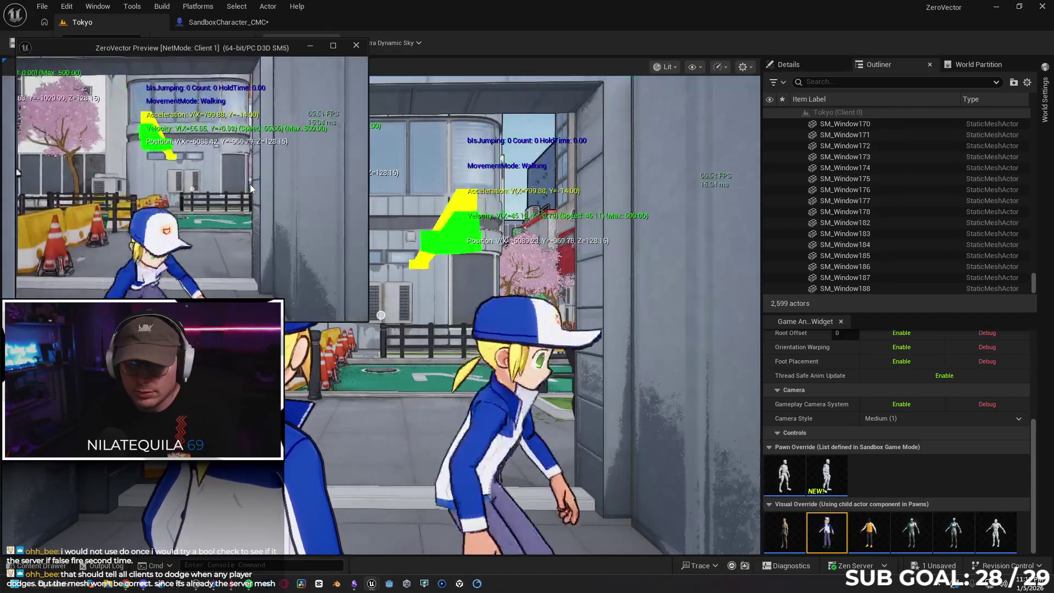
pyautogui.press('shift')
pyautogui.press('shift')
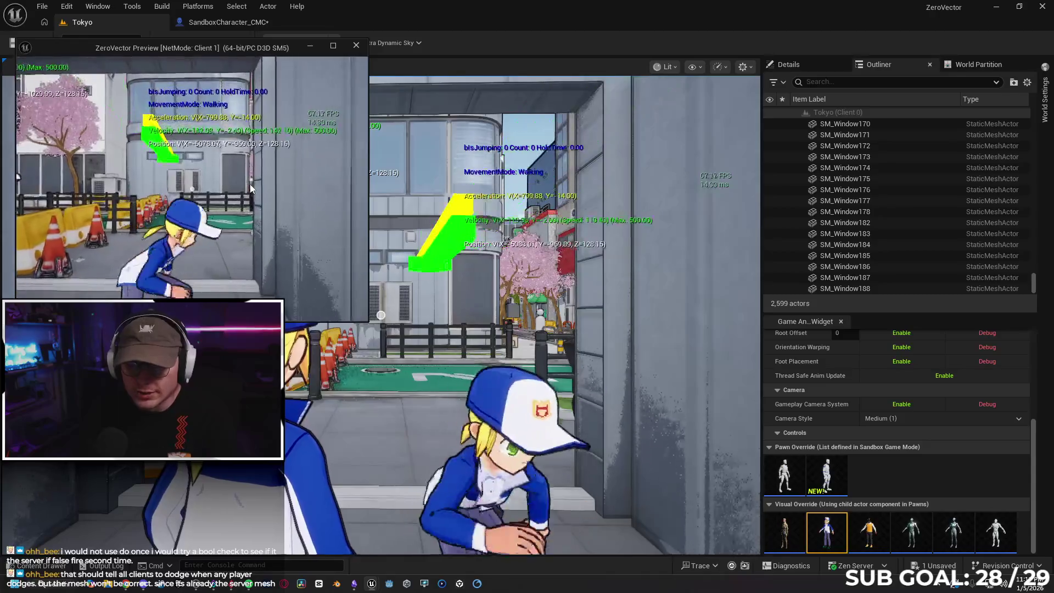
# Close the client window, stop play, and check the play options showing Number of Players 3
pyautogui.hotkey('alt', 'Tab')
pyautogui.press('Escape')
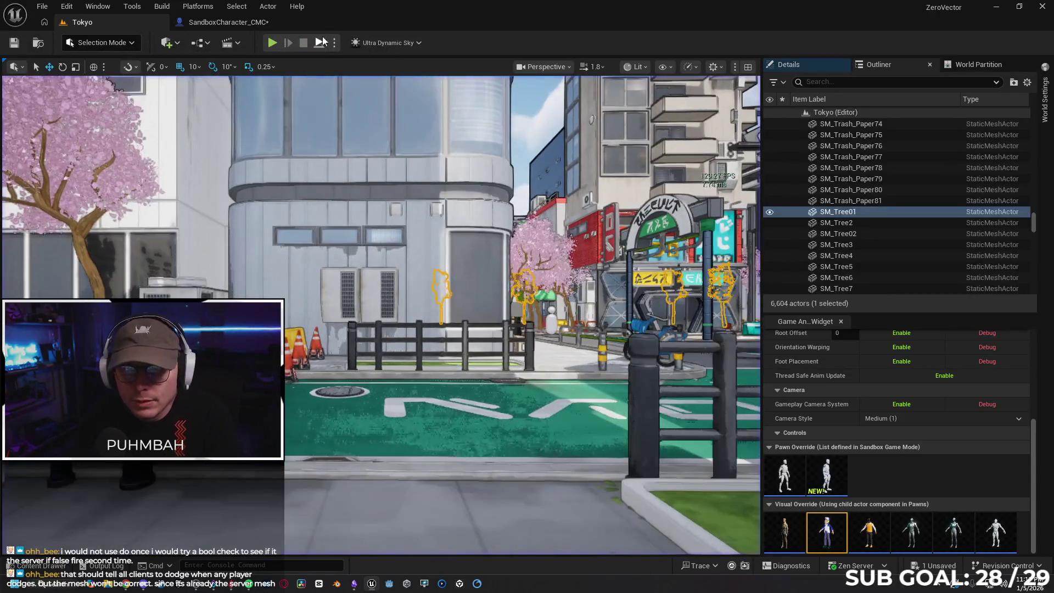
pyautogui.click(334, 42)
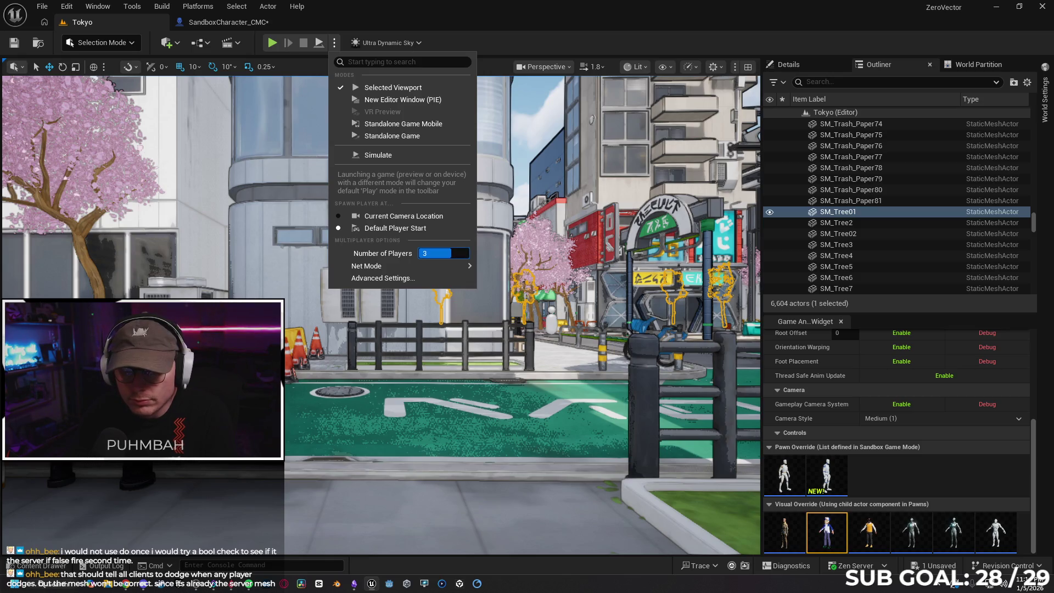
# Launch the three-player session and dodge twice with the Client 2 character
pyautogui.click(386, 178)
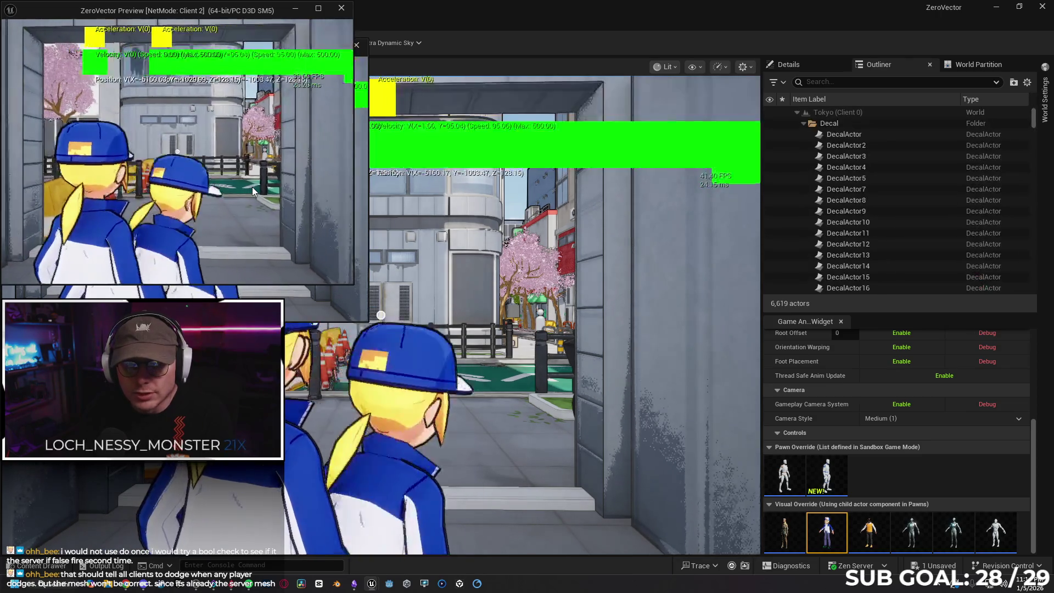
pyautogui.press('w')
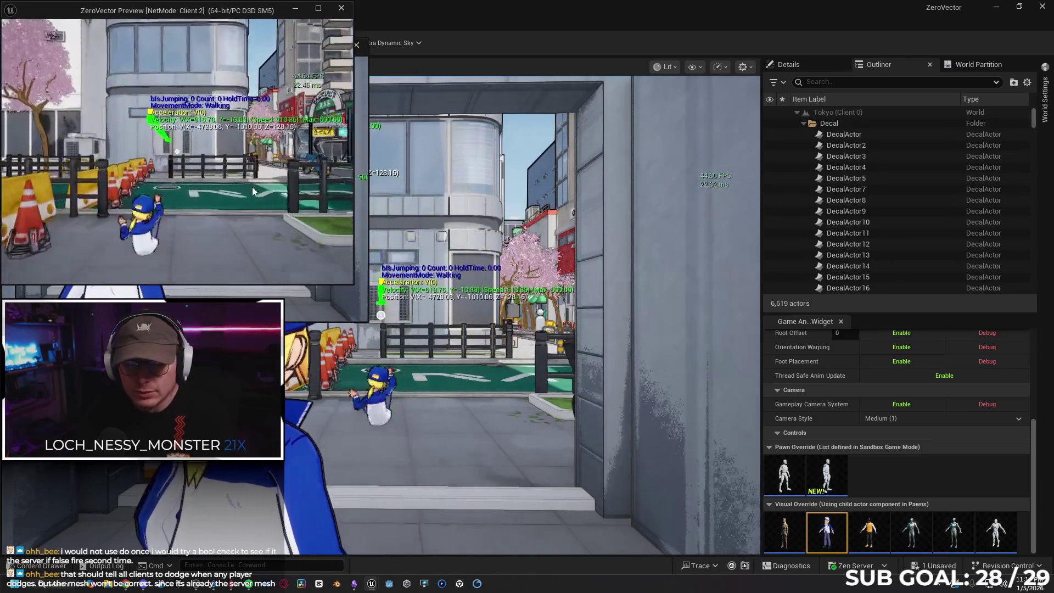
pyautogui.press('shift')
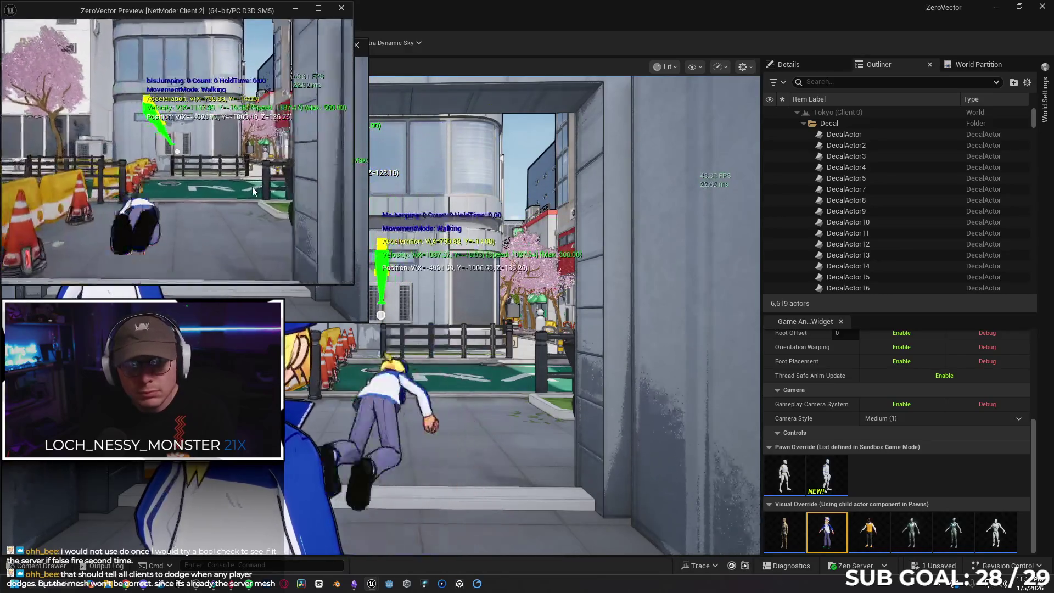
pyautogui.press('shift')
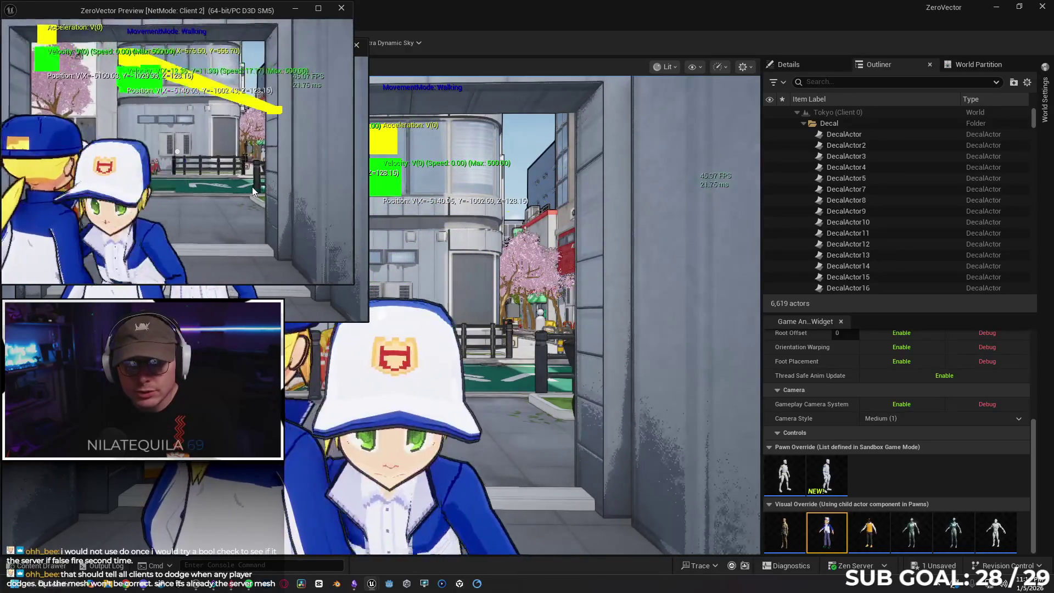
pyautogui.press('s')
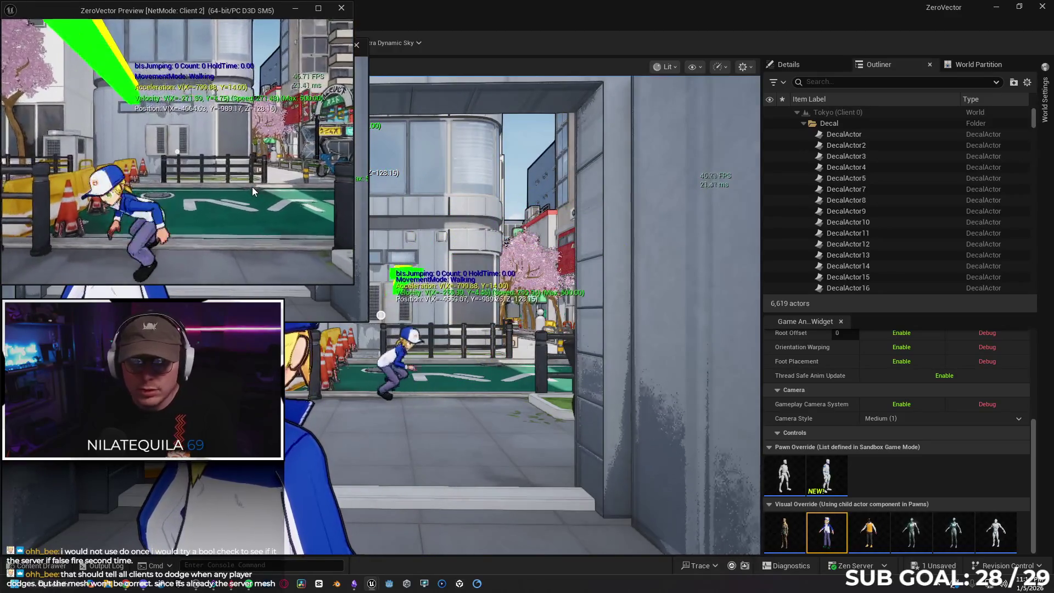
# Move and jump with the Client 1 character, then end the session with Esc
pyautogui.click(361, 192)
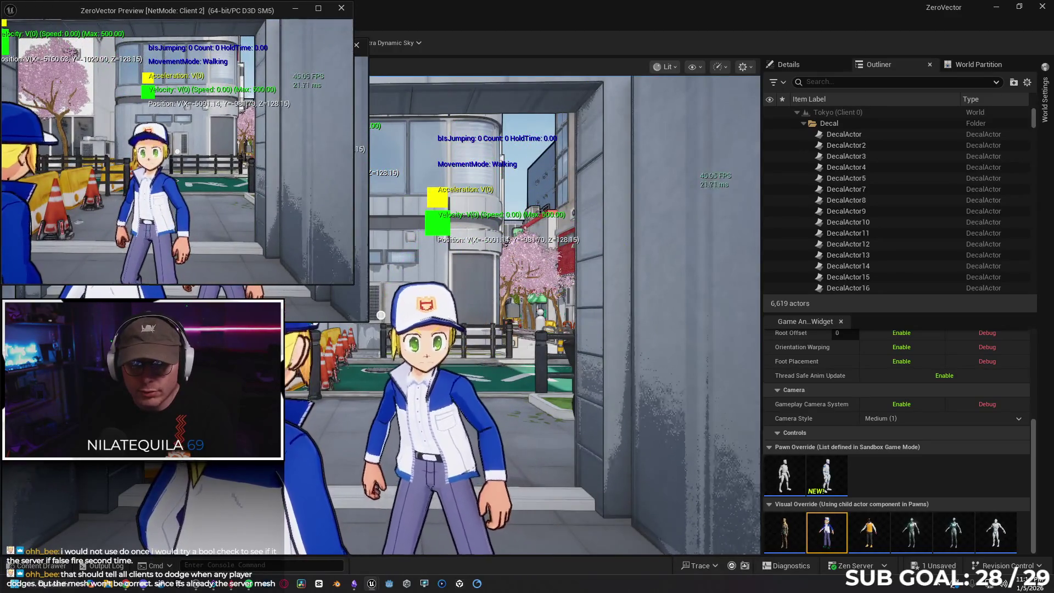
pyautogui.press('w')
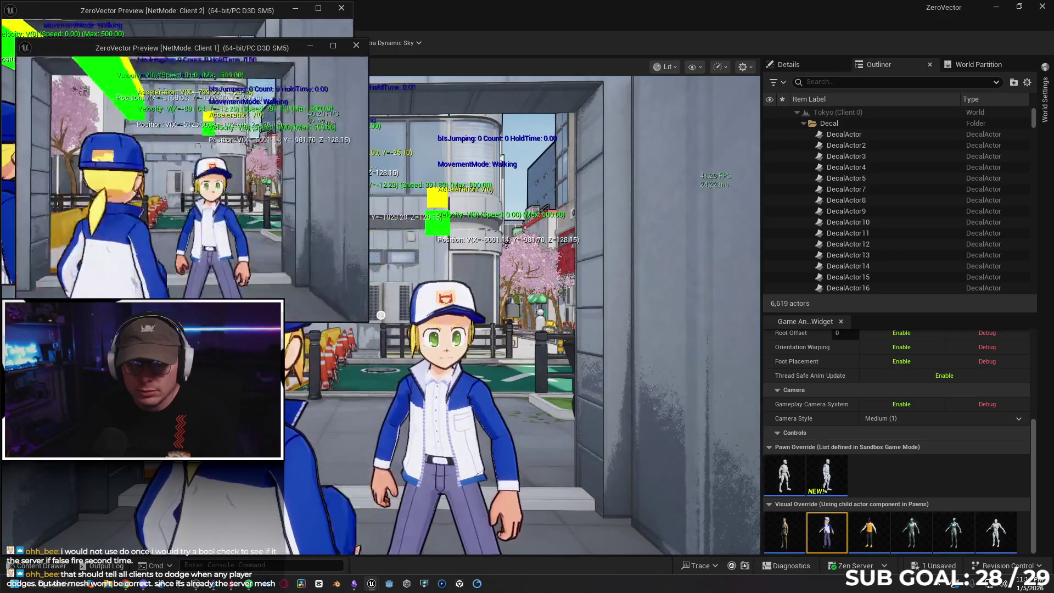
pyautogui.press('w')
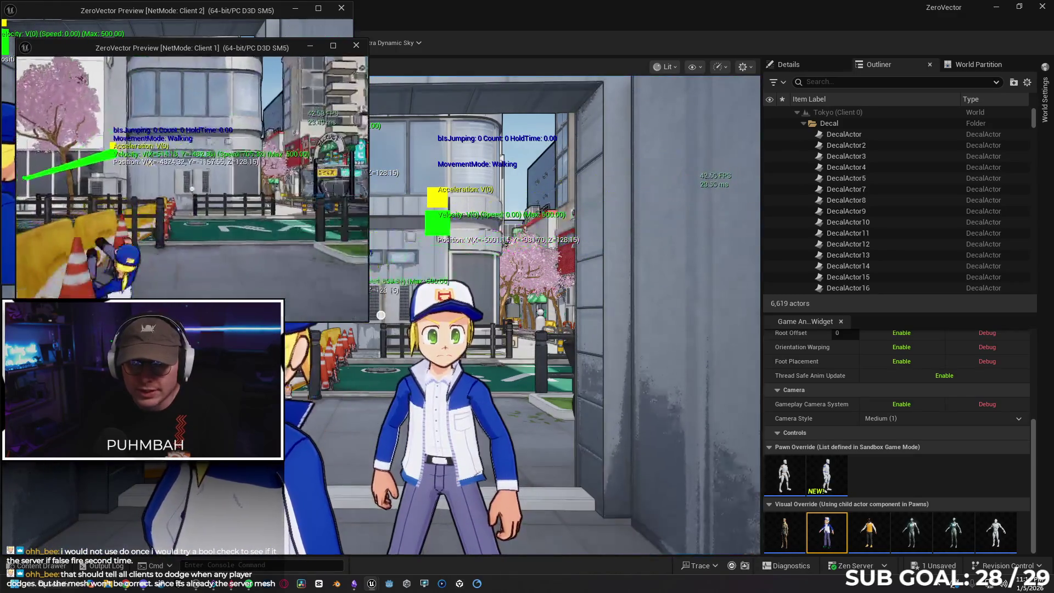
pyautogui.press('w')
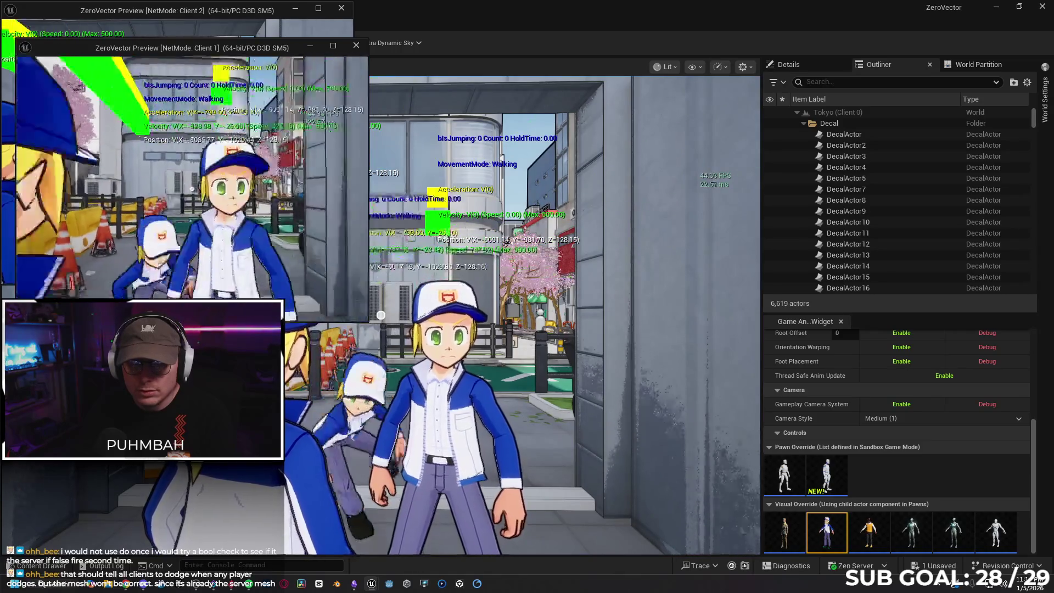
pyautogui.press('w')
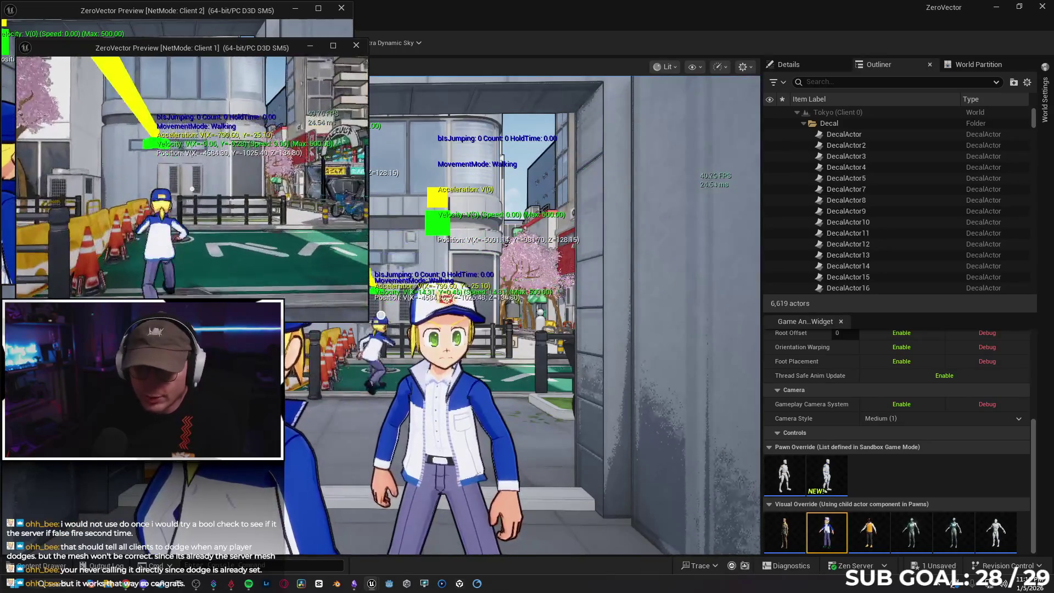
pyautogui.press('space')
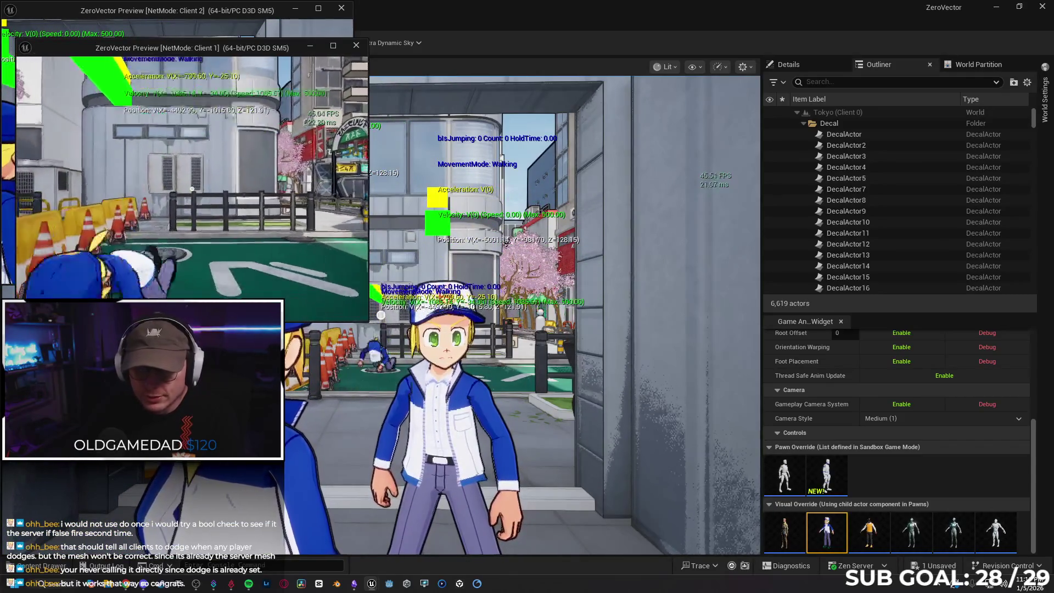
pyautogui.press('Escape')
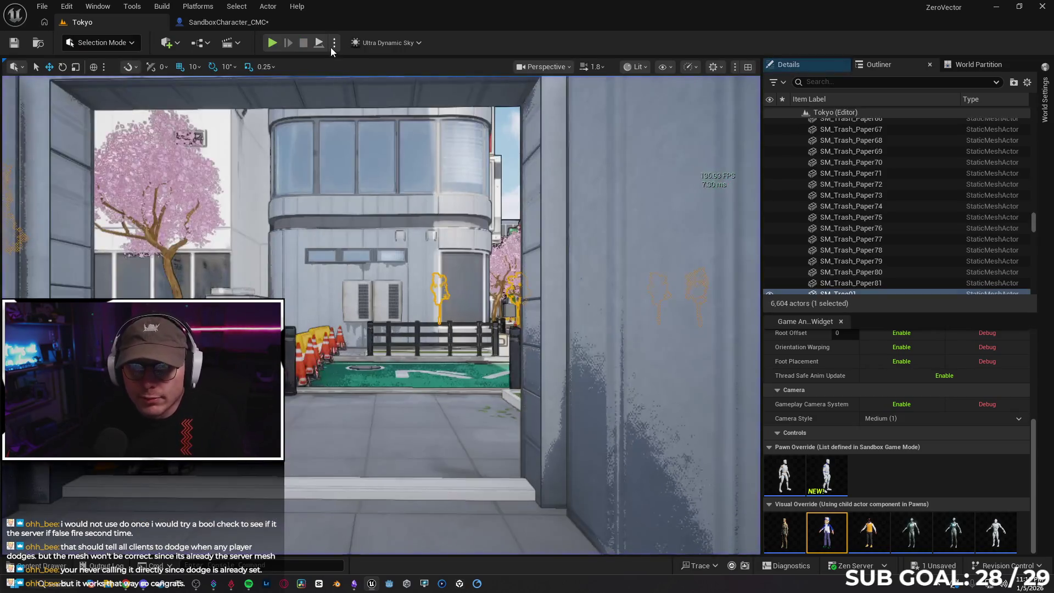
# Check the play options, then inspect the Throw and Recall section and its IA_Spawn event
pyautogui.click(331, 46)
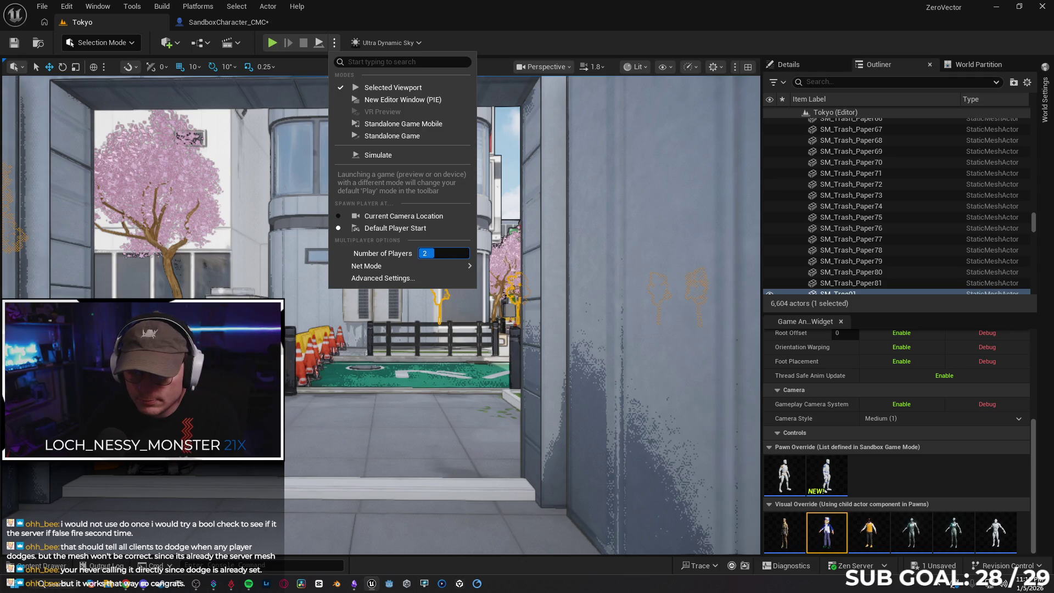
pyautogui.click(327, 44)
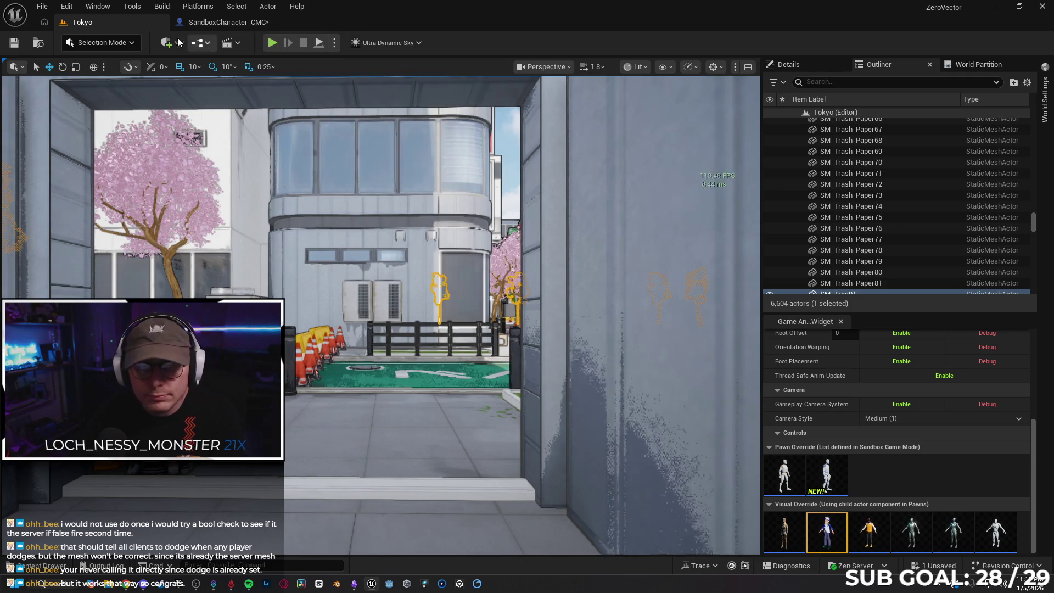
pyautogui.click(228, 22)
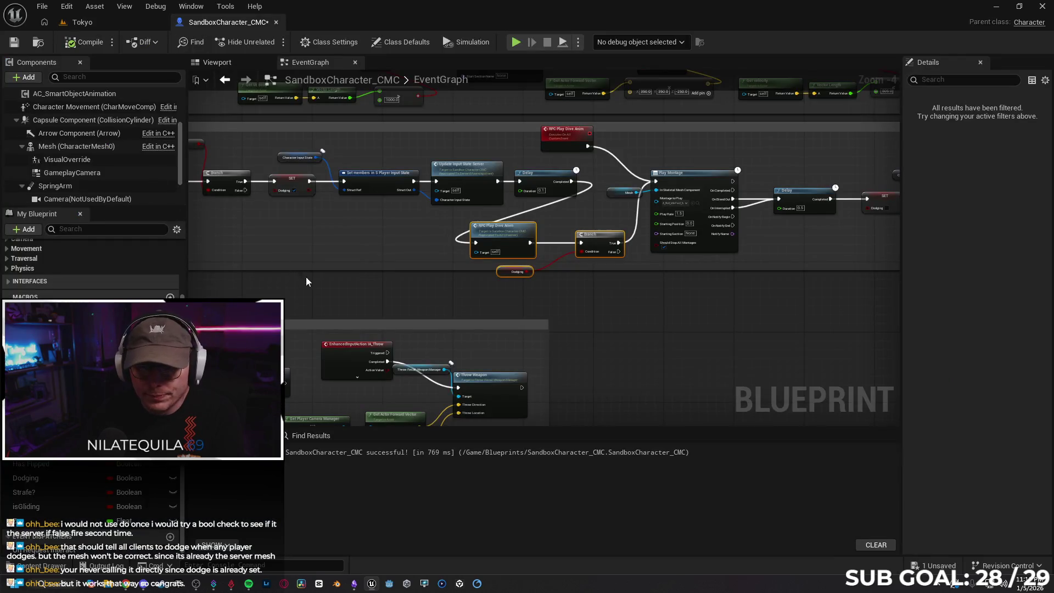
pyautogui.moveTo(306, 282); pyautogui.dragTo(555, 213)
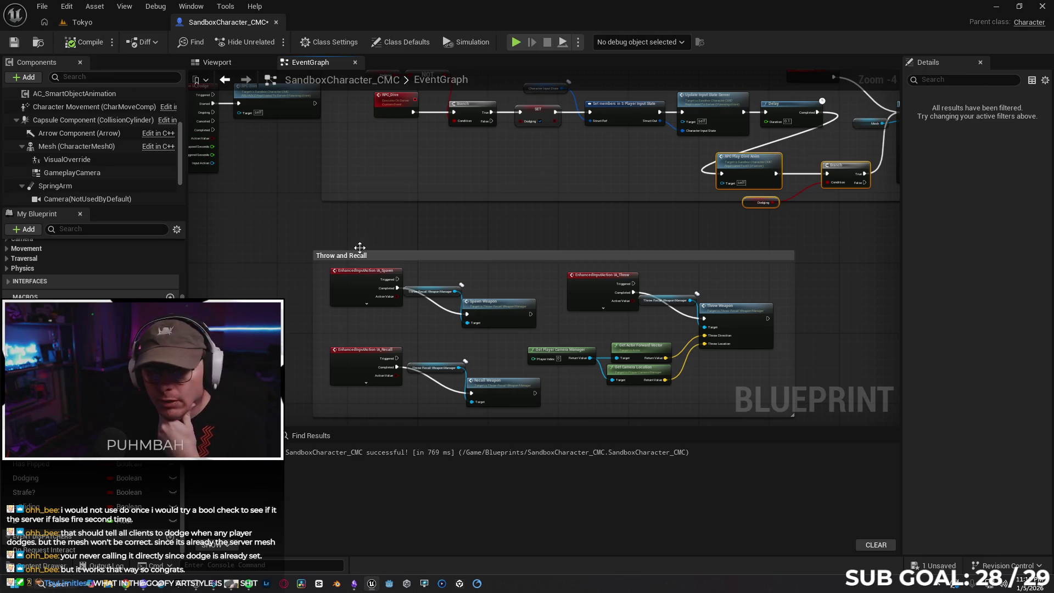
pyautogui.scroll(2, 361, 260)
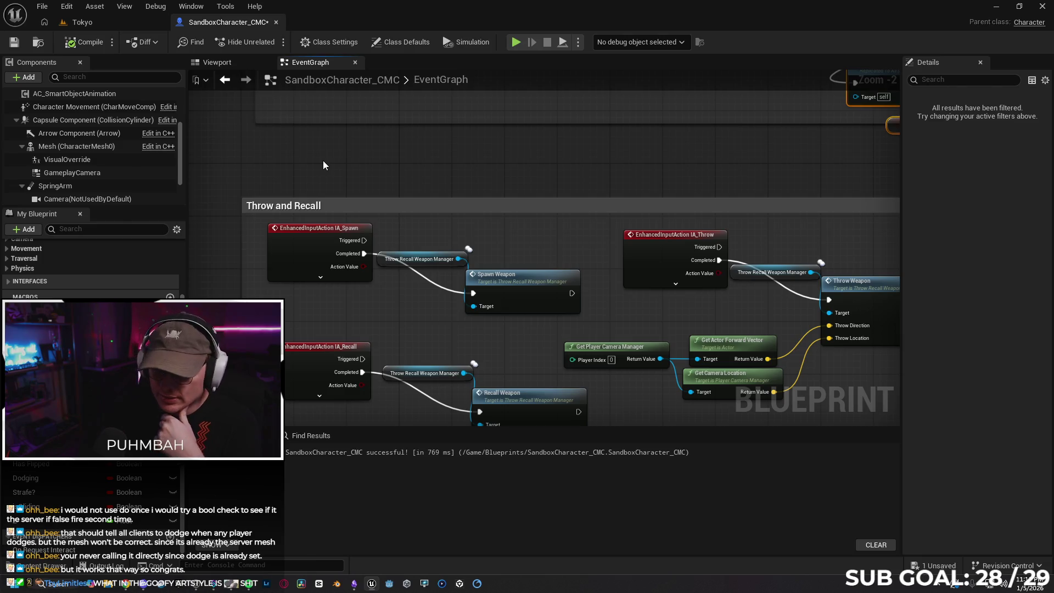
pyautogui.click(278, 268)
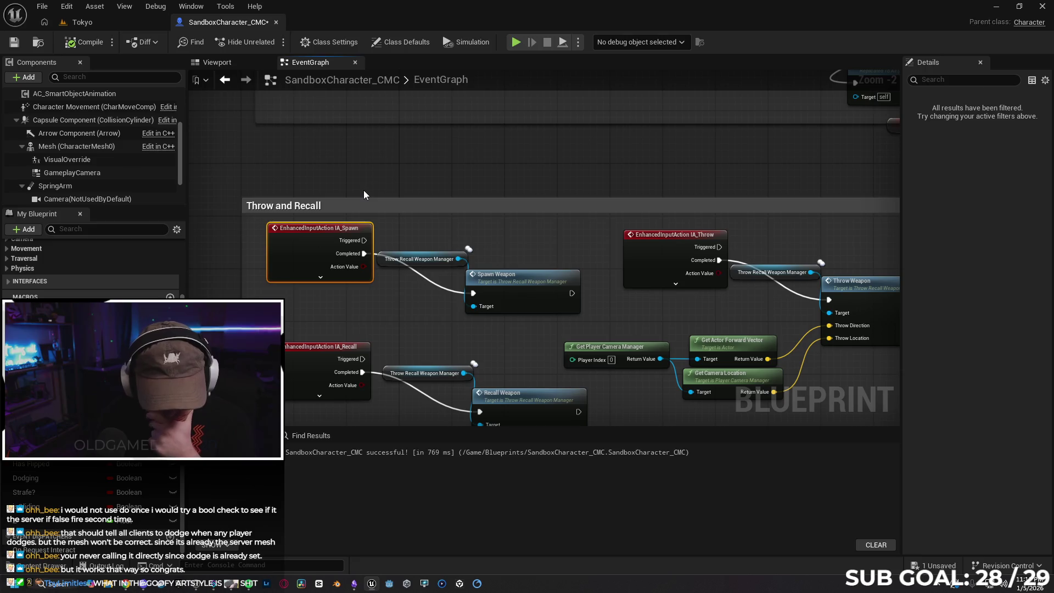
# Back in the Tokyo level, start a single-player play session
pyautogui.click(114, 22)
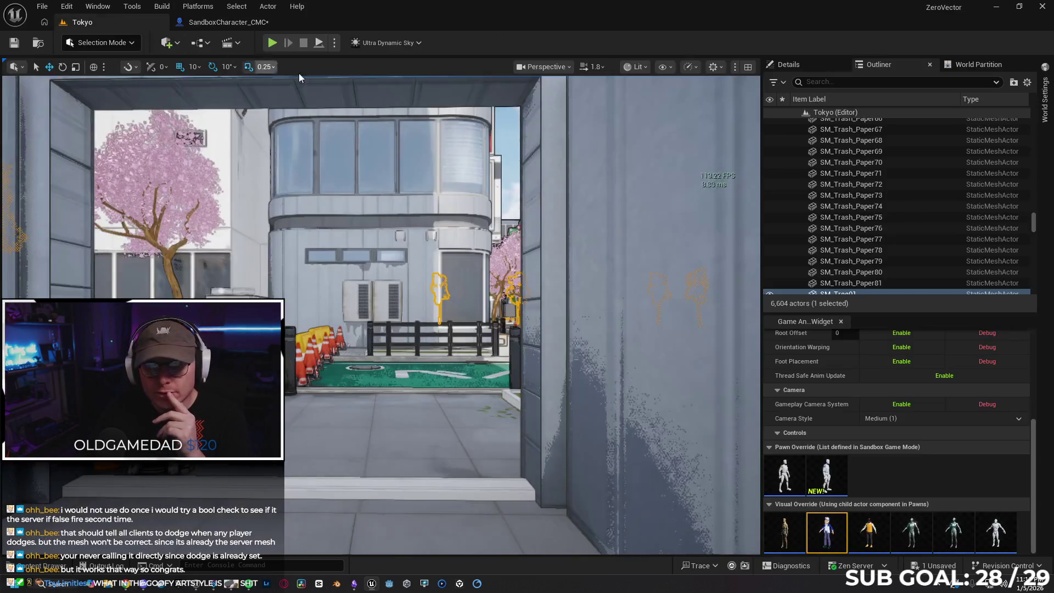
pyautogui.click(334, 43)
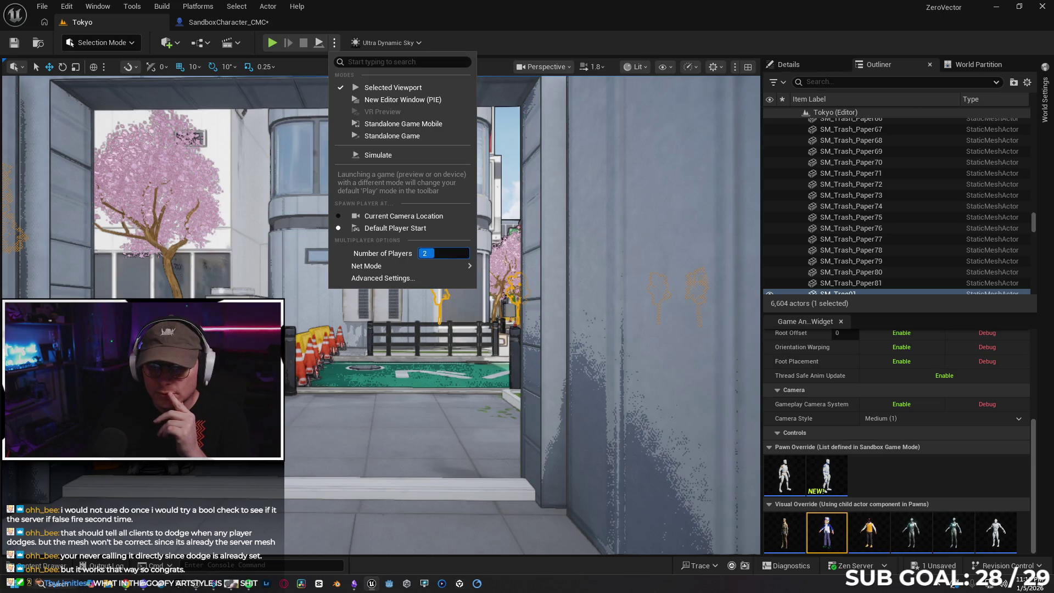
pyautogui.click(271, 44)
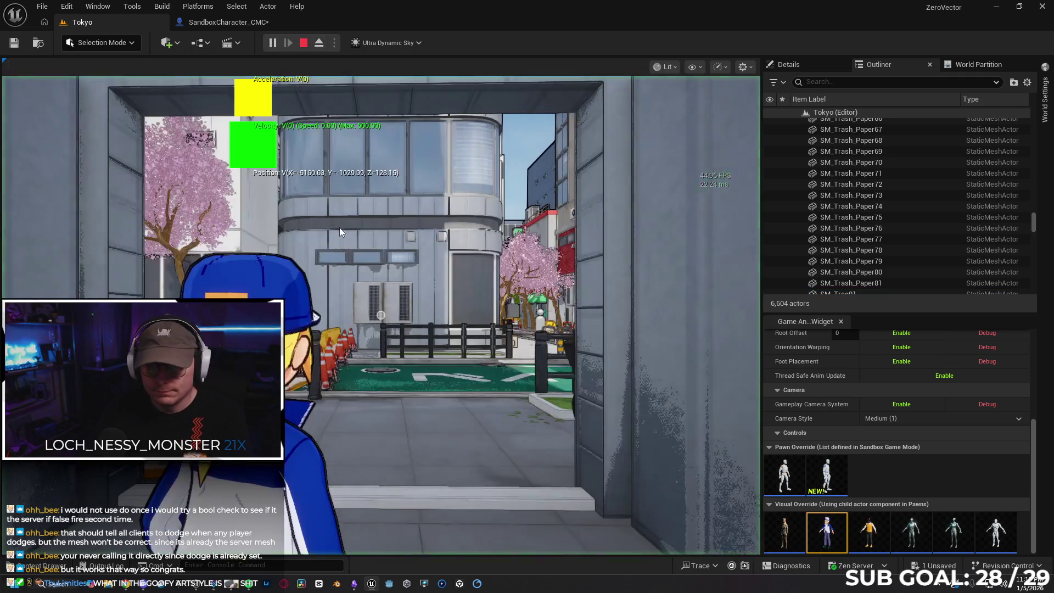
# Run the character into the street with W, jump with Space, then stop the session with Esc
pyautogui.click(339, 227)
pyautogui.press('w')
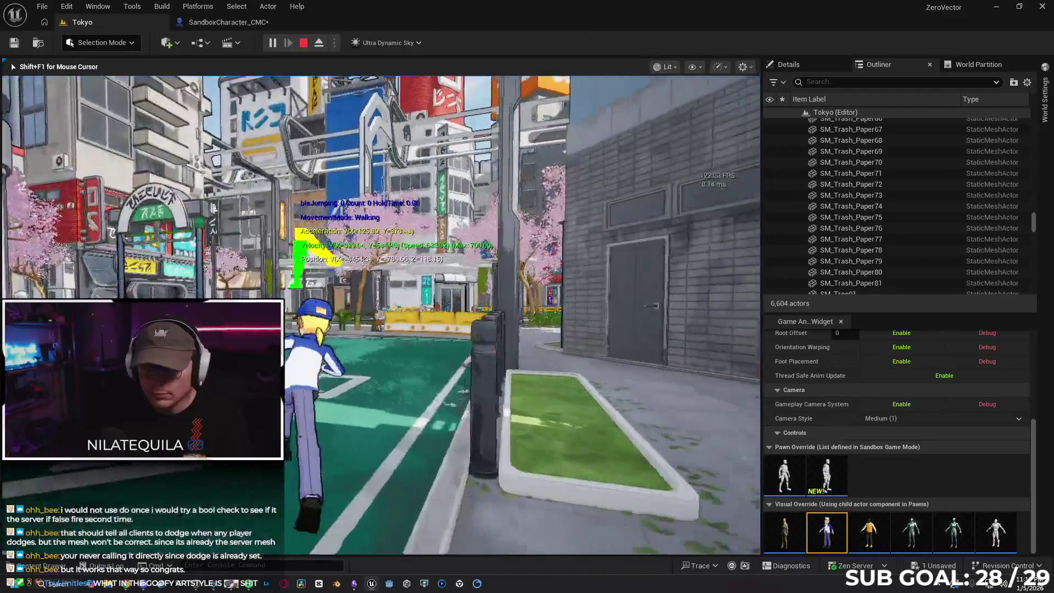
pyautogui.press('space')
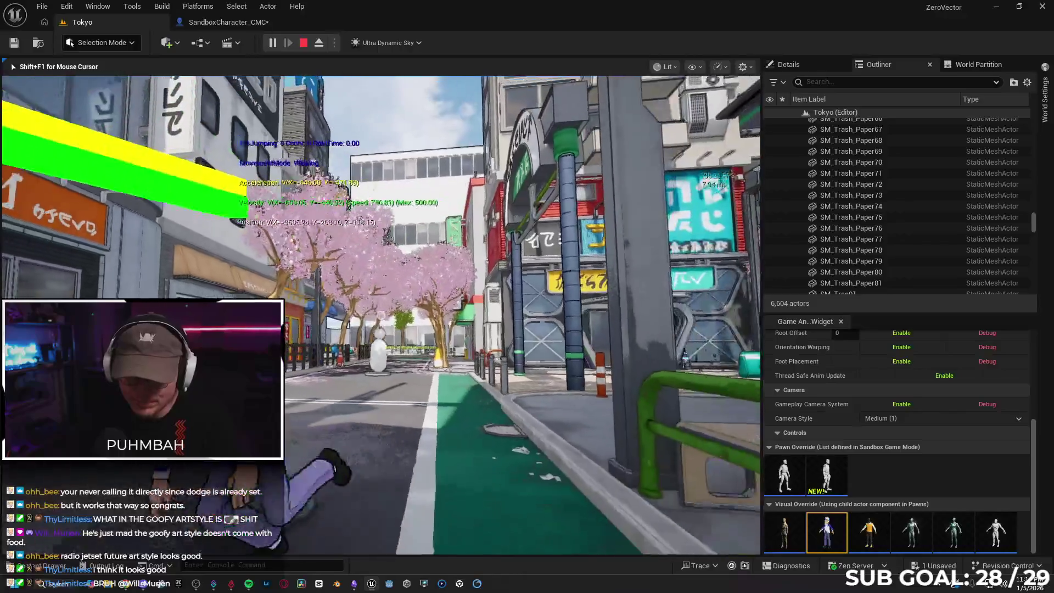
pyautogui.press('Escape')
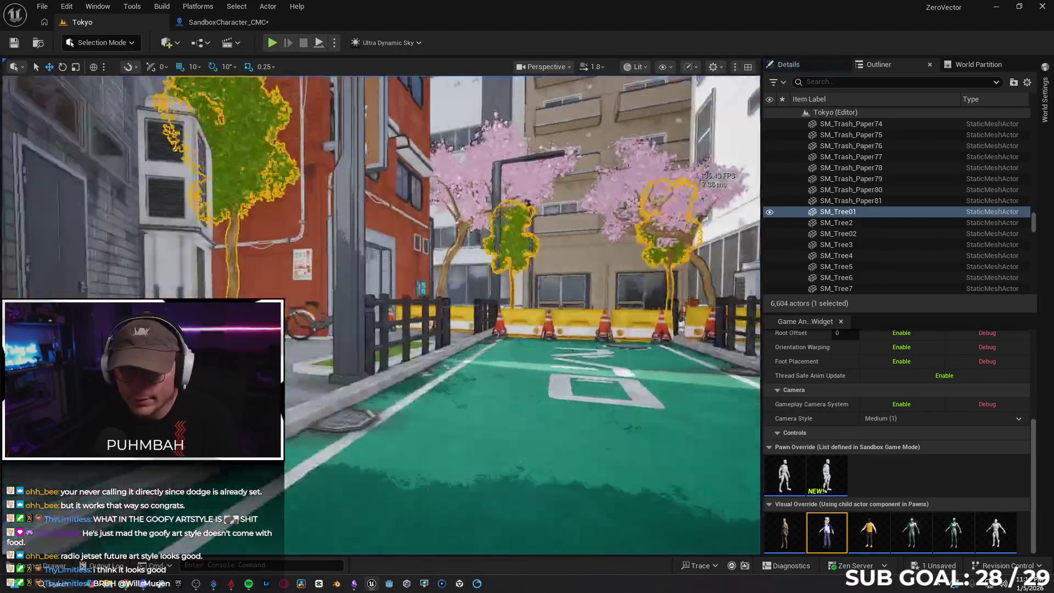
# Fly the camera back to the doorway, then bring up SandboxCharacter_CMC's Throw and Recall nodes
pyautogui.press('w')
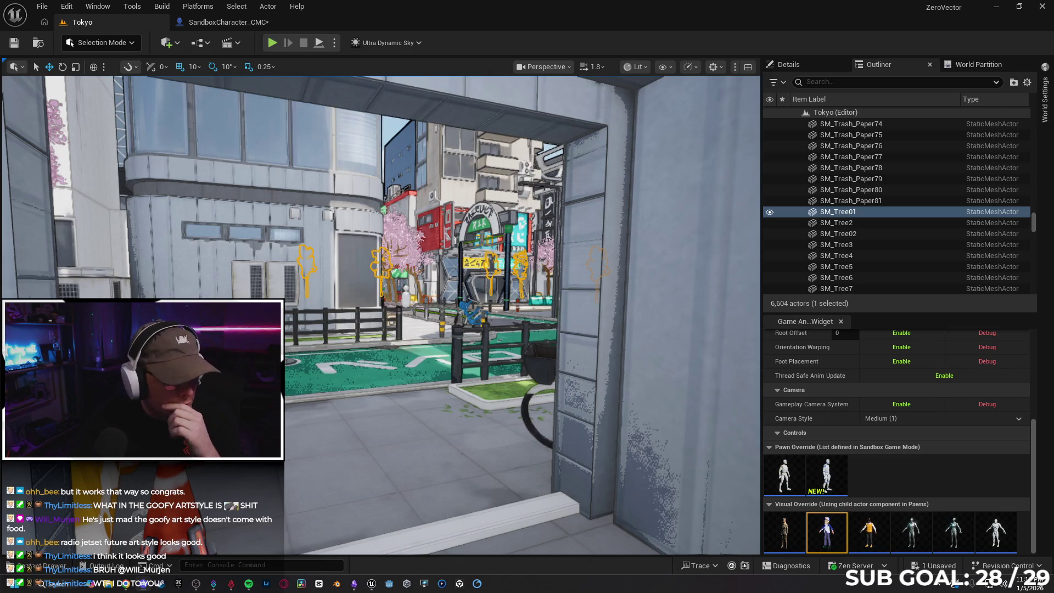
pyautogui.click(228, 22)
pyautogui.click(403, 156)
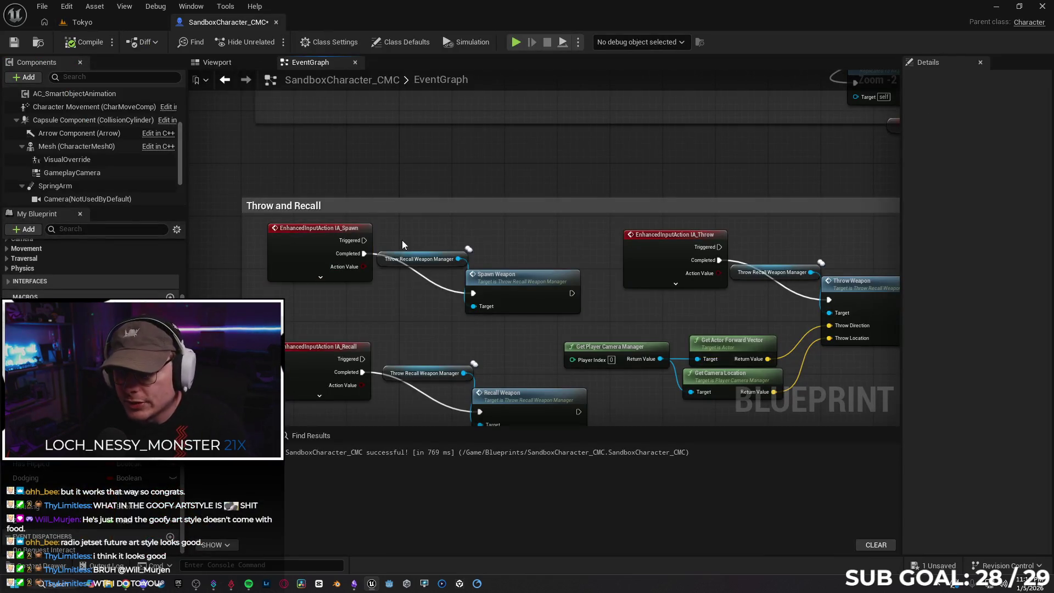
pyautogui.moveTo(416, 345); pyautogui.dragTo(375, 284)
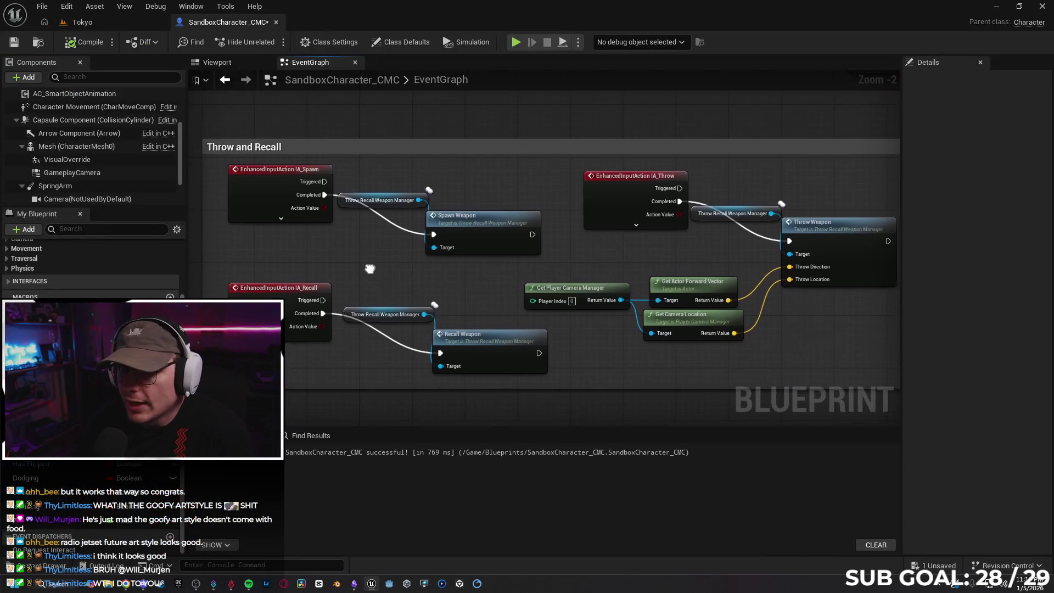
# Open the Content Drawer and browse to Content > ThrowAndRecallWeapon > Blueprints
pyautogui.click(269, 203)
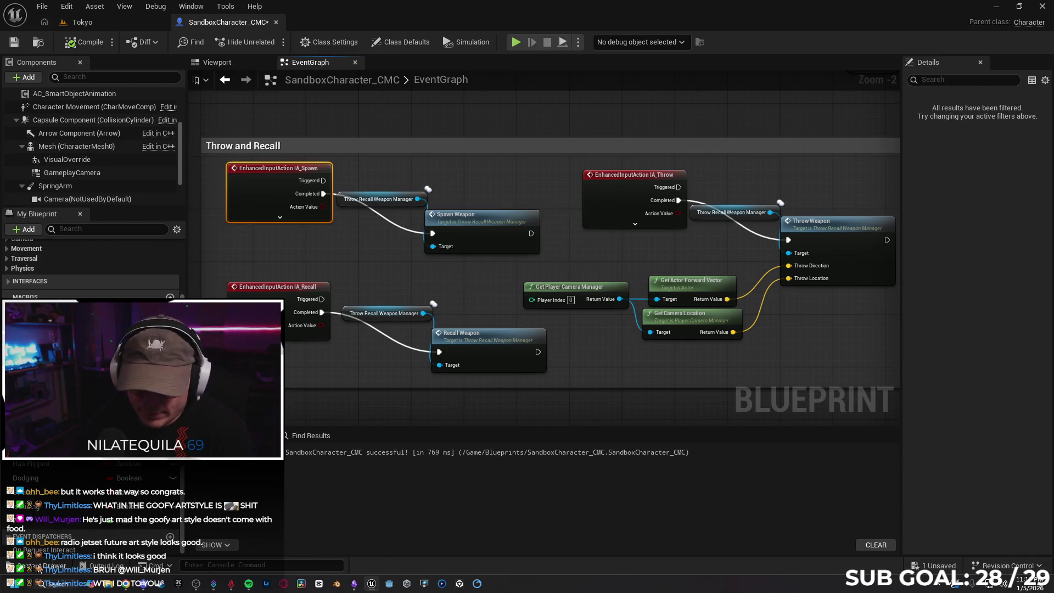
pyautogui.click(47, 565)
pyautogui.press('BackSpace')
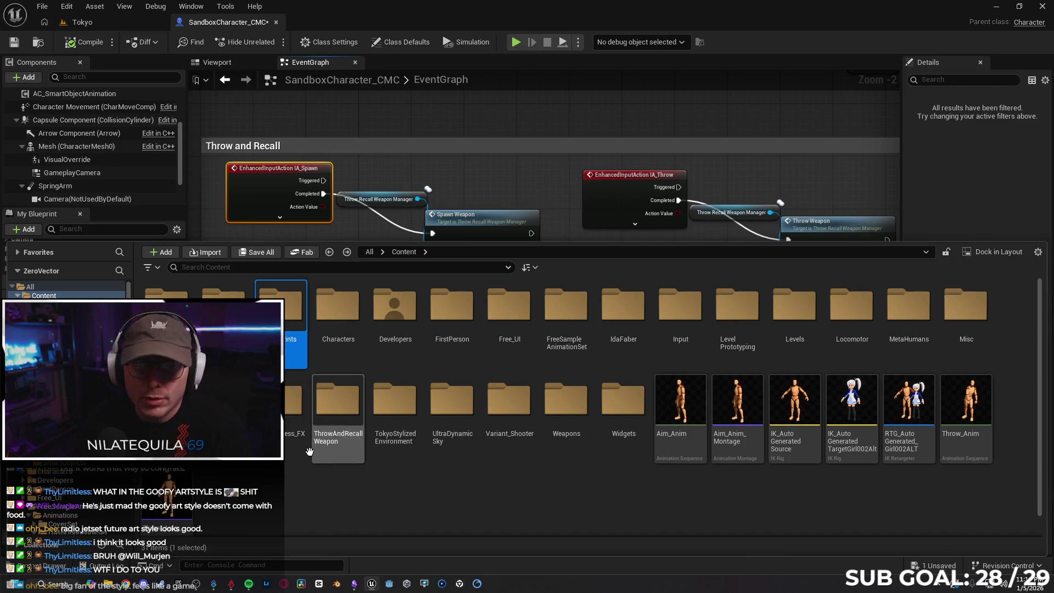
pyautogui.doubleClick(338, 404)
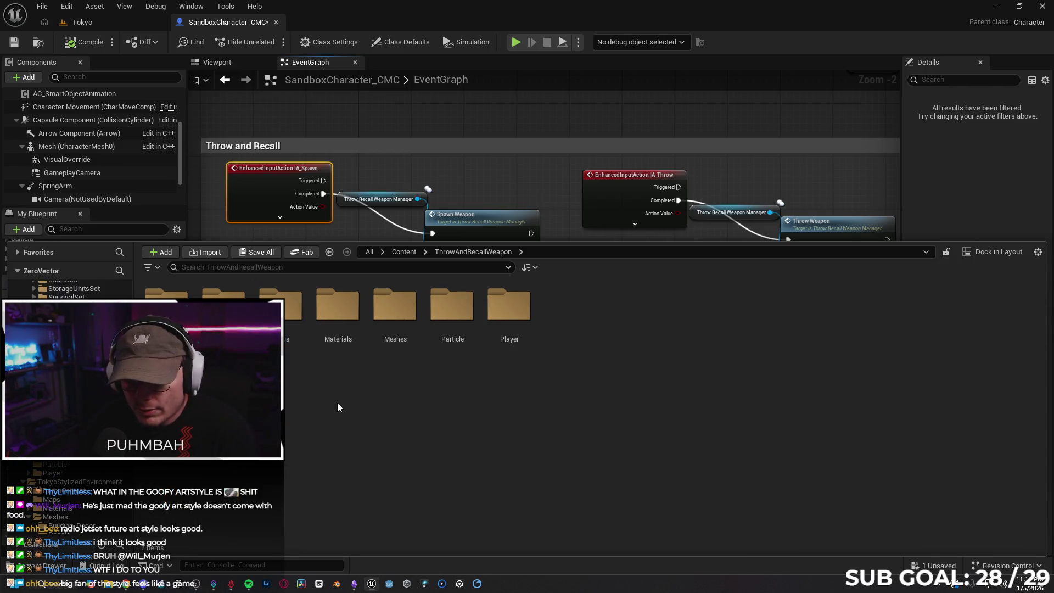
pyautogui.press('Return')
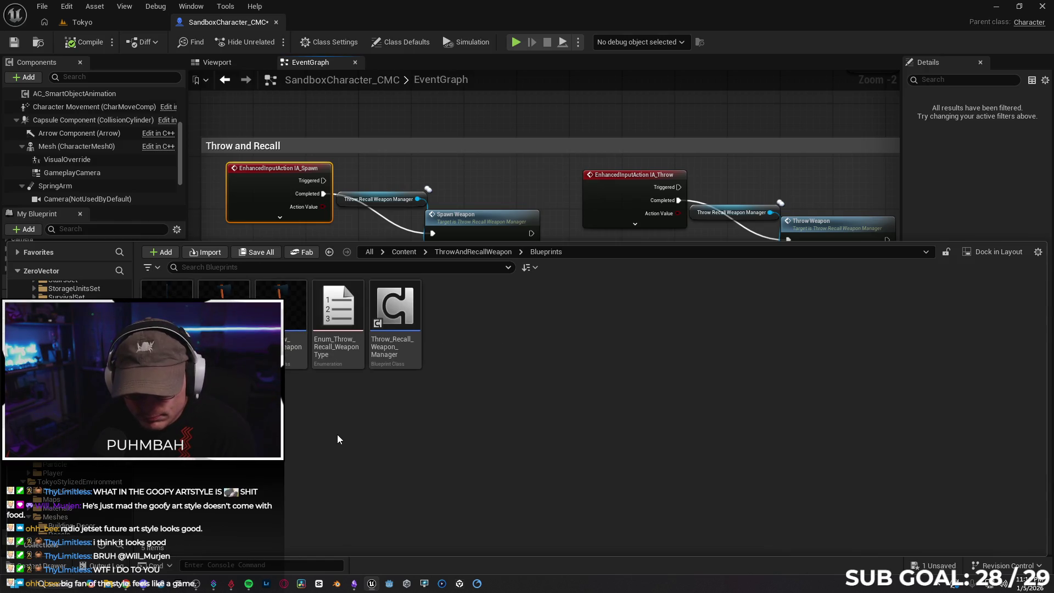
# View the Enum_Throw_Recall_Weapon_Type asset, close it, and select the rotating weapon Blueprint
pyautogui.doubleClick(333, 323)
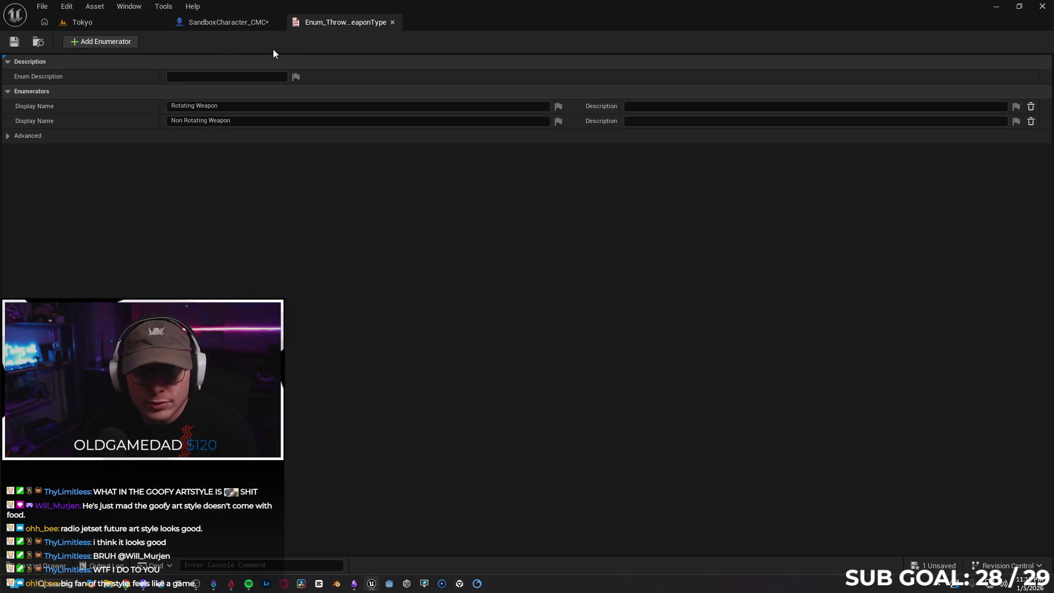
pyautogui.click(392, 23)
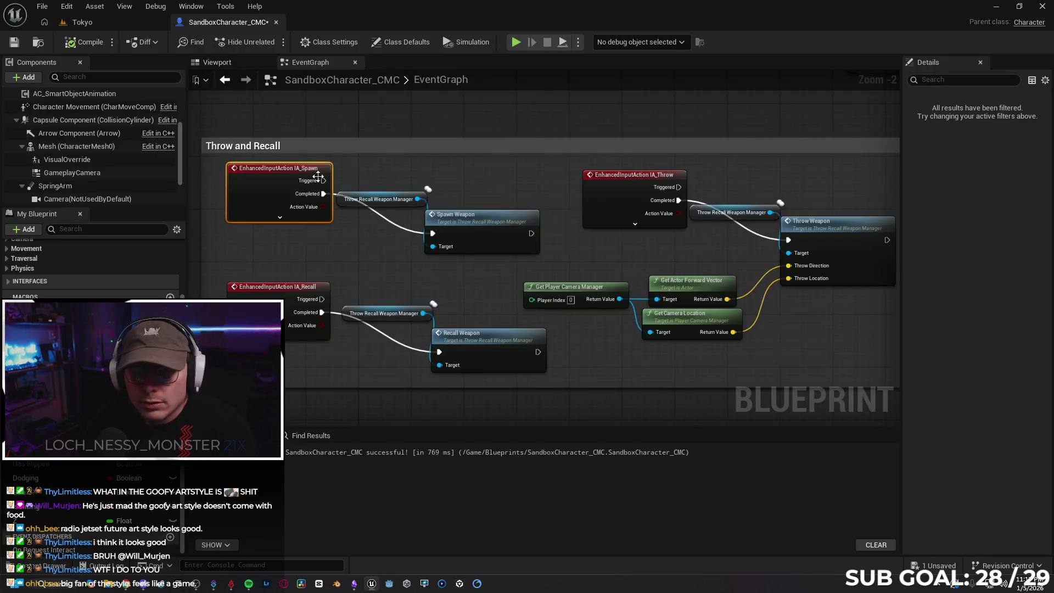
pyautogui.click(232, 298)
pyautogui.doubleClick(232, 298)
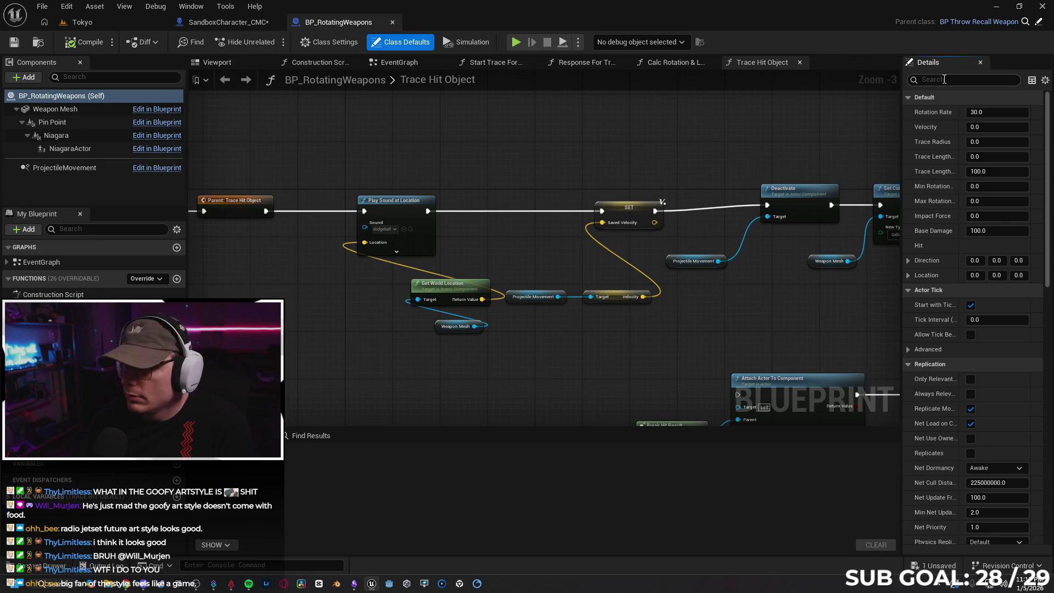
pyautogui.click(964, 79)
pyautogui.write('repl')
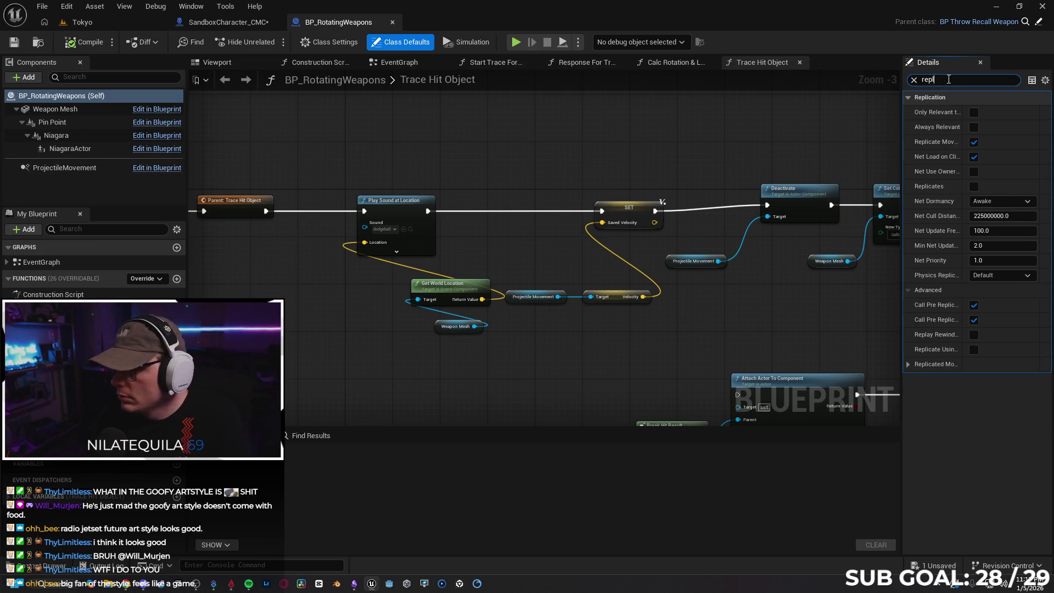
pyautogui.moveTo(904, 117); pyautogui.dragTo(815, 117)
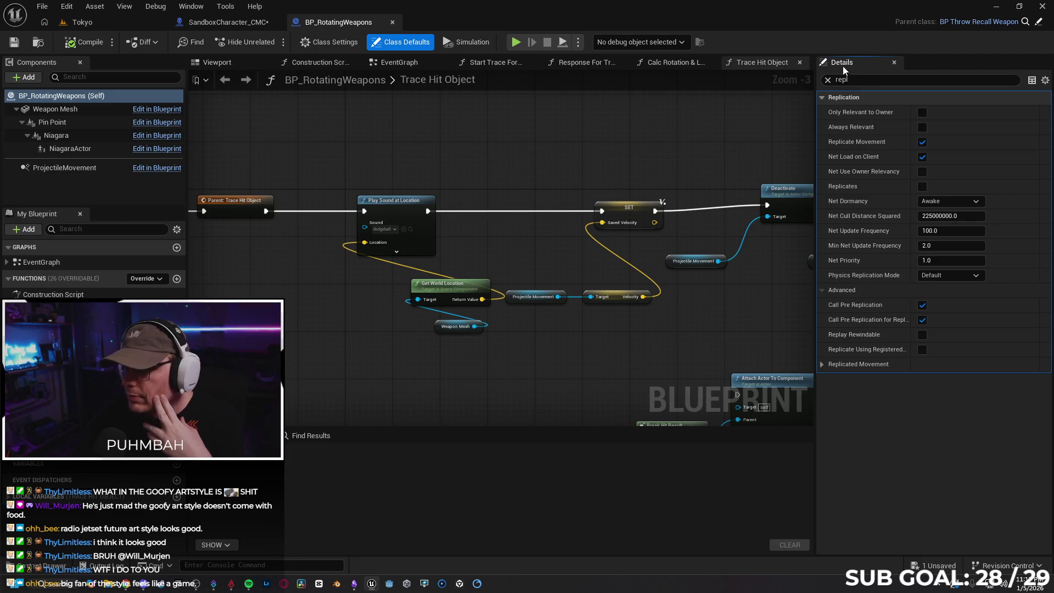
pyautogui.click(828, 80)
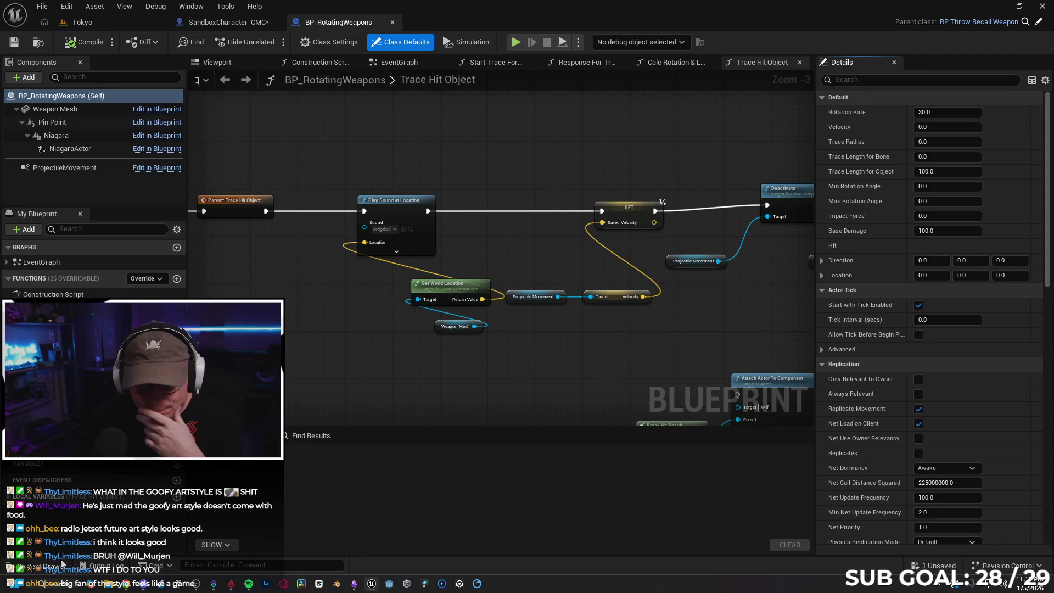
pyautogui.hotkey('ctrl', 'space')
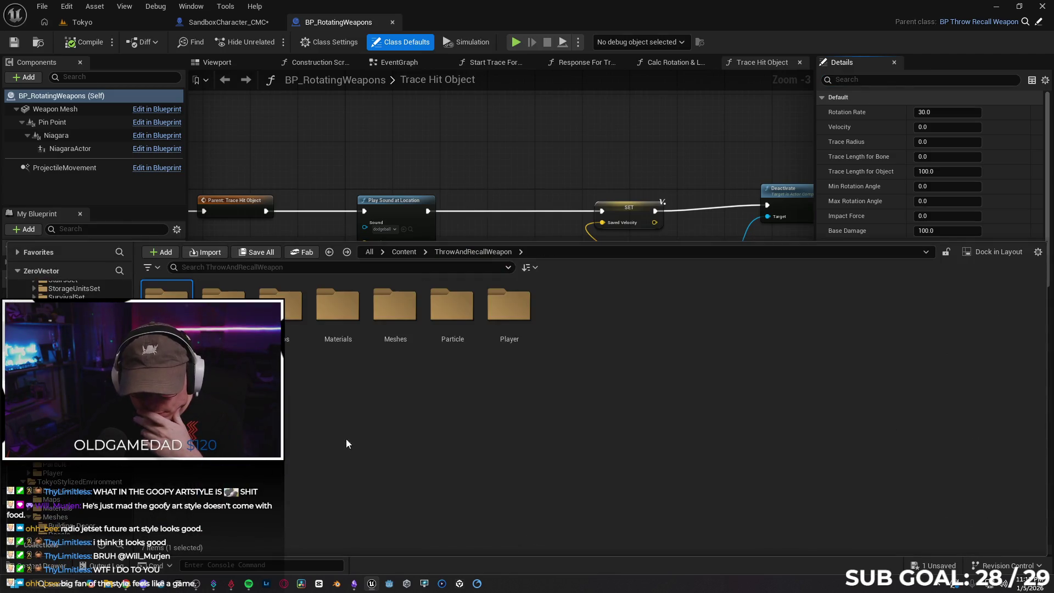
pyautogui.doubleClick(511, 314)
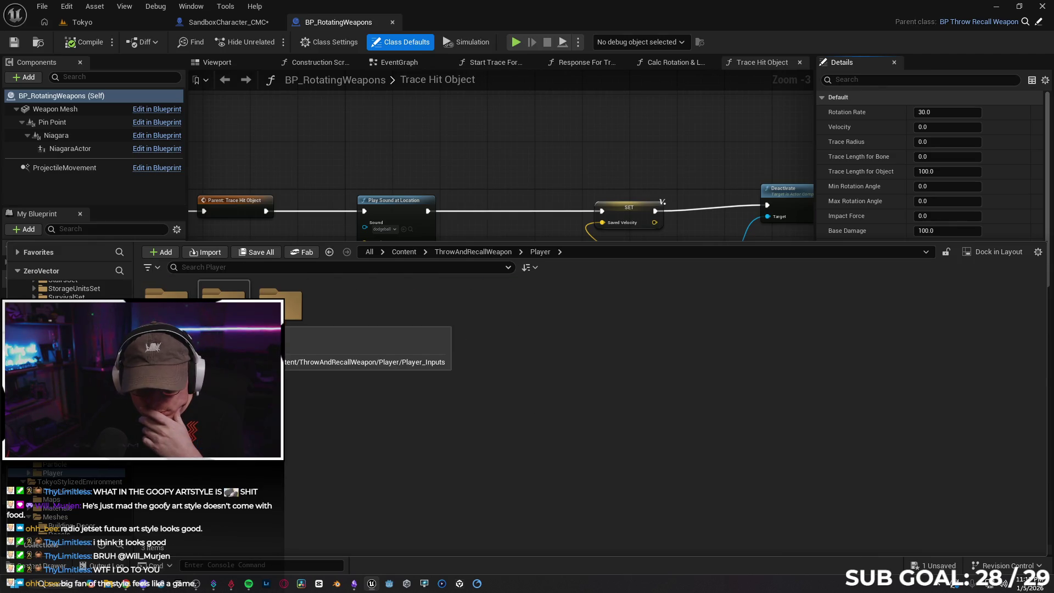
pyautogui.doubleClick(224, 318)
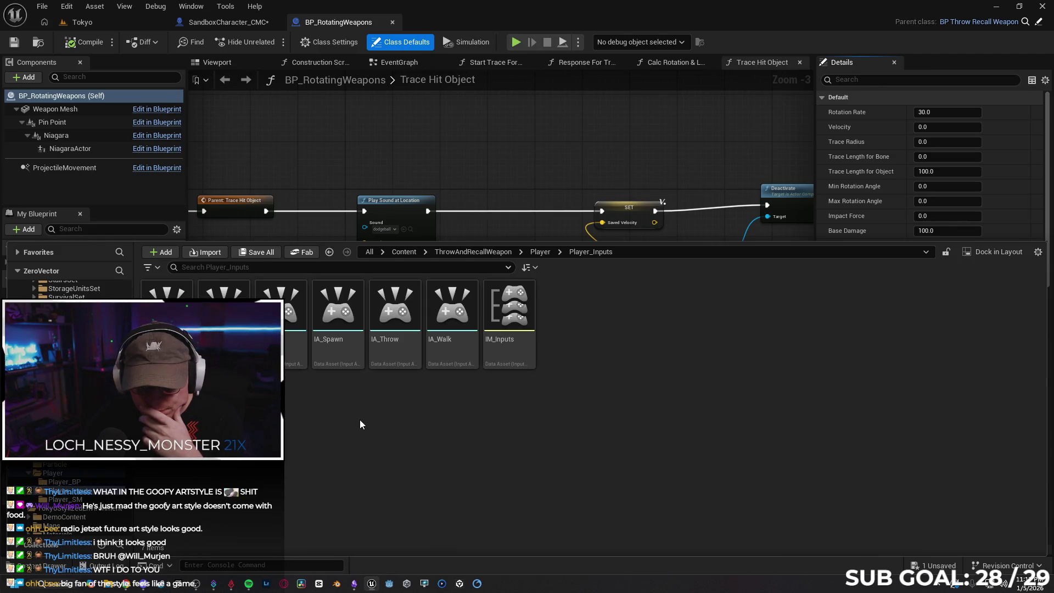
pyautogui.hotkey('alt', 'Left')
pyautogui.hotkey('alt', 'Left')
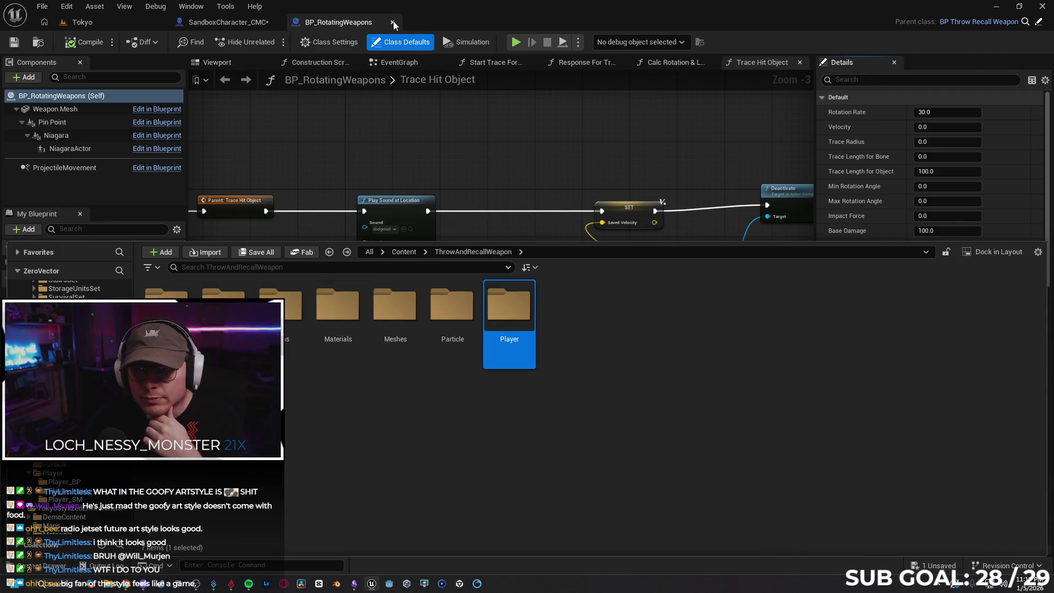
pyautogui.click(392, 22)
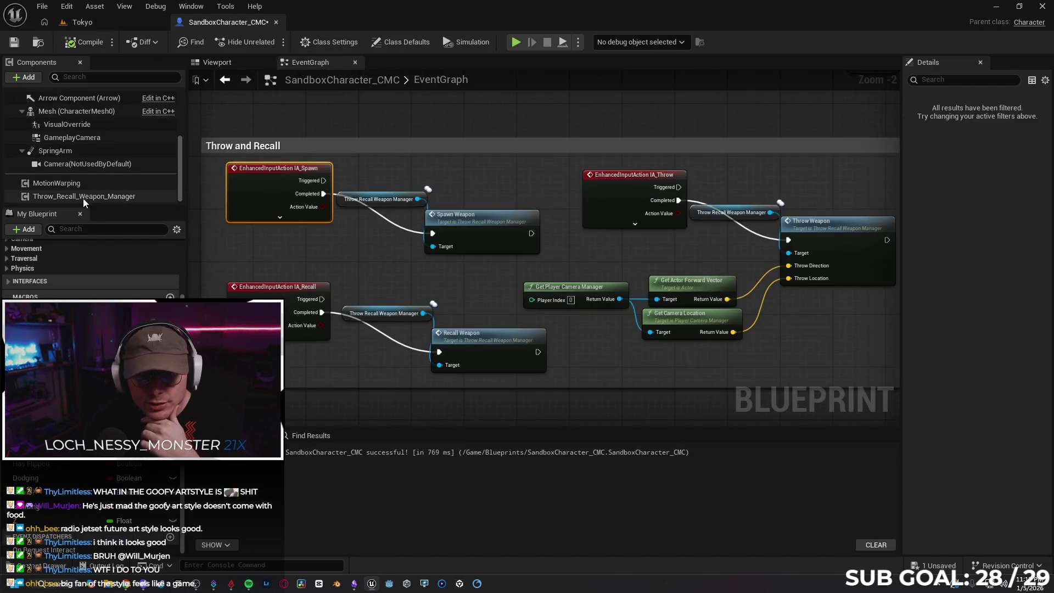
pyautogui.click(84, 197)
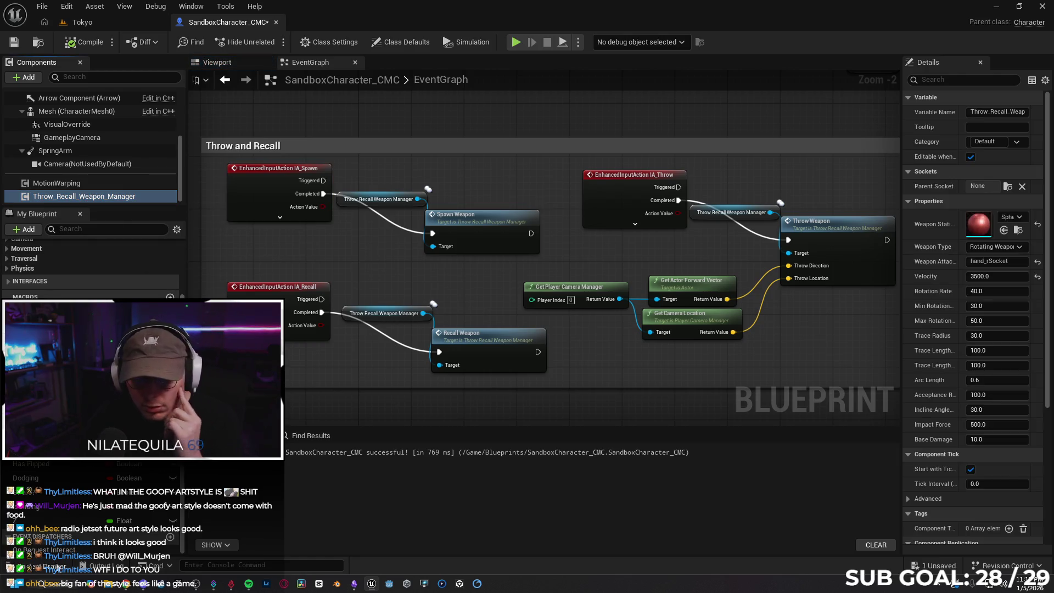
pyautogui.click(47, 566)
pyautogui.doubleClick(338, 403)
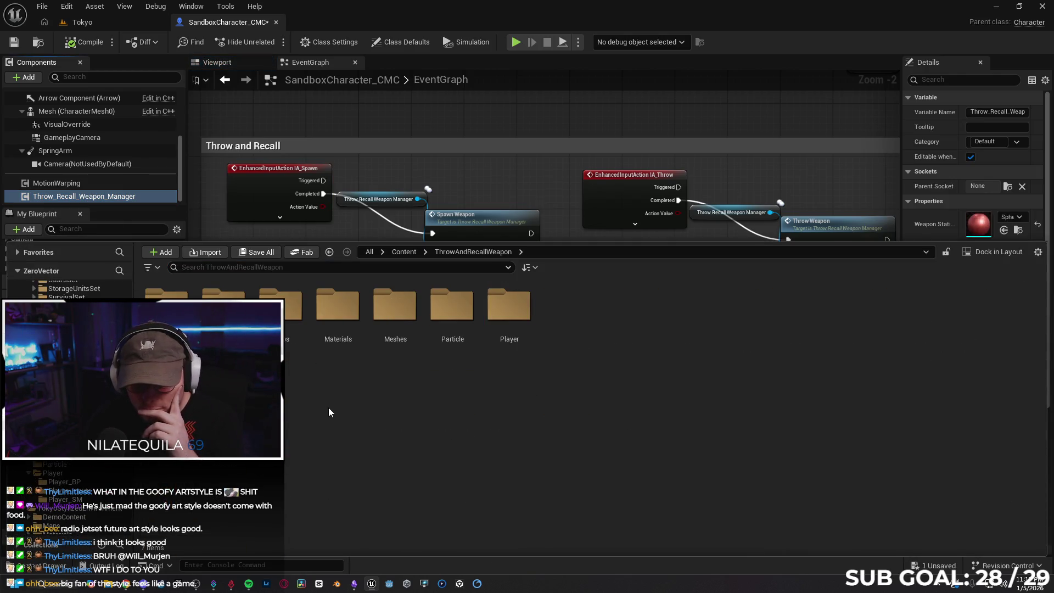
pyautogui.doubleClick(166, 308)
pyautogui.doubleClick(401, 333)
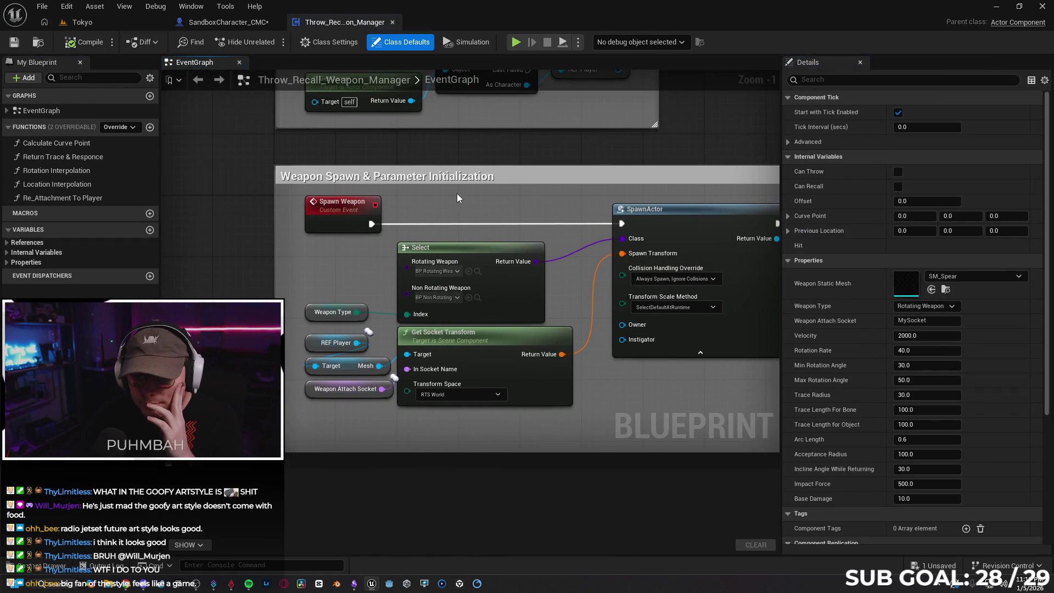
# Check the Spawn Weapon event's replication setting and the Event Begin Play node
pyautogui.scroll(-1, 466, 183)
pyautogui.moveTo(340, 258); pyautogui.dragTo(323, 301)
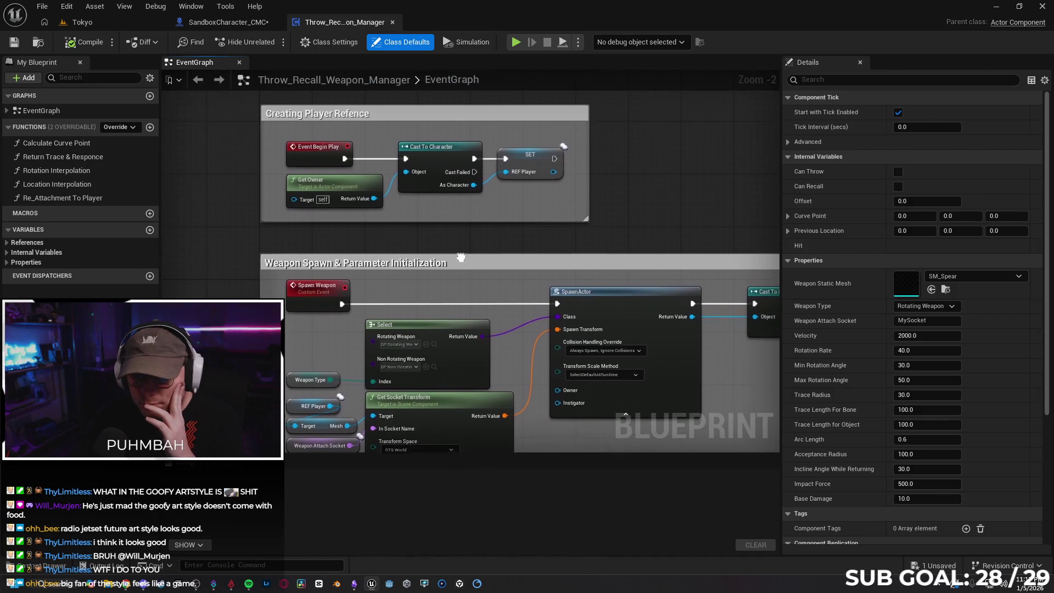
pyautogui.click(324, 301)
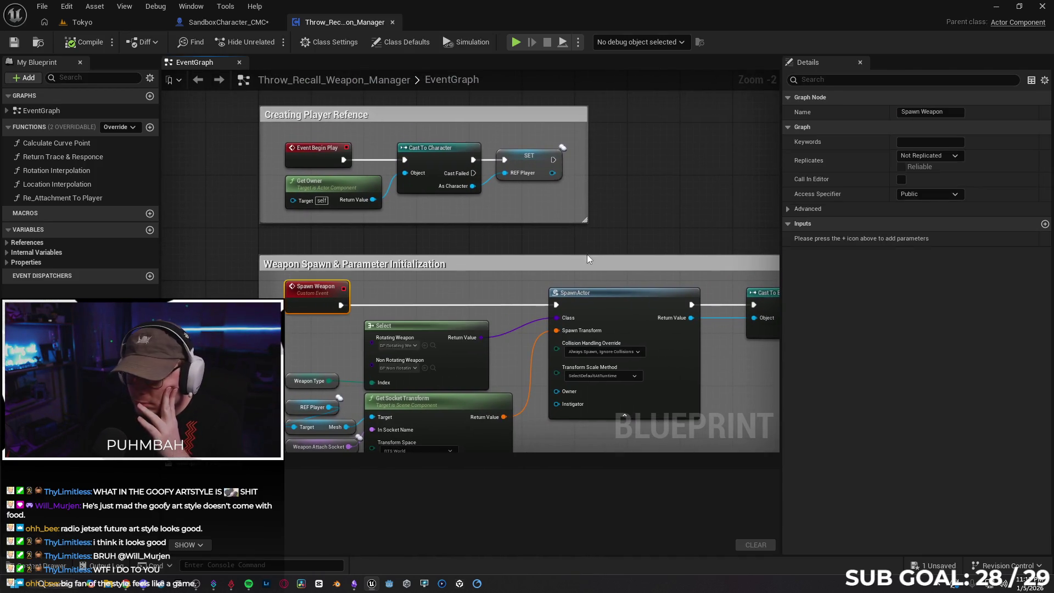
pyautogui.moveTo(488, 284)
pyautogui.mouseDown()
pyautogui.moveTo(442, 262)
pyautogui.moveTo(410, 288)
pyautogui.moveTo(412, 304)
pyautogui.moveTo(426, 295)
pyautogui.mouseUp()
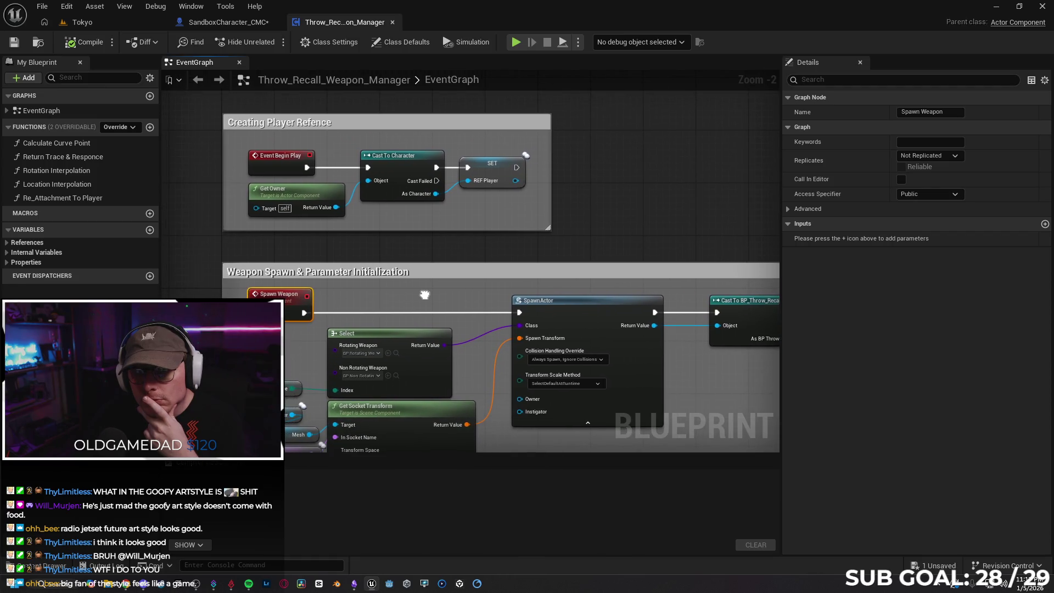
pyautogui.click(285, 168)
pyautogui.click(278, 295)
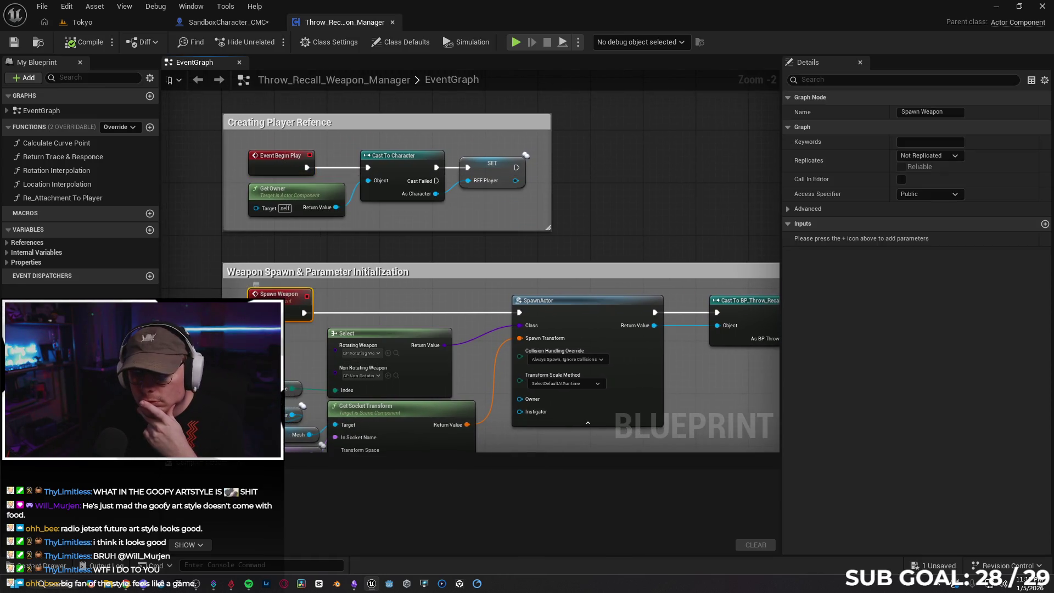
# Inspect the Throw Weapon and Recall Weapon custom events' settings
pyautogui.moveTo(315, 498); pyautogui.dragTo(311, 308)
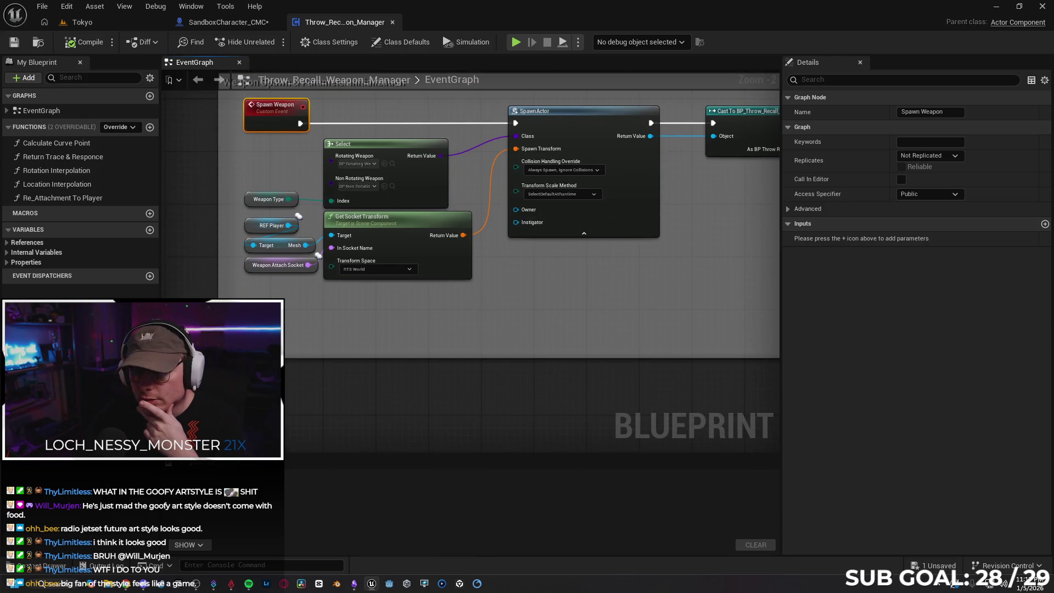
pyautogui.scroll(-2, 421, 298)
pyautogui.moveTo(436, 301)
pyautogui.mouseDown()
pyautogui.moveTo(506, 164)
pyautogui.moveTo(456, 146)
pyautogui.mouseUp()
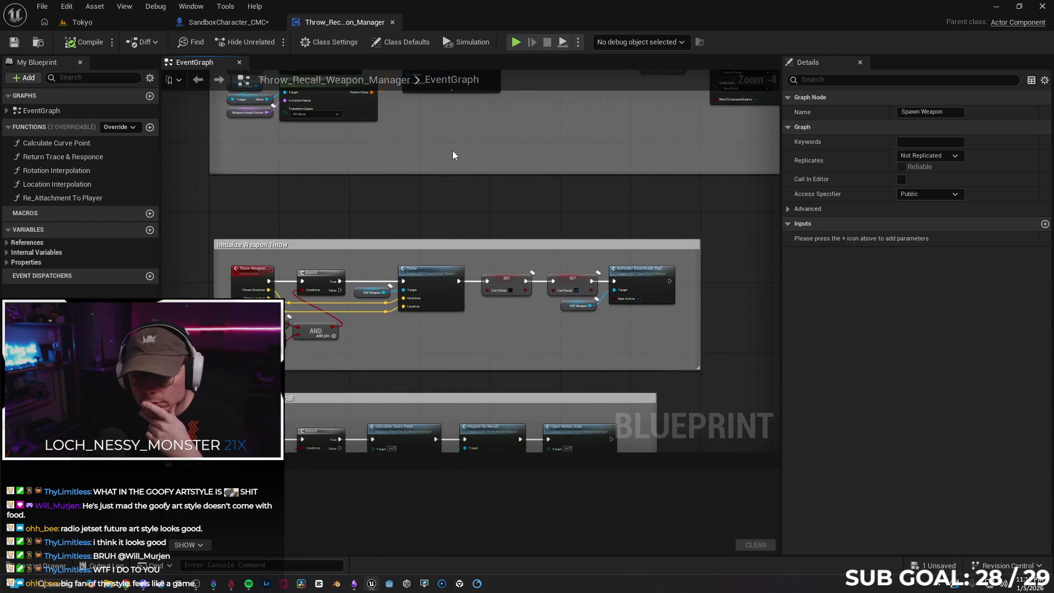
pyautogui.click(259, 274)
pyautogui.moveTo(428, 227)
pyautogui.mouseDown()
pyautogui.moveTo(365, 158)
pyautogui.moveTo(236, 264)
pyautogui.moveTo(299, 207)
pyautogui.moveTo(319, 269)
pyautogui.mouseUp()
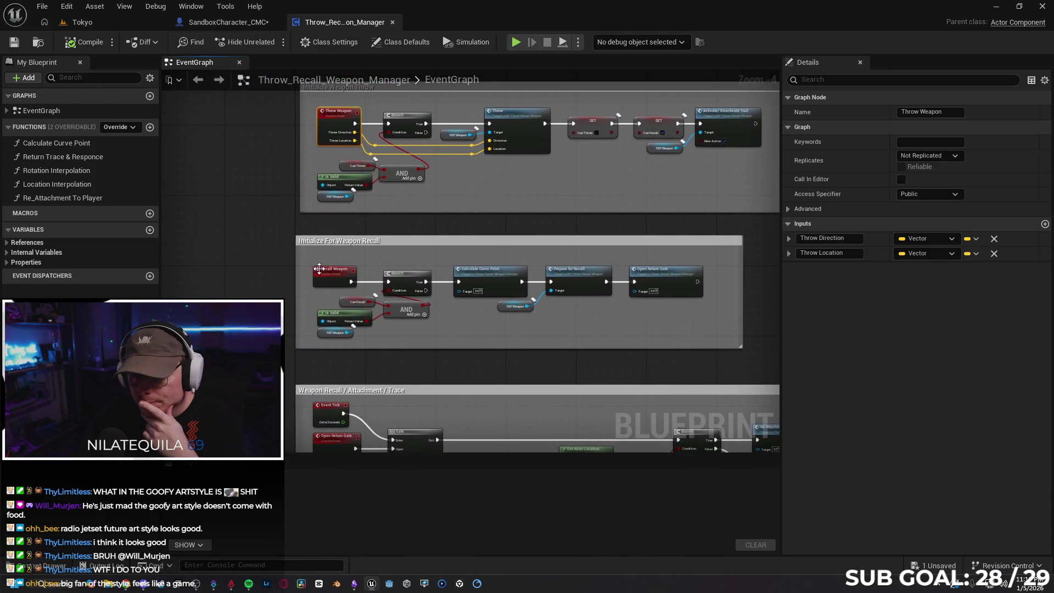
pyautogui.click(318, 269)
pyautogui.moveTo(262, 388); pyautogui.dragTo(252, 268)
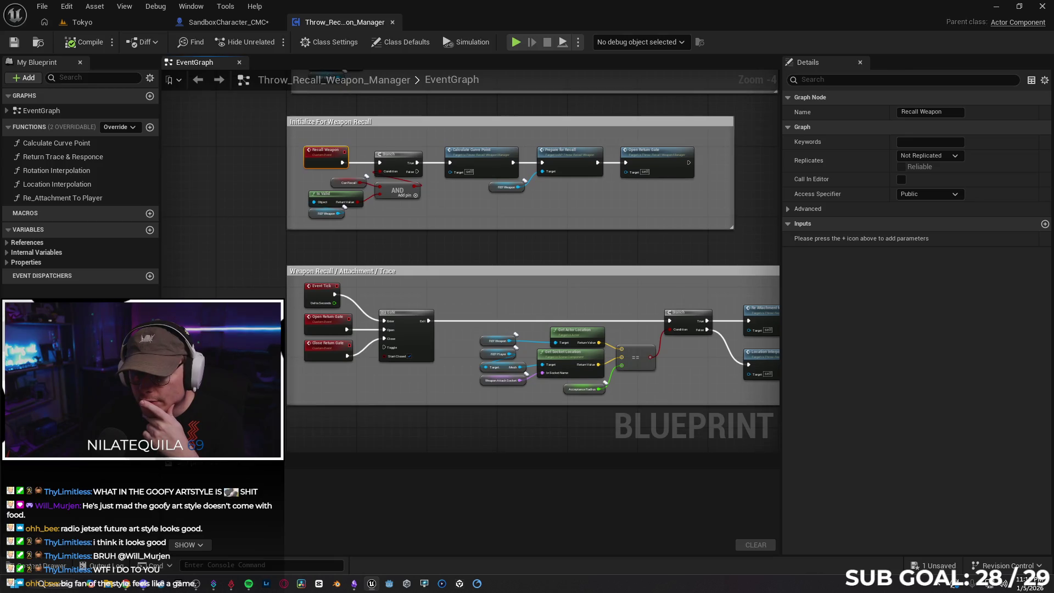
# Inspect the Open and Close Return Gate events and Event Tick, then return to SandboxCharacter_CMC
pyautogui.click(323, 325)
pyautogui.scroll(2, 324, 329)
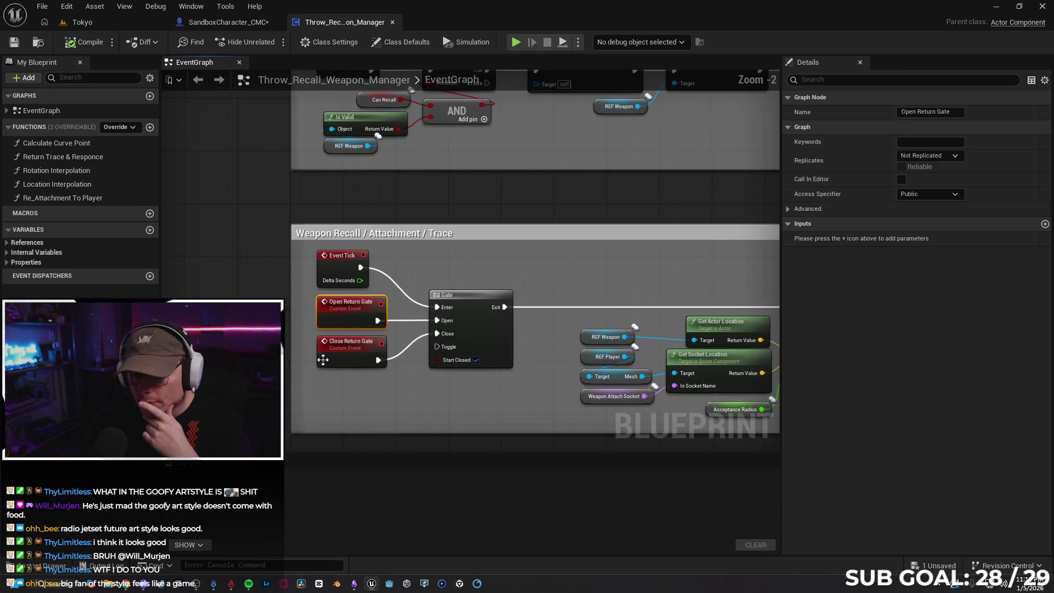
pyautogui.click(337, 354)
pyautogui.click(338, 261)
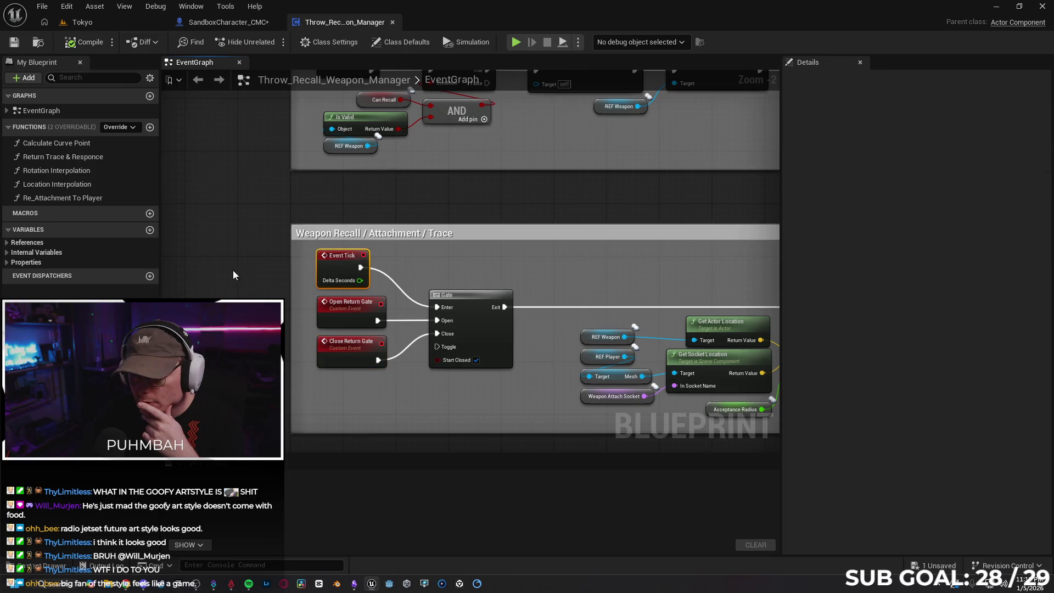
pyautogui.moveTo(408, 233)
pyautogui.mouseDown()
pyautogui.moveTo(413, 269)
pyautogui.moveTo(279, 197)
pyautogui.moveTo(276, 237)
pyautogui.moveTo(321, 285)
pyautogui.mouseUp()
pyautogui.click(330, 280)
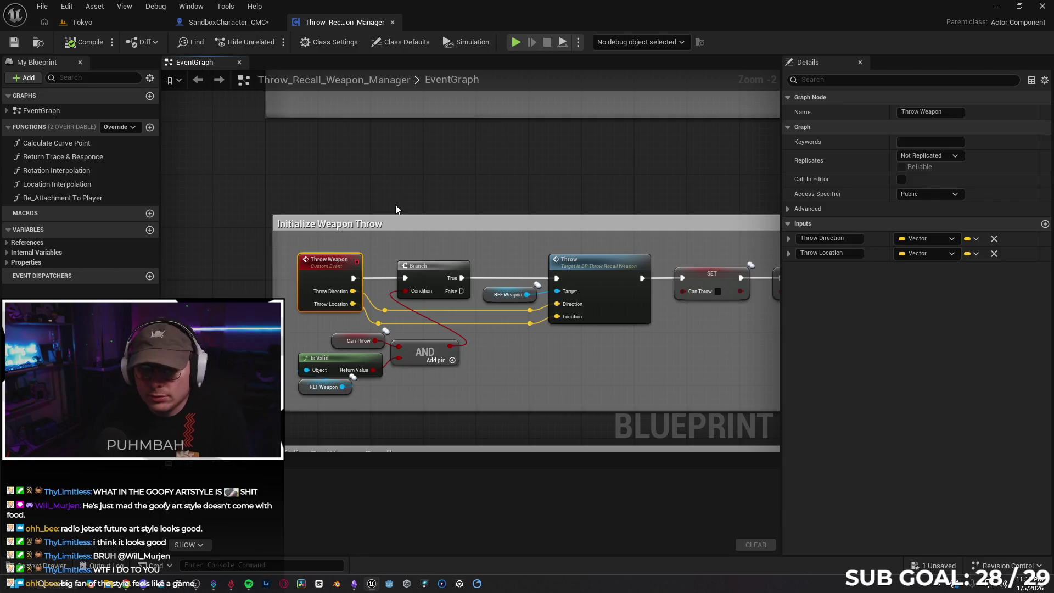
pyautogui.moveTo(403, 251); pyautogui.dragTo(318, 229)
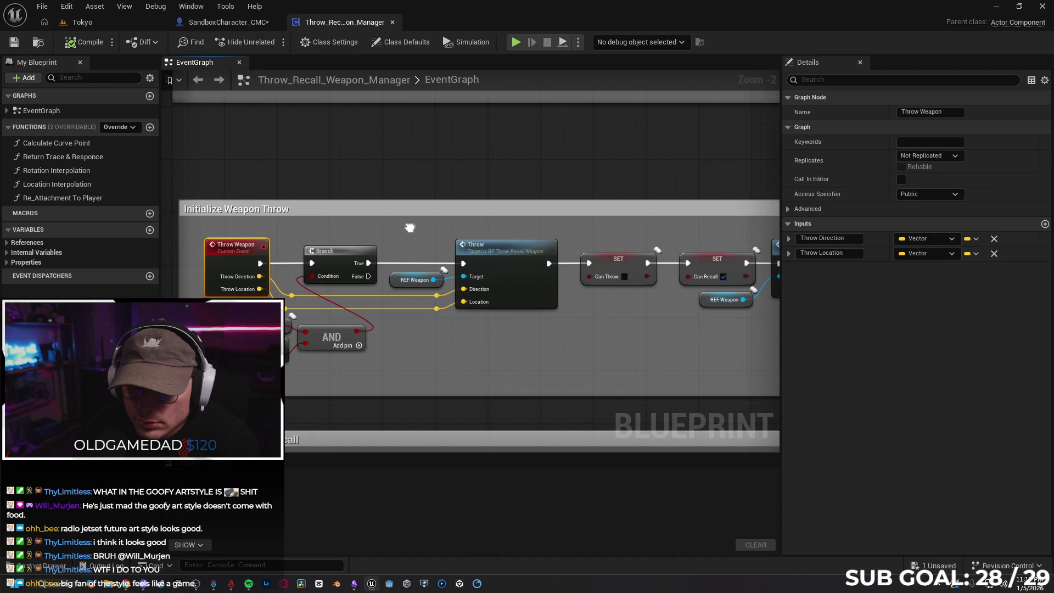
pyautogui.click(232, 24)
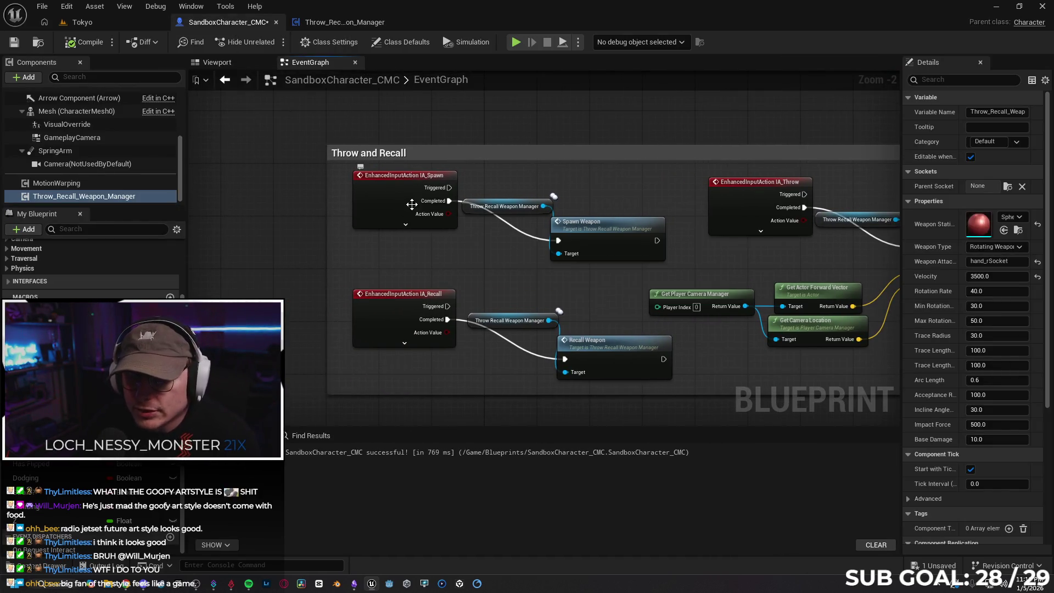
pyautogui.moveTo(397, 267); pyautogui.dragTo(481, 273)
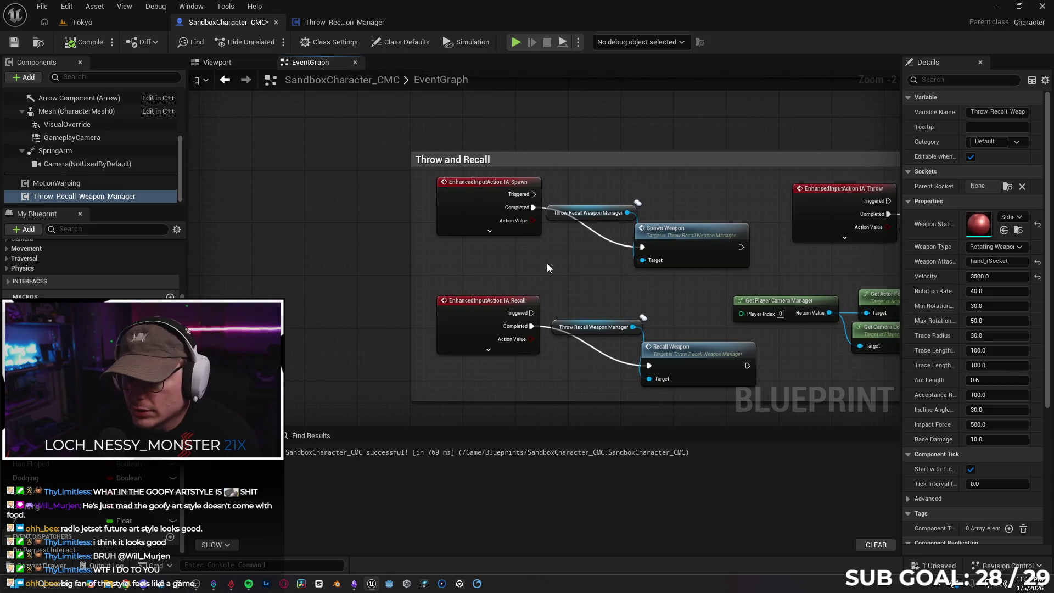
pyautogui.moveTo(547, 267); pyautogui.dragTo(498, 260)
pyautogui.moveTo(562, 267); pyautogui.dragTo(485, 258)
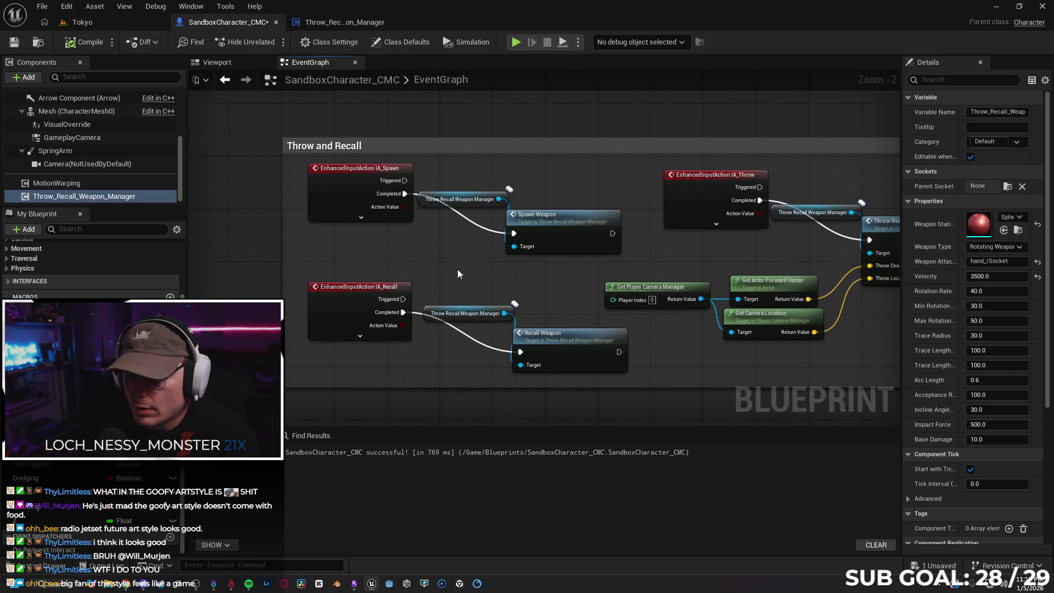
pyautogui.moveTo(504, 268); pyautogui.dragTo(467, 253)
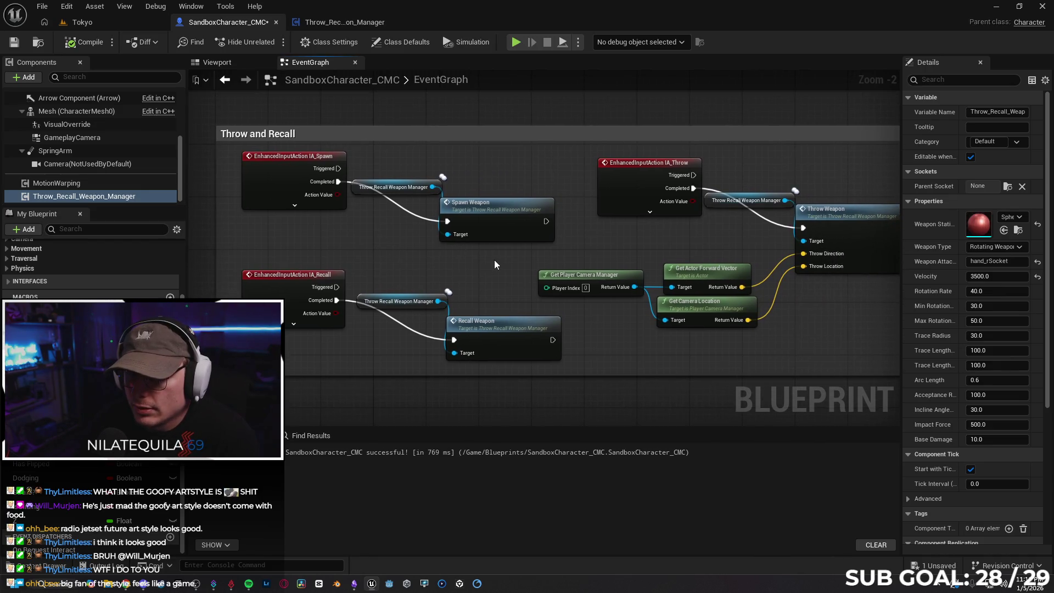
pyautogui.moveTo(485, 263); pyautogui.dragTo(455, 257)
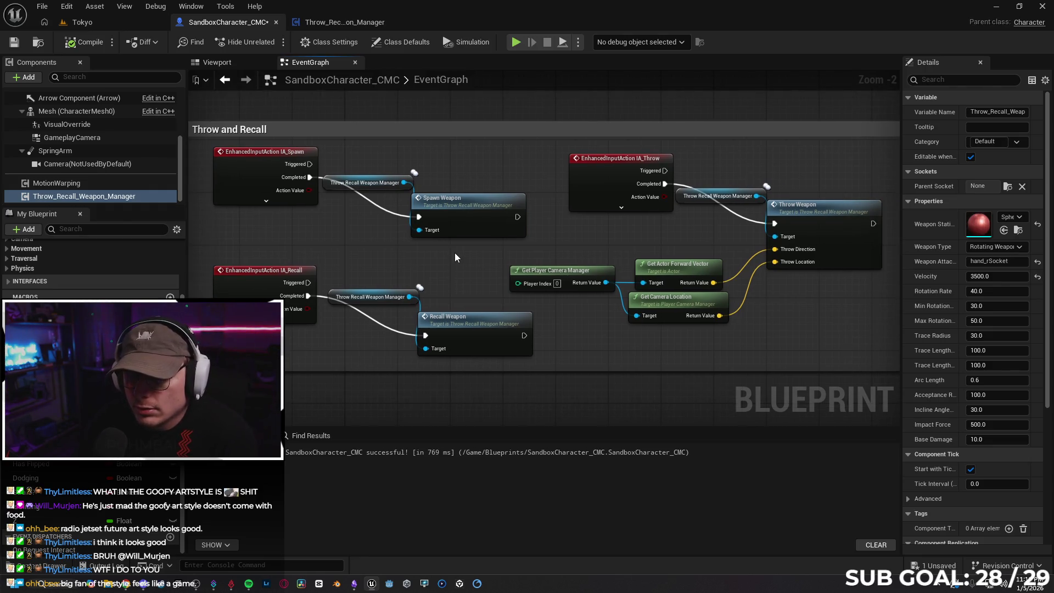
pyautogui.moveTo(407, 254)
pyautogui.mouseDown()
pyautogui.moveTo(311, 241)
pyautogui.moveTo(422, 256)
pyautogui.mouseUp()
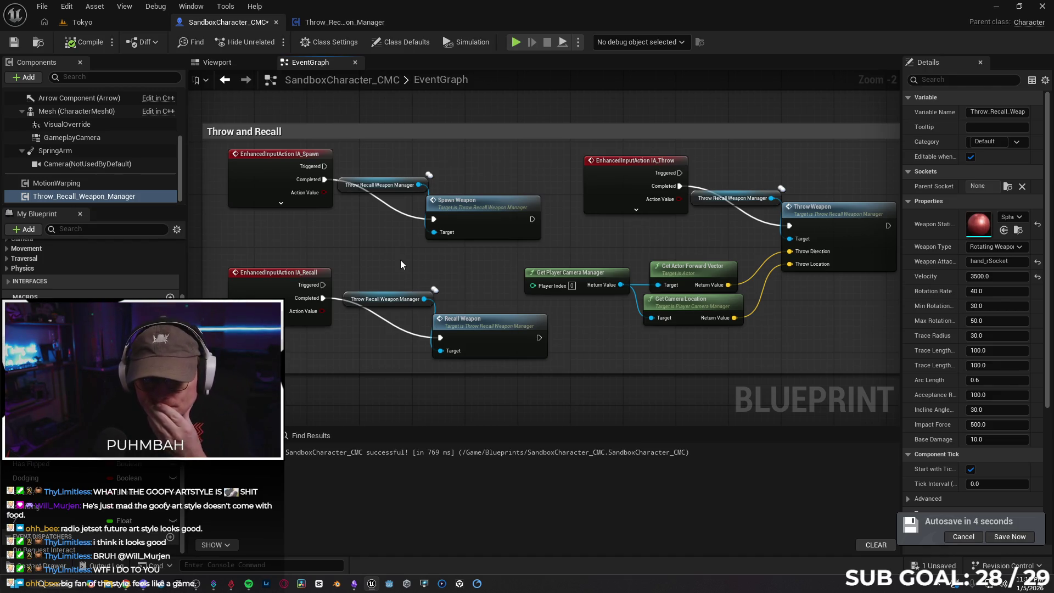
# Pan across the graph to view the Dive nodes and the Crouch Sliding Play Anim Montage logic
pyautogui.scroll(-5, 400, 260)
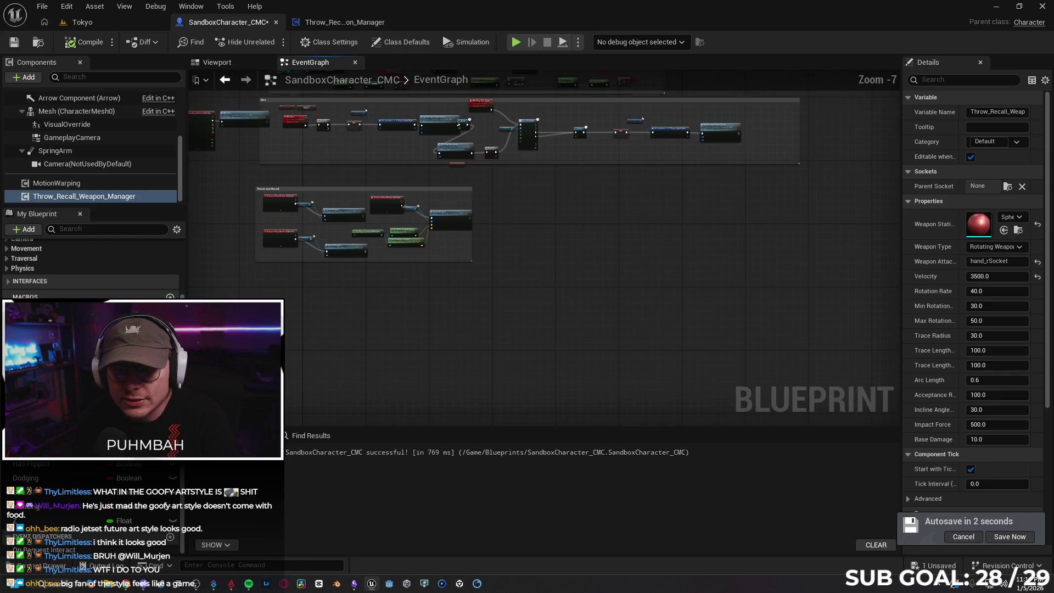
pyautogui.scroll(4, 405, 228)
pyautogui.moveTo(533, 301)
pyautogui.mouseDown()
pyautogui.moveTo(462, 354)
pyautogui.moveTo(501, 275)
pyautogui.moveTo(385, 341)
pyautogui.moveTo(522, 383)
pyautogui.moveTo(390, 278)
pyautogui.mouseUp()
pyautogui.moveTo(515, 243); pyautogui.dragTo(364, 130)
pyautogui.moveTo(542, 200)
pyautogui.mouseDown()
pyautogui.moveTo(443, 185)
pyautogui.moveTo(432, 291)
pyautogui.moveTo(398, 236)
pyautogui.moveTo(426, 290)
pyautogui.moveTo(788, 248)
pyautogui.moveTo(778, 221)
pyautogui.moveTo(695, 211)
pyautogui.moveTo(336, 203)
pyautogui.moveTo(690, 216)
pyautogui.mouseUp()
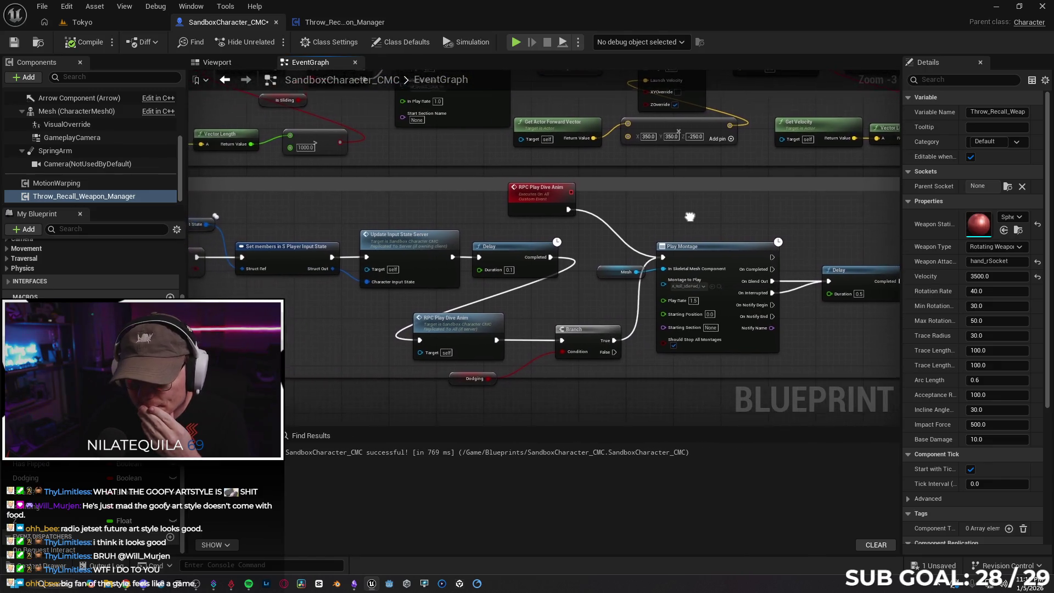
pyautogui.moveTo(459, 195)
pyautogui.mouseDown()
pyautogui.moveTo(536, 267)
pyautogui.moveTo(335, 297)
pyautogui.moveTo(412, 293)
pyautogui.moveTo(569, 258)
pyautogui.moveTo(604, 293)
pyautogui.moveTo(627, 284)
pyautogui.moveTo(780, 315)
pyautogui.mouseUp()
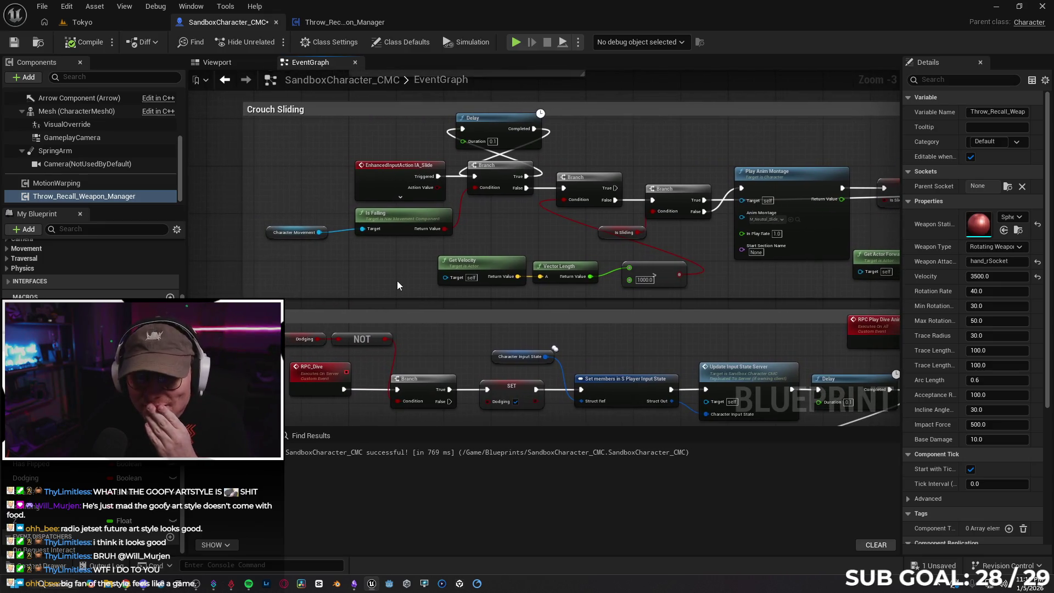
pyautogui.moveTo(371, 286)
pyautogui.mouseDown()
pyautogui.moveTo(313, 286)
pyautogui.moveTo(311, 264)
pyautogui.mouseUp()
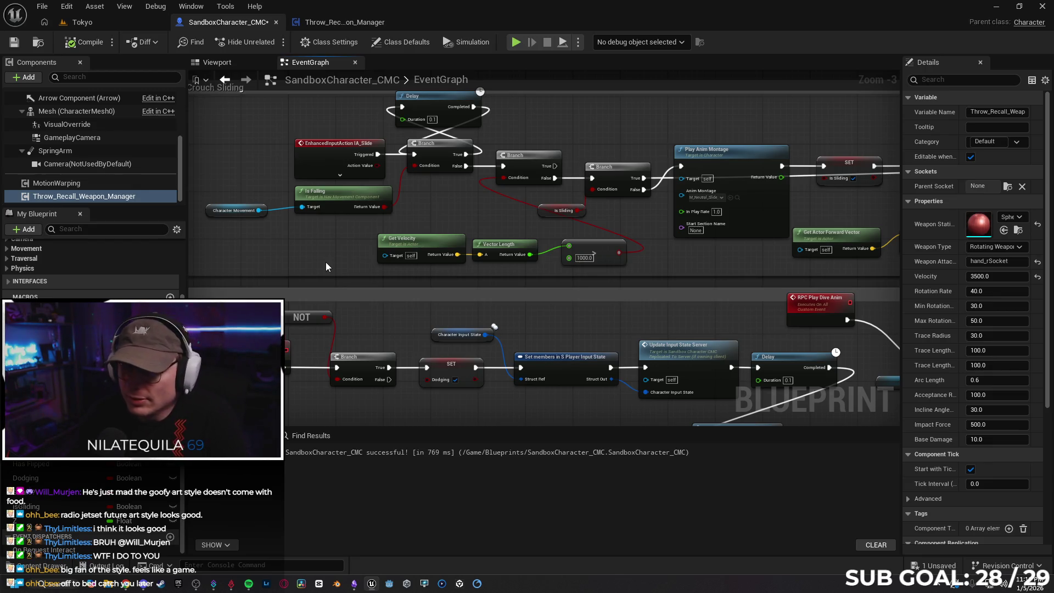
pyautogui.moveTo(304, 242); pyautogui.dragTo(369, 238)
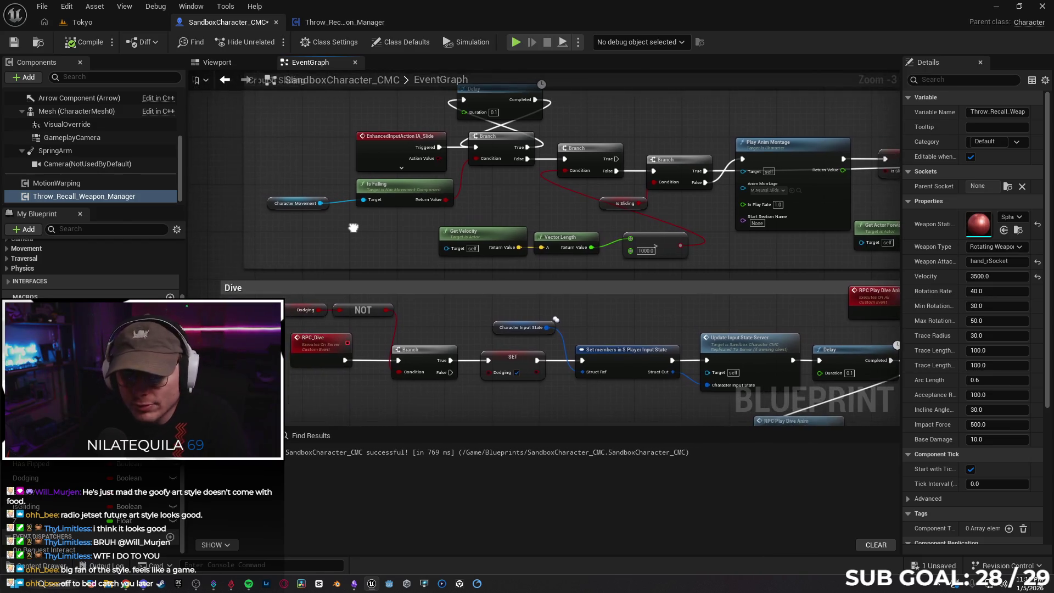
# Add a new custom event named RPC_Slide beside the slide logic
pyautogui.moveTo(277, 165)
pyautogui.mouseDown()
pyautogui.moveTo(375, 145)
pyautogui.moveTo(304, 217)
pyautogui.moveTo(353, 250)
pyautogui.moveTo(356, 213)
pyautogui.moveTo(444, 226)
pyautogui.moveTo(405, 235)
pyautogui.moveTo(374, 205)
pyautogui.mouseUp()
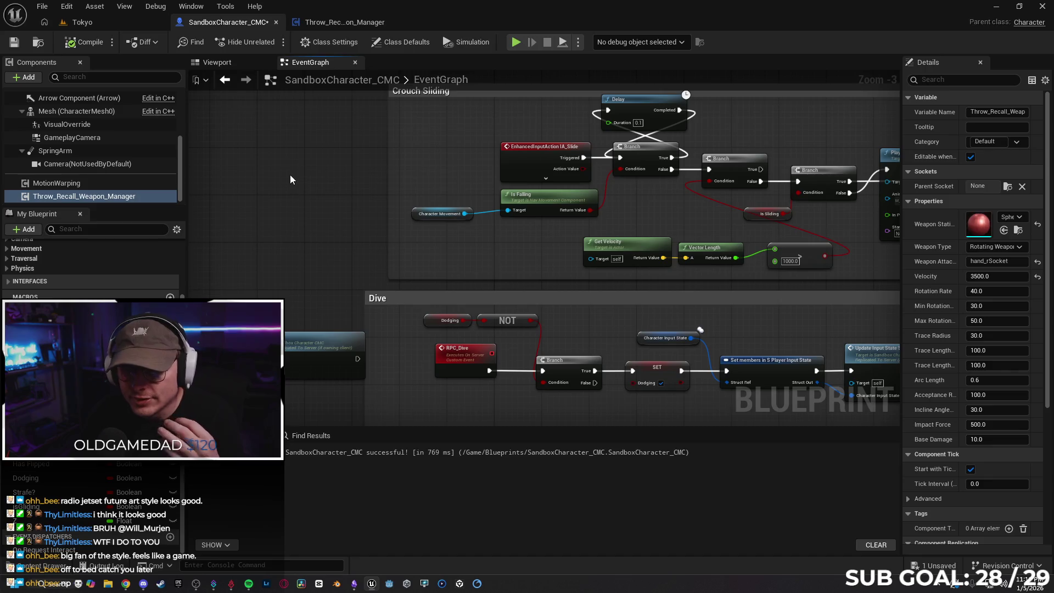
pyautogui.moveTo(290, 175); pyautogui.dragTo(295, 181)
pyautogui.rightClick(293, 180)
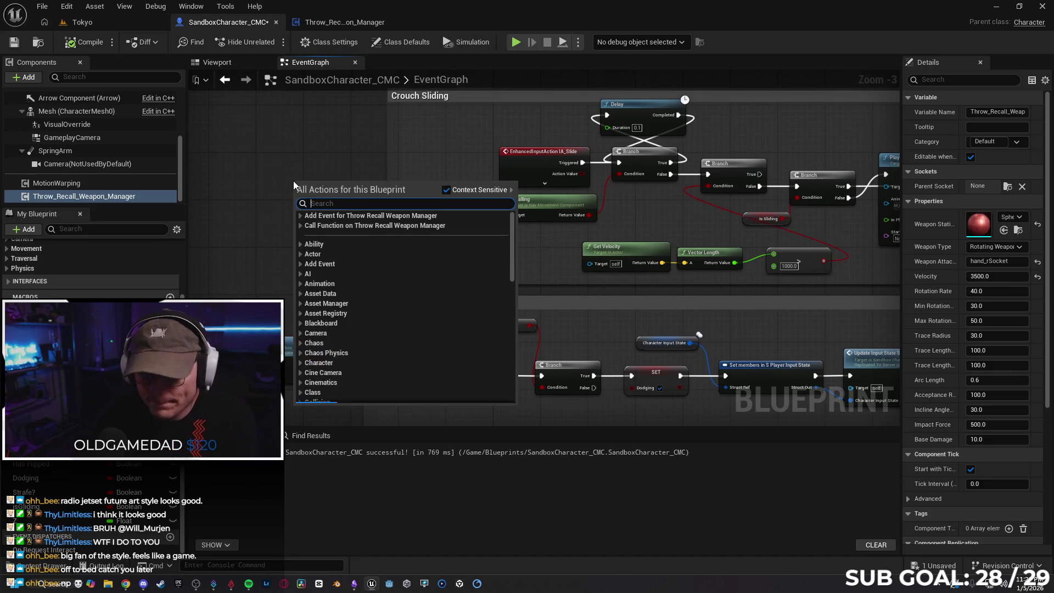
pyautogui.write('custom')
pyautogui.press('Return')
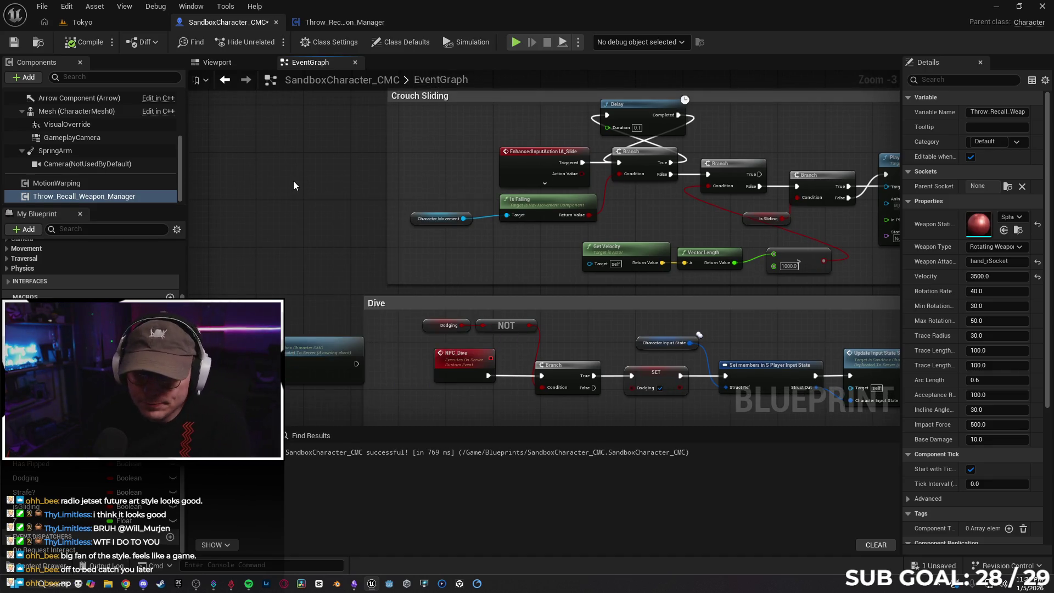
pyautogui.write('RPC Slide')
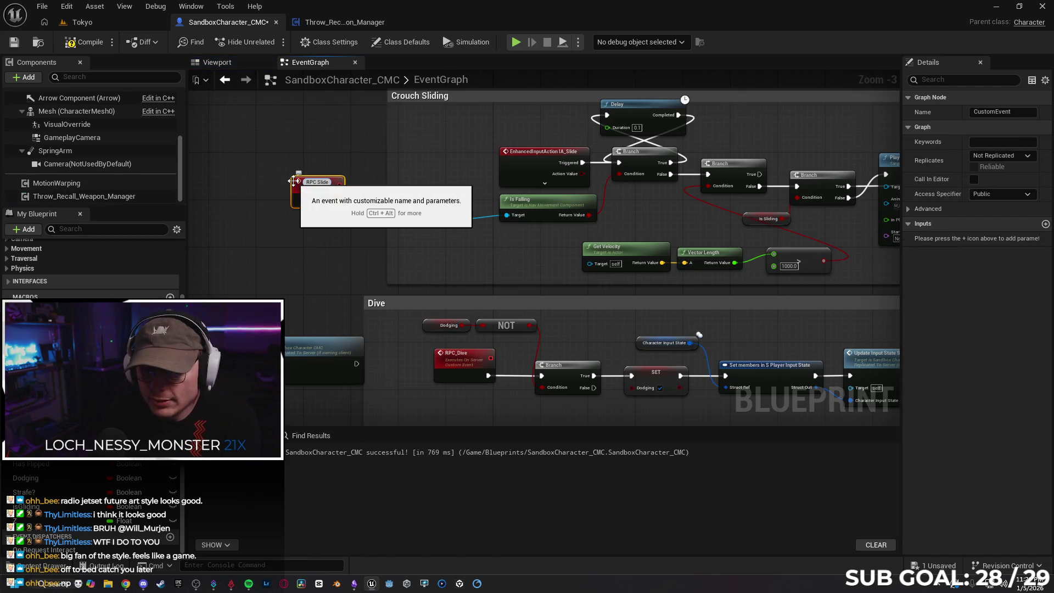
pyautogui.press('Return')
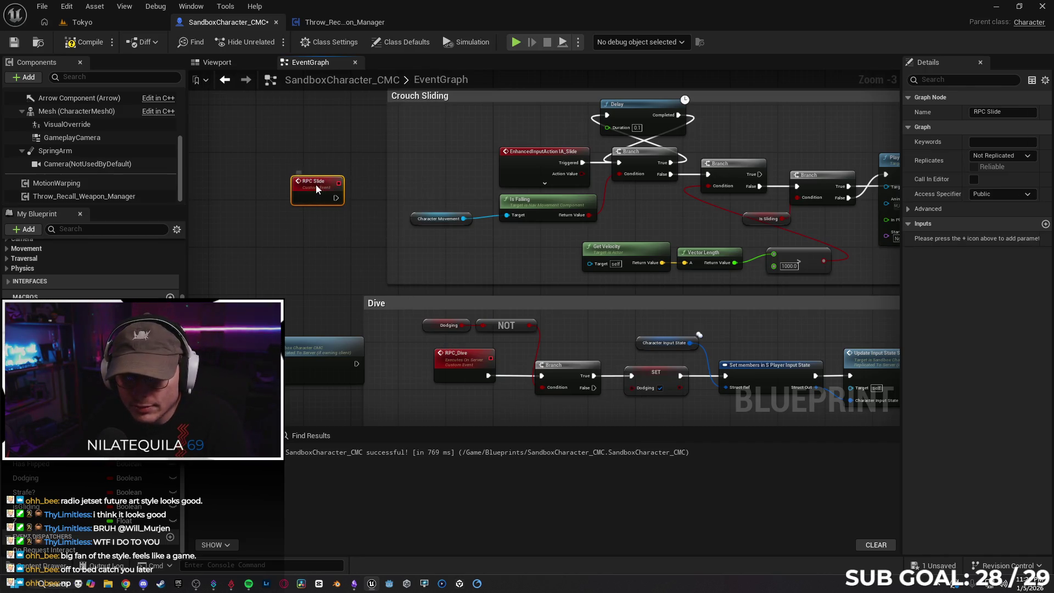
pyautogui.doubleClick(315, 181)
pyautogui.click(987, 114)
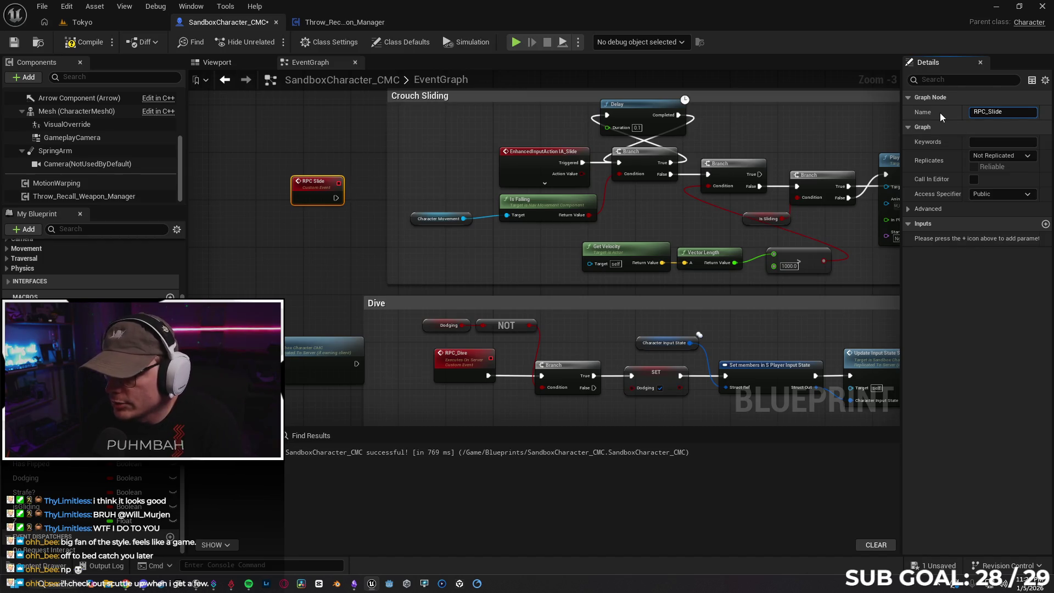
# Unhook IA_Slide from the Branch and wire RPC_Slide into its place
pyautogui.moveTo(318, 180)
pyautogui.mouseDown()
pyautogui.moveTo(258, 162)
pyautogui.moveTo(347, 200)
pyautogui.moveTo(376, 231)
pyautogui.moveTo(521, 159)
pyautogui.mouseUp()
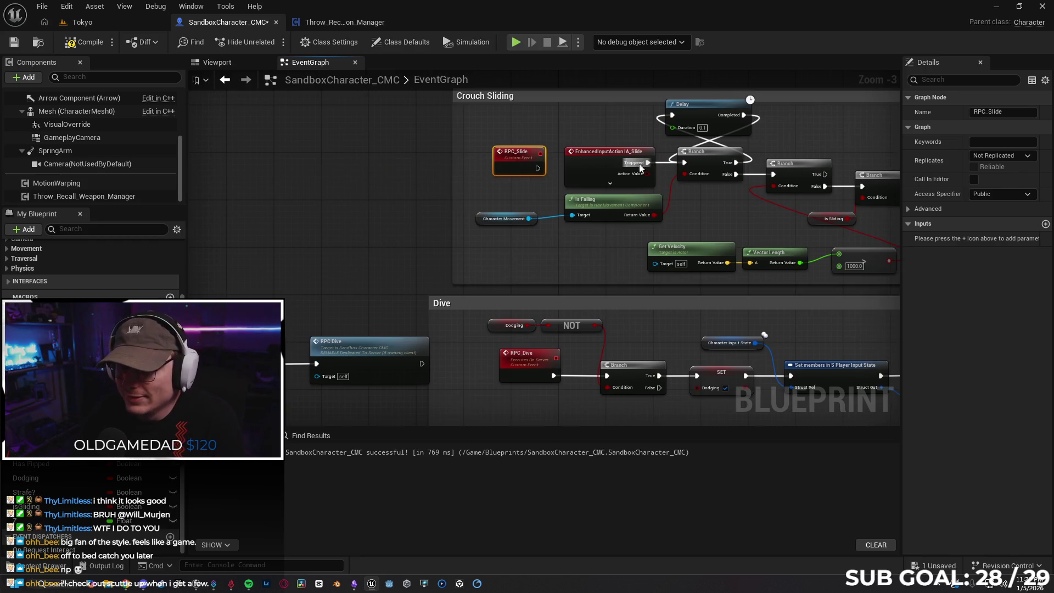
pyautogui.keyDown('alt'); pyautogui.click(659, 163); pyautogui.keyUp('alt')
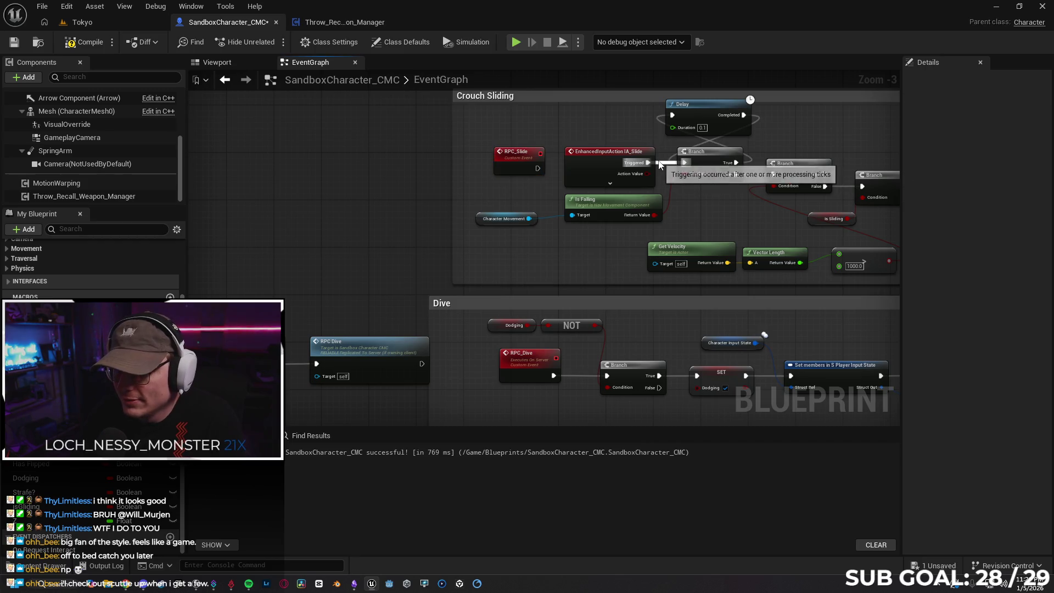
pyautogui.moveTo(604, 158); pyautogui.dragTo(350, 147)
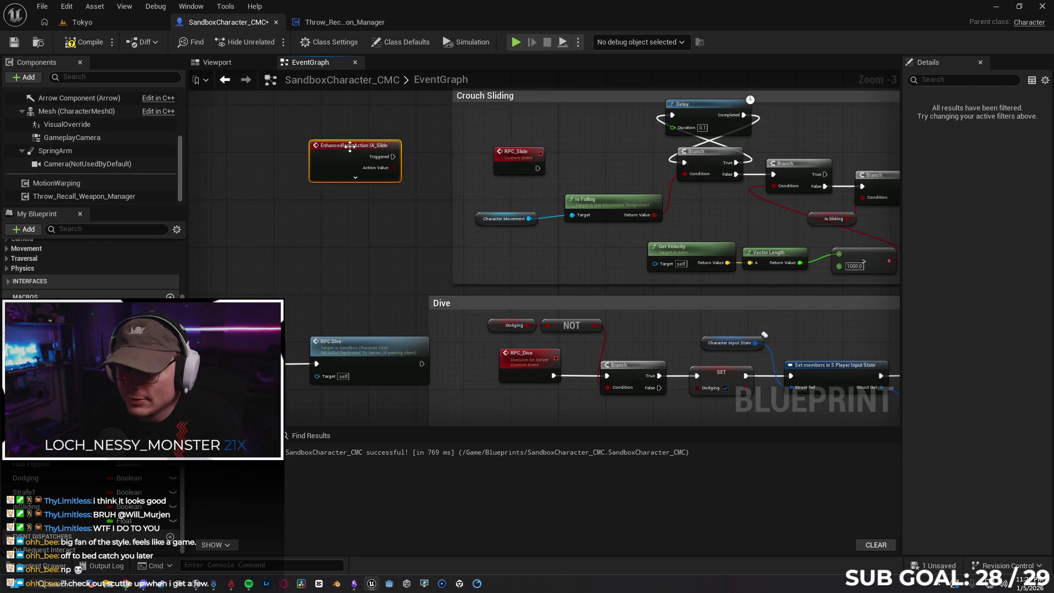
pyautogui.moveTo(528, 159)
pyautogui.mouseDown()
pyautogui.moveTo(730, 179)
pyautogui.moveTo(684, 163)
pyautogui.mouseUp()
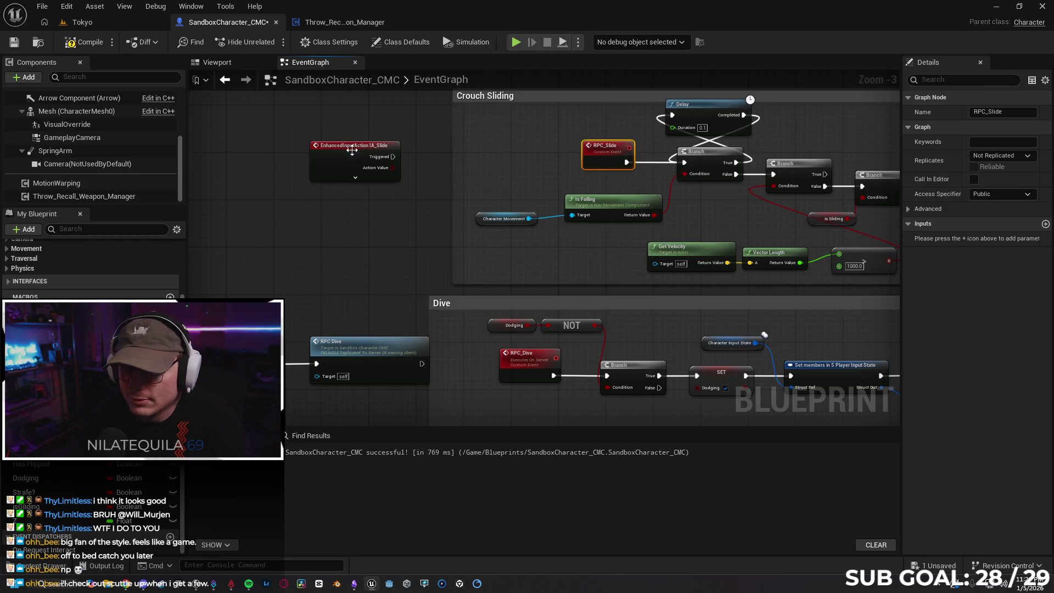
pyautogui.moveTo(354, 150); pyautogui.dragTo(294, 149)
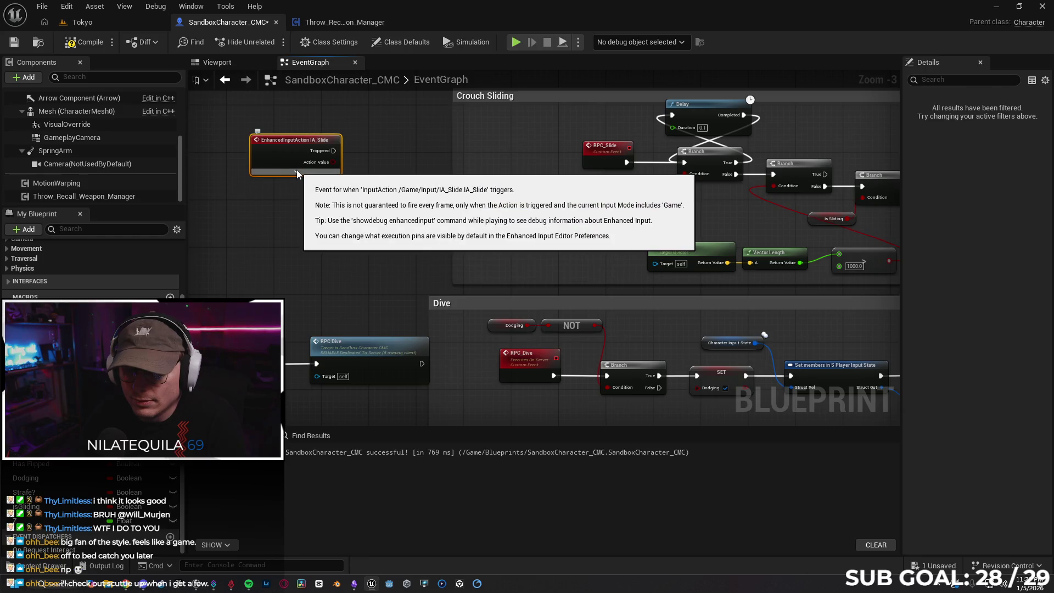
pyautogui.moveTo(333, 151); pyautogui.dragTo(372, 147)
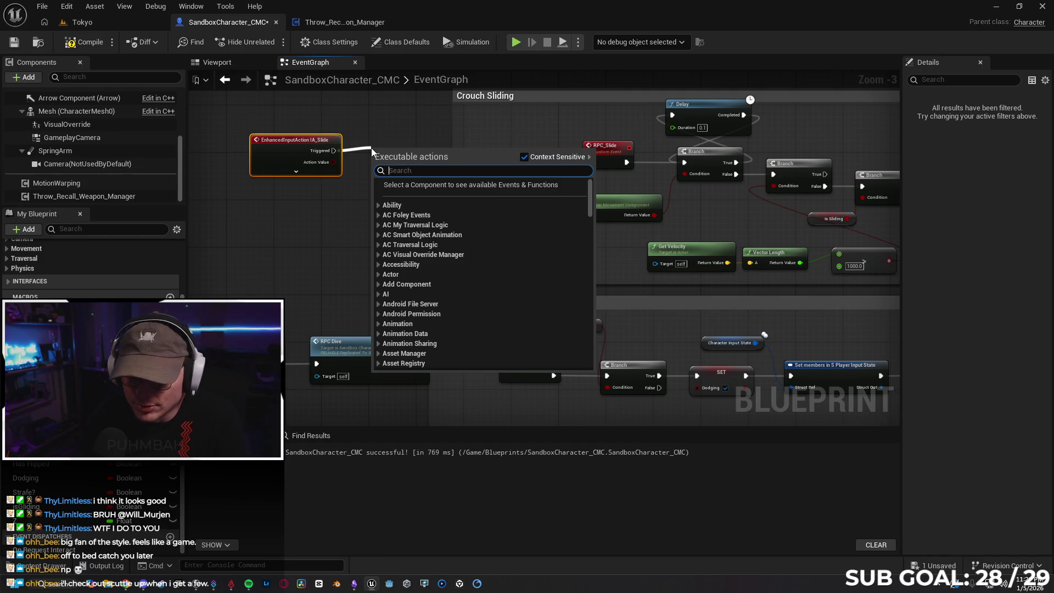
# Call RPC_Slide from IA_Slide's Triggered output
pyautogui.click(296, 171)
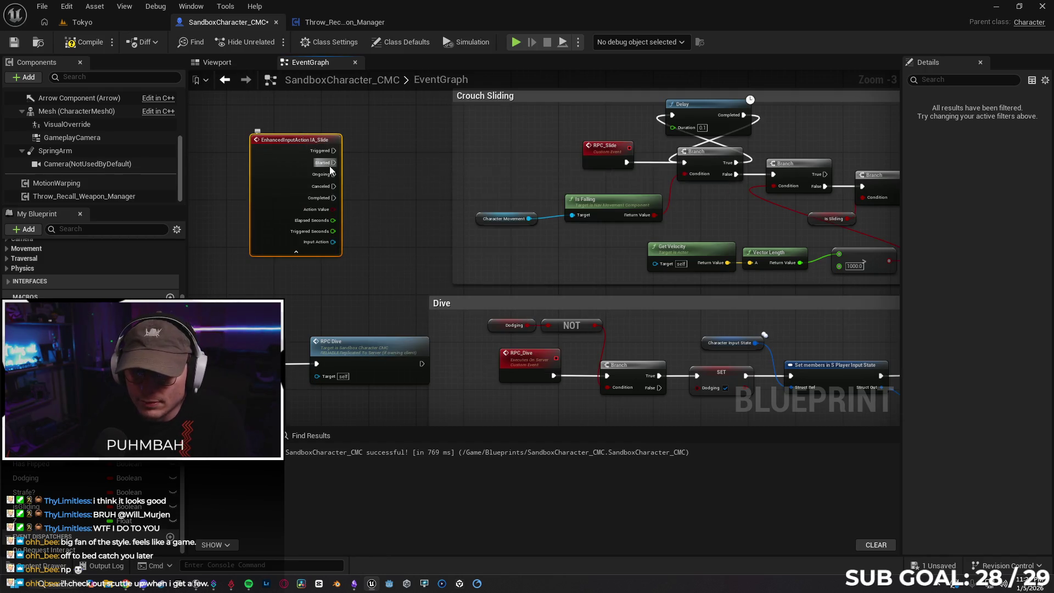
pyautogui.moveTo(284, 141)
pyautogui.mouseDown()
pyautogui.moveTo(248, 135)
pyautogui.moveTo(344, 150)
pyautogui.mouseUp()
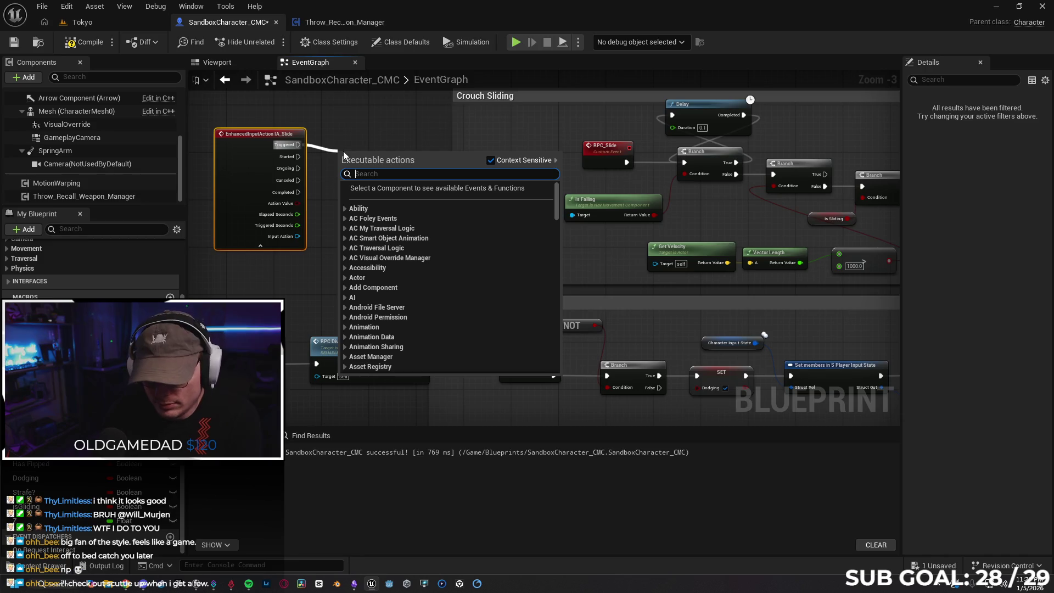
pyautogui.write('rpc')
pyautogui.press('Down')
pyautogui.press('Down')
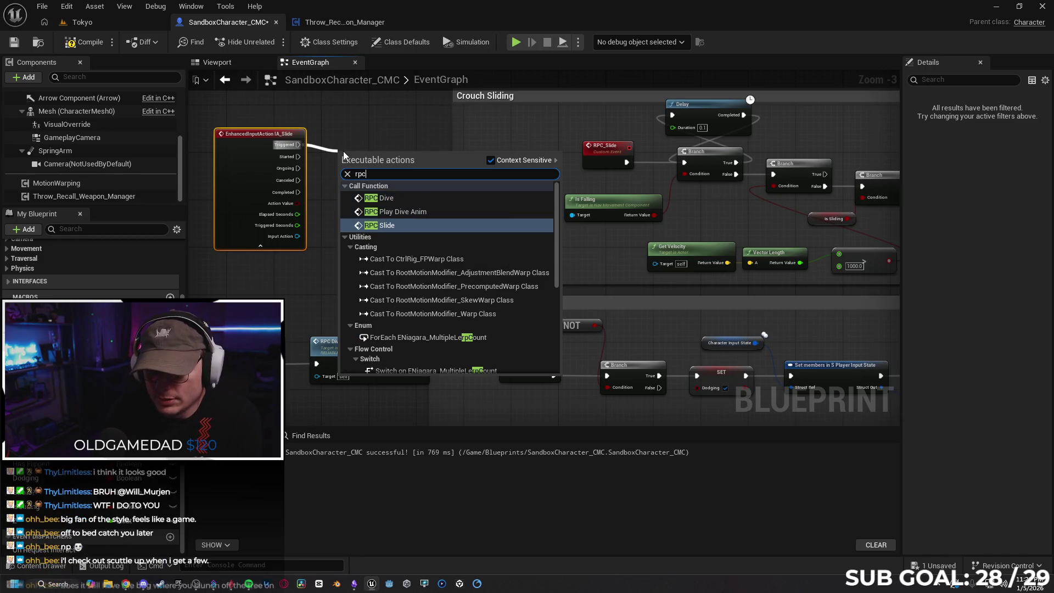
pyautogui.press('Return')
pyautogui.moveTo(383, 156); pyautogui.dragTo(378, 133)
# Set the RPC_Slide event to replicate as Run on Server
pyautogui.click(618, 147)
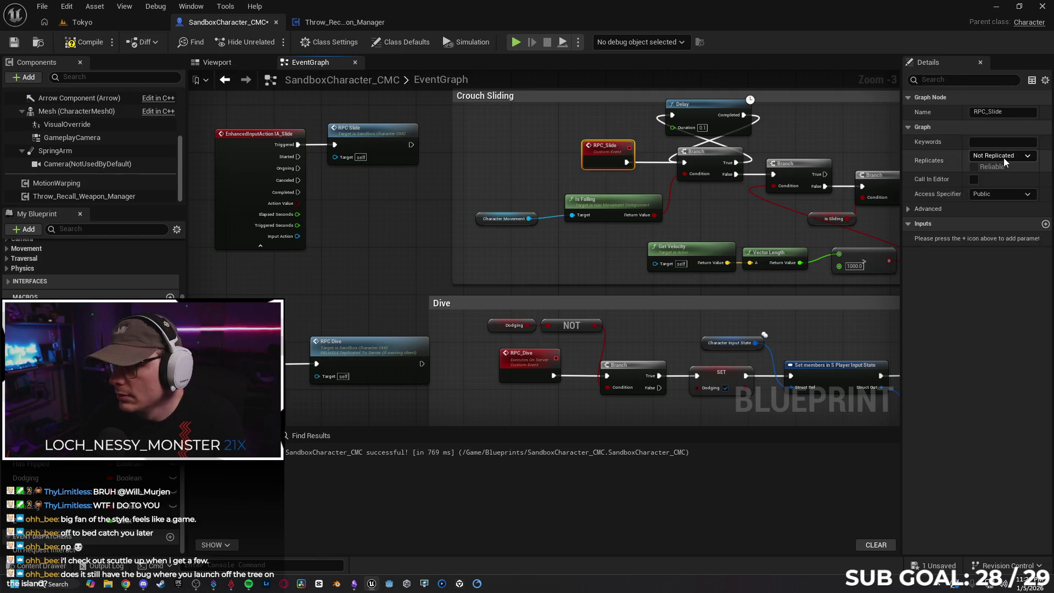
pyautogui.click(1004, 156)
pyautogui.press('Escape')
# Review the replication settings of the Dive section's RPC_Dive and RPC Play Dive Anim events
pyautogui.moveTo(564, 128)
pyautogui.mouseDown()
pyautogui.moveTo(669, 130)
pyautogui.moveTo(432, 150)
pyautogui.mouseUp()
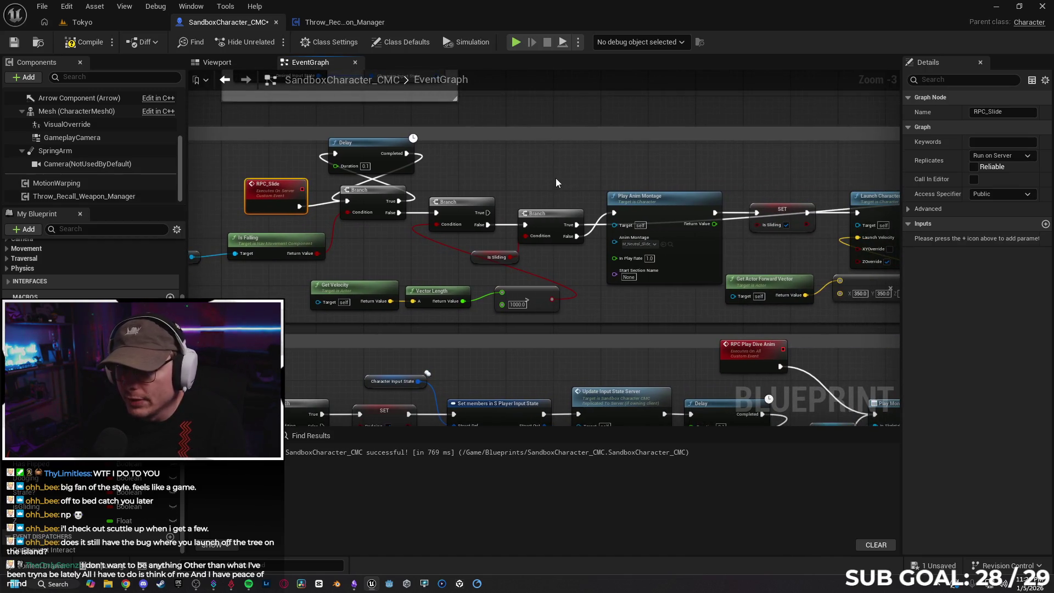
pyautogui.moveTo(494, 165); pyautogui.dragTo(707, 94)
pyautogui.moveTo(483, 189)
pyautogui.mouseDown()
pyautogui.moveTo(552, 107)
pyautogui.moveTo(607, 96)
pyautogui.mouseUp()
pyautogui.click(528, 233)
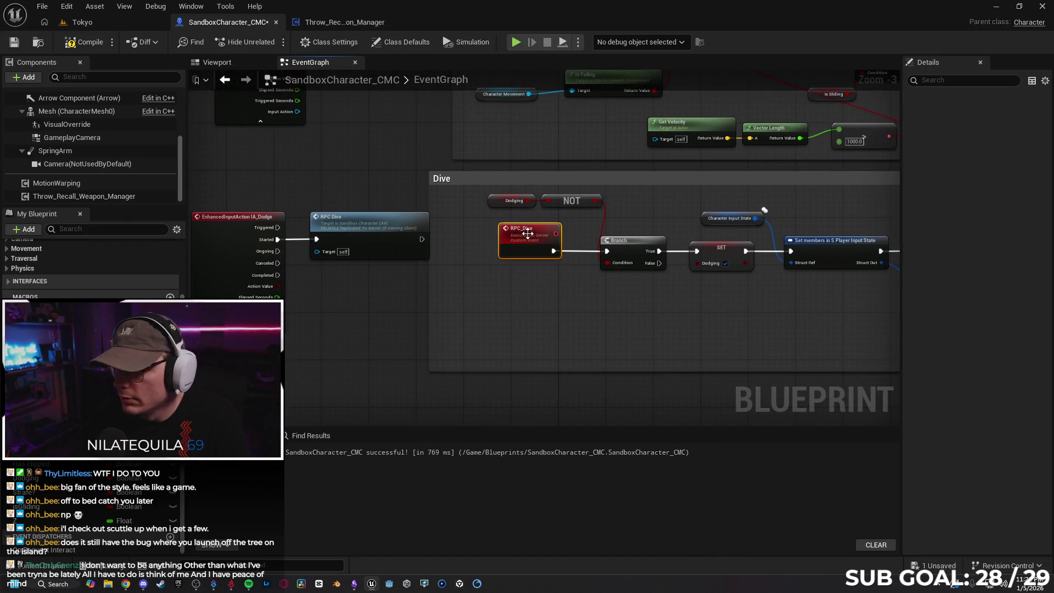
pyautogui.moveTo(413, 163)
pyautogui.mouseDown()
pyautogui.moveTo(464, 196)
pyautogui.moveTo(341, 208)
pyautogui.mouseUp()
pyautogui.moveTo(714, 212)
pyautogui.mouseDown()
pyautogui.moveTo(544, 211)
pyautogui.moveTo(572, 197)
pyautogui.mouseUp()
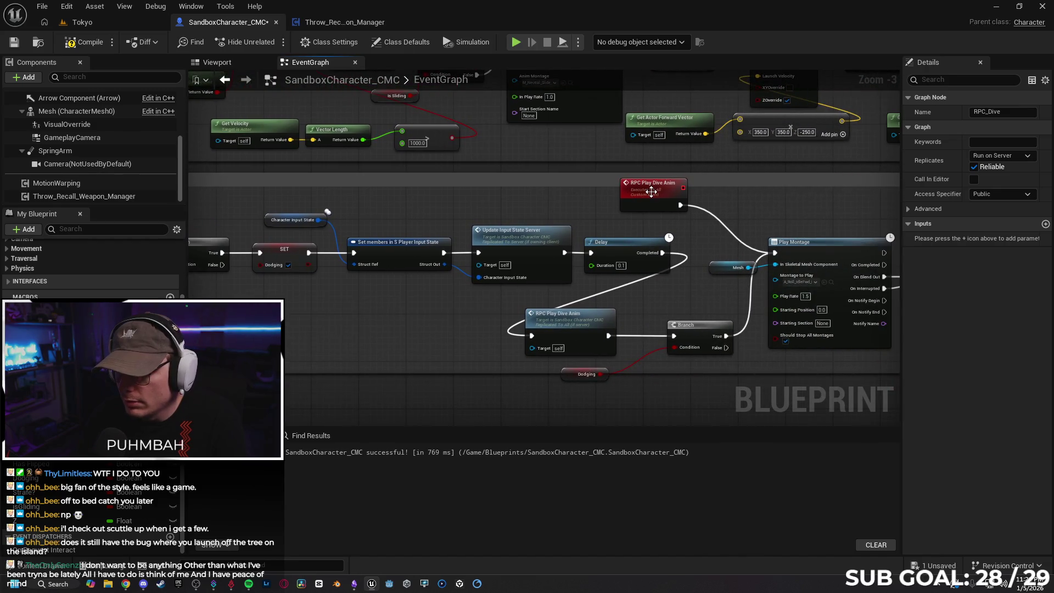
pyautogui.click(653, 190)
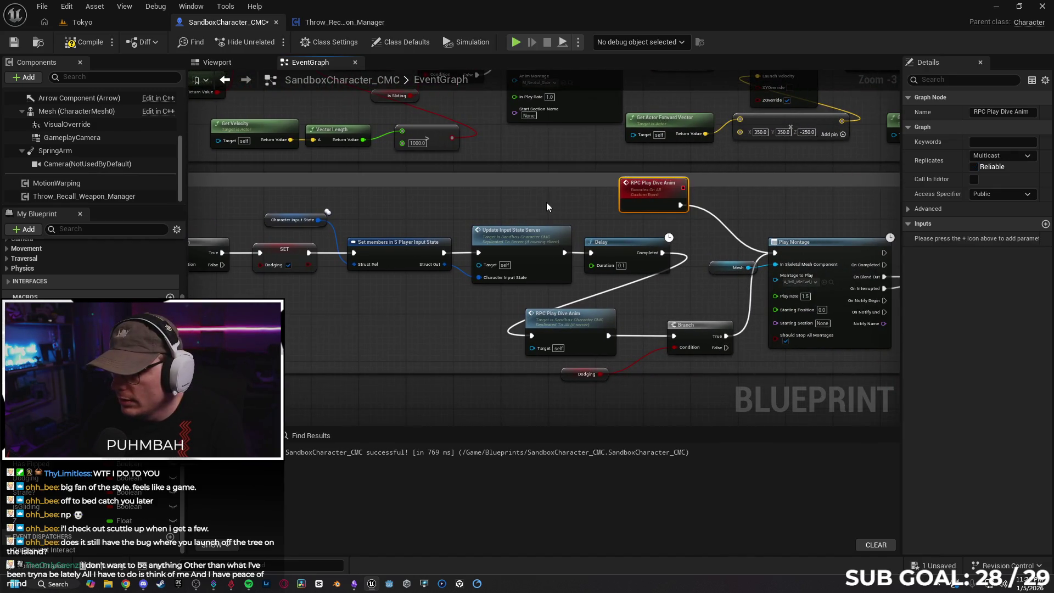
pyautogui.scroll(5, 558, 196)
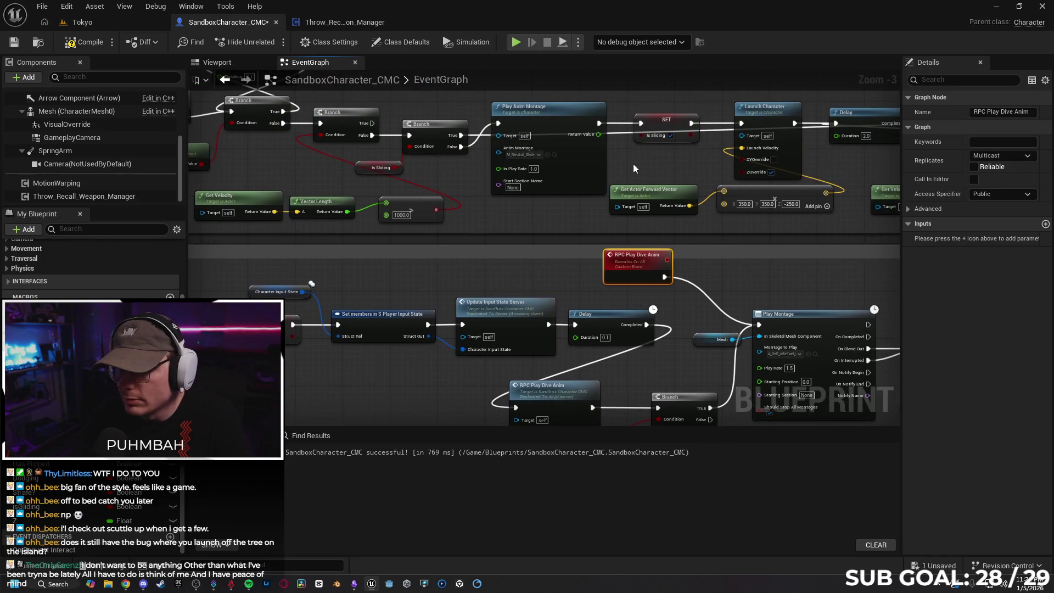
pyautogui.hscroll(5, 617, 157)
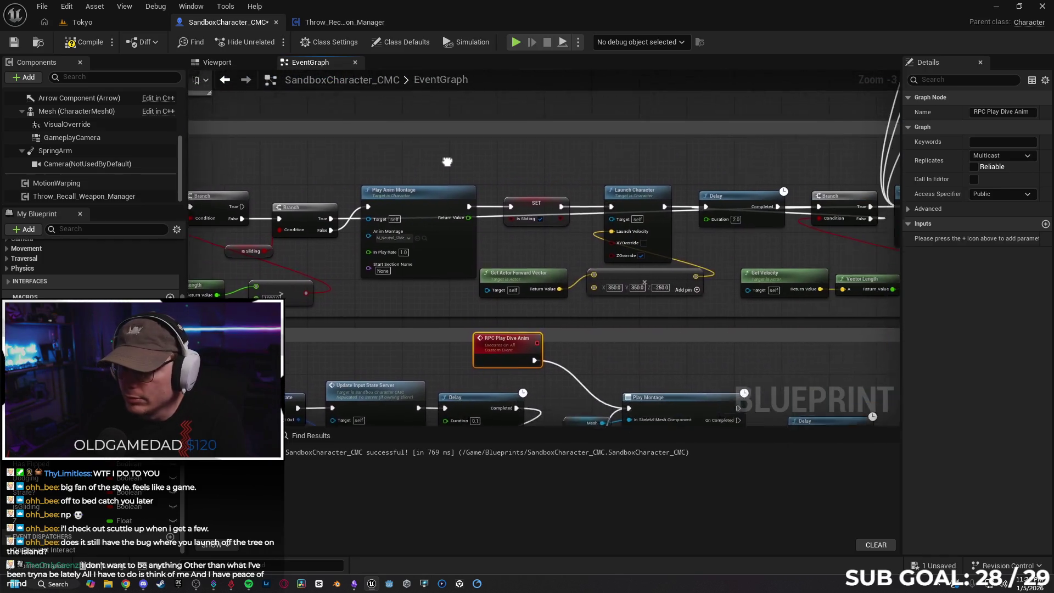
pyautogui.hscroll(-5, 549, 176)
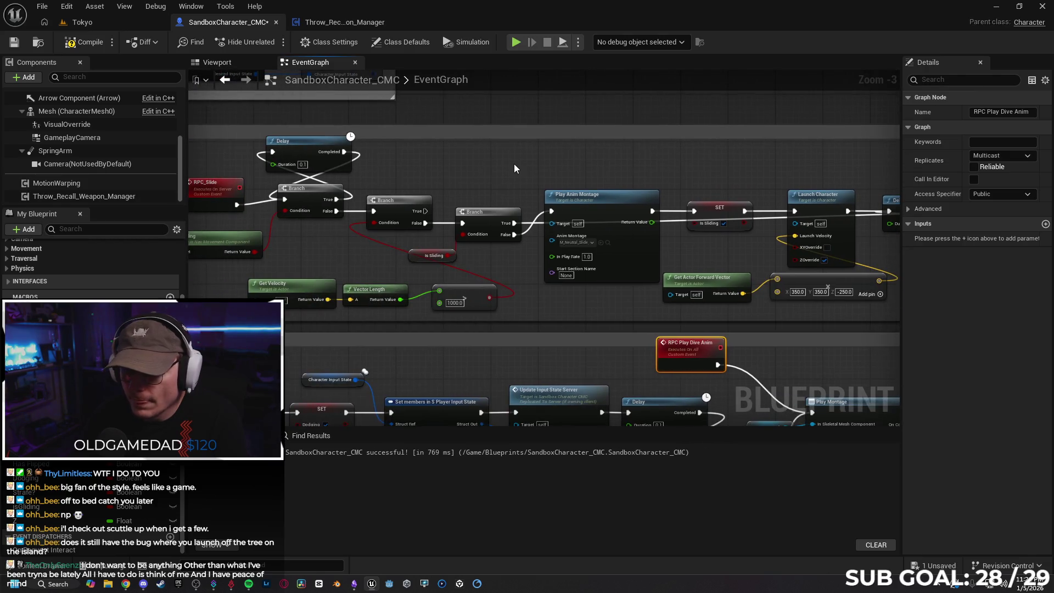
# Add a custom event named RPC Play Slide Anim and wire it into Play Anim Montage
pyautogui.rightClick(515, 164)
pyautogui.write('RPC')
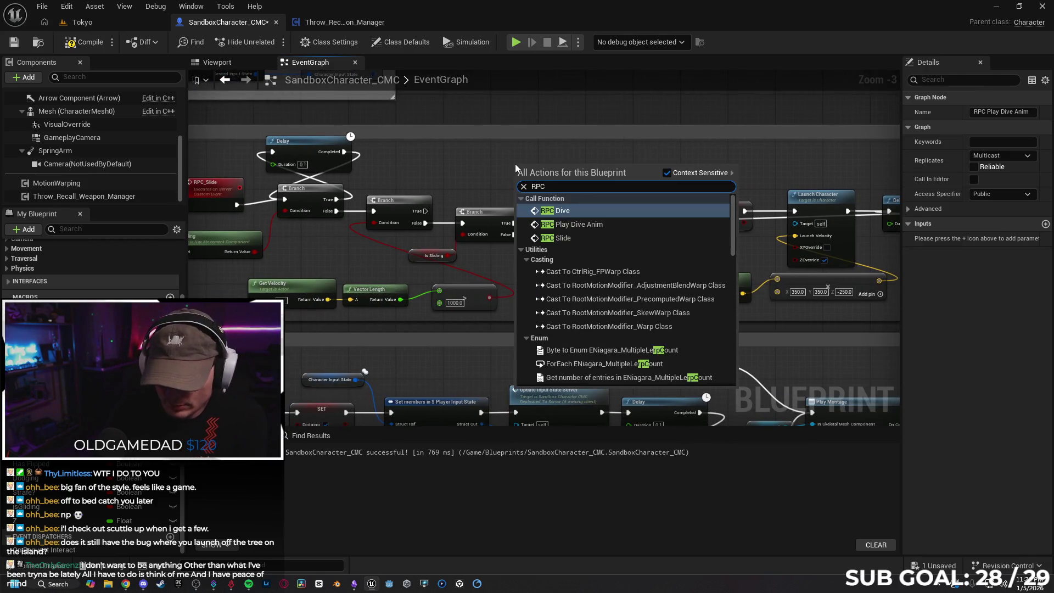
pyautogui.write(' Play Sli')
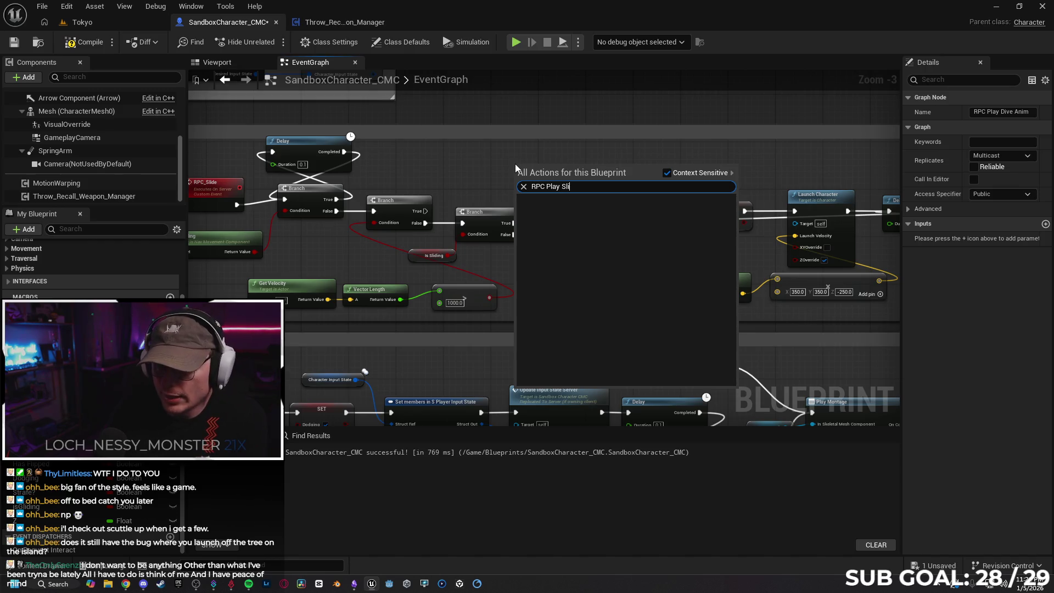
pyautogui.write('de A')
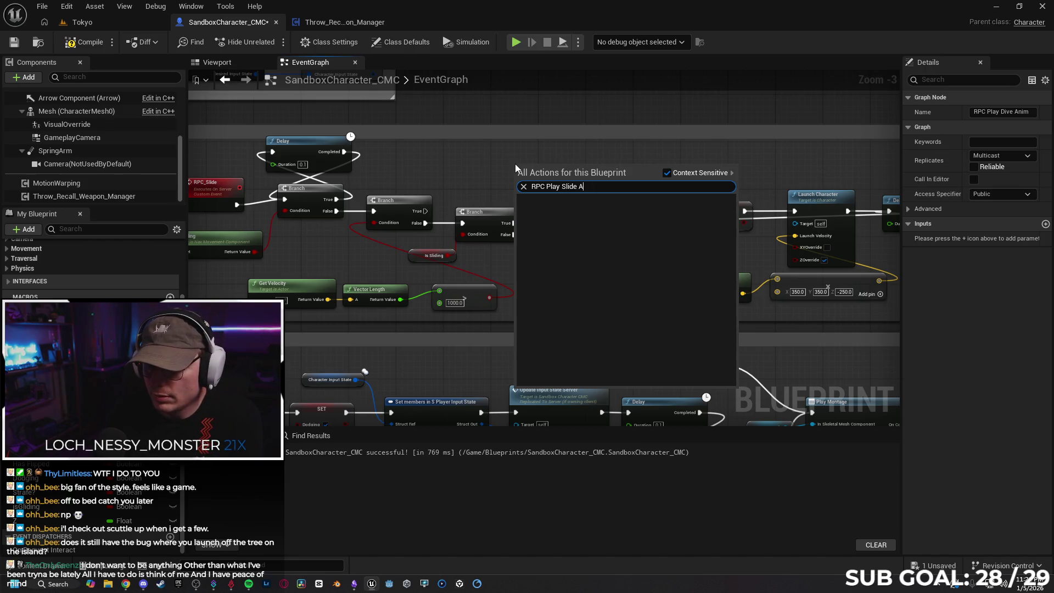
pyautogui.write('nim')
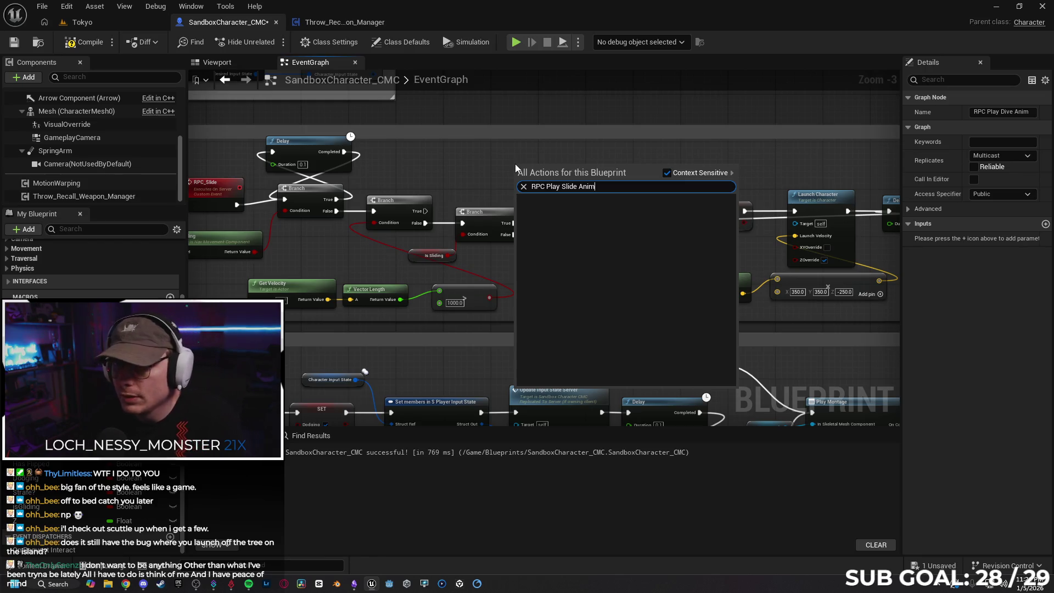
pyautogui.click(522, 156)
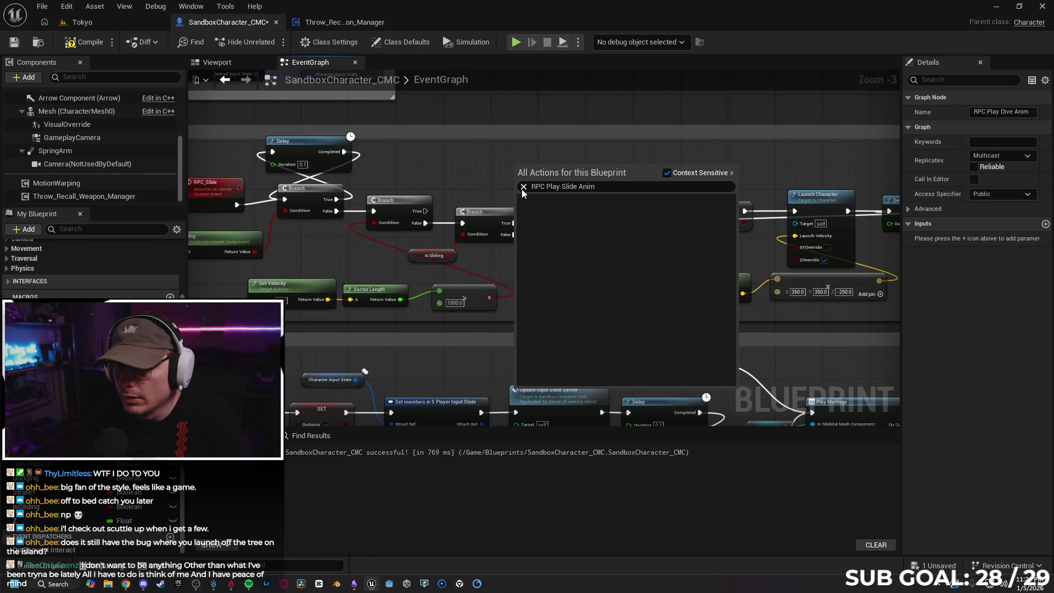
pyautogui.rightClick(522, 156)
pyautogui.write('custom')
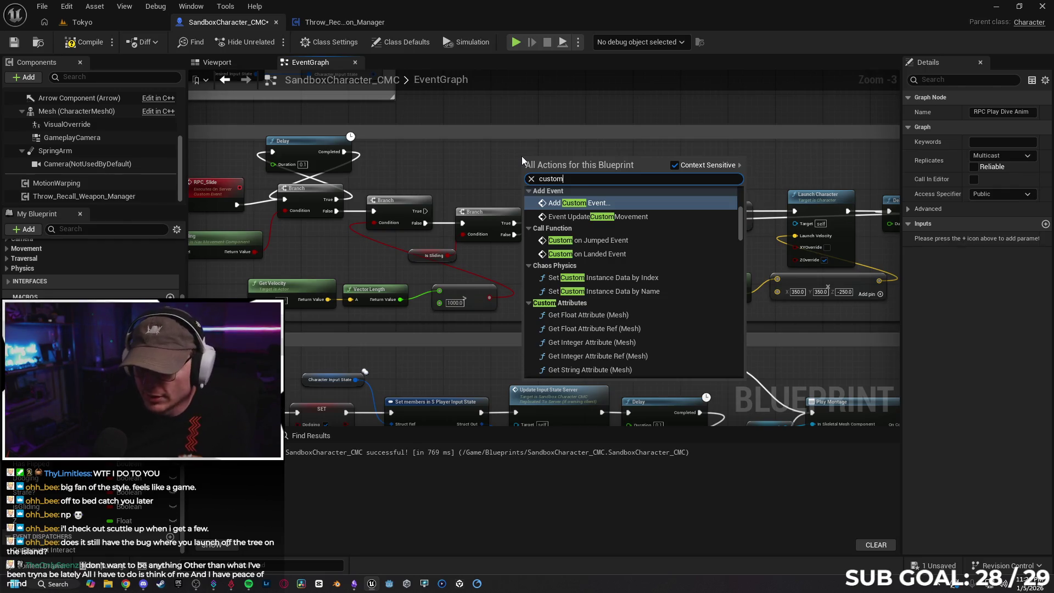
pyautogui.press('Return')
pyautogui.write('RPC Play Slide Anim')
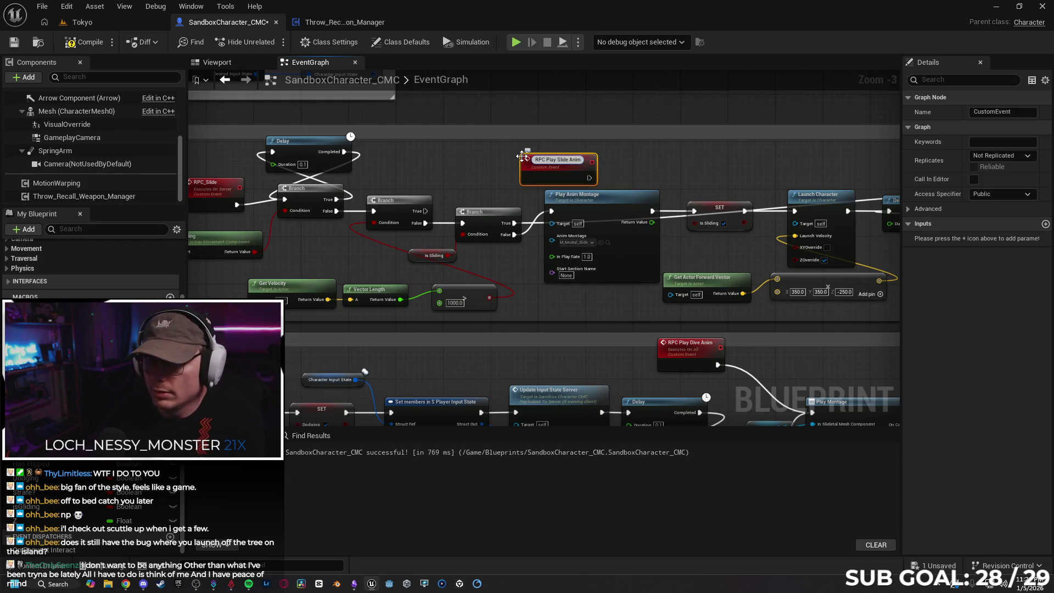
pyautogui.press('Return')
pyautogui.moveTo(552, 159)
pyautogui.mouseDown()
pyautogui.moveTo(480, 147)
pyautogui.moveTo(553, 213)
pyautogui.mouseUp()
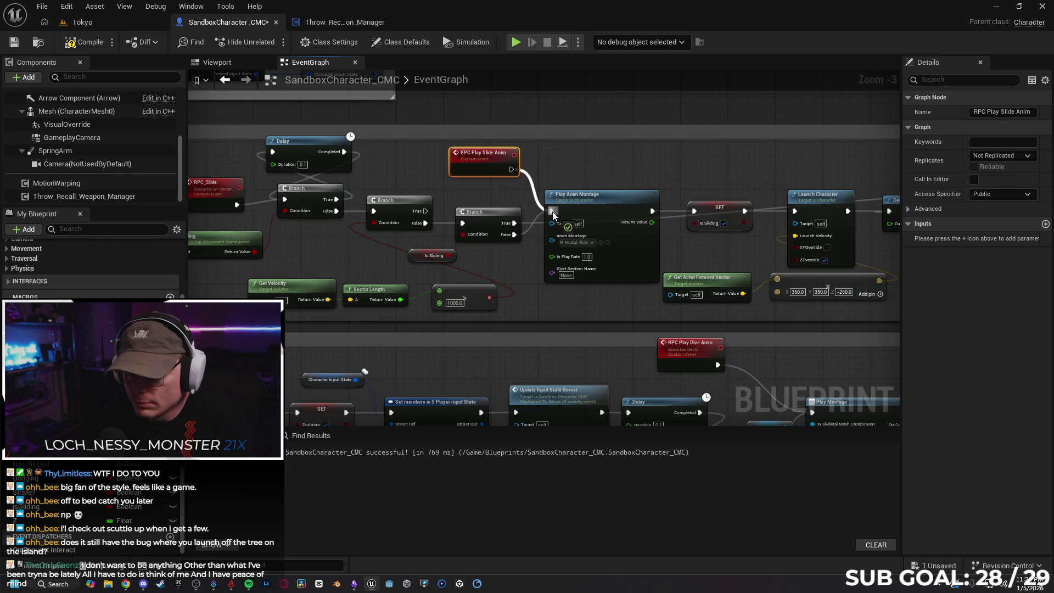
# Set RPC Play Slide Anim's replication to Multicast
pyautogui.moveTo(608, 148); pyautogui.dragTo(651, 128)
pyautogui.click(980, 156)
pyautogui.click(990, 166)
pyautogui.moveTo(584, 291)
pyautogui.mouseDown()
pyautogui.moveTo(577, 247)
pyautogui.moveTo(569, 280)
pyautogui.moveTo(241, 278)
pyautogui.mouseUp()
pyautogui.moveTo(553, 288); pyautogui.dragTo(521, 272)
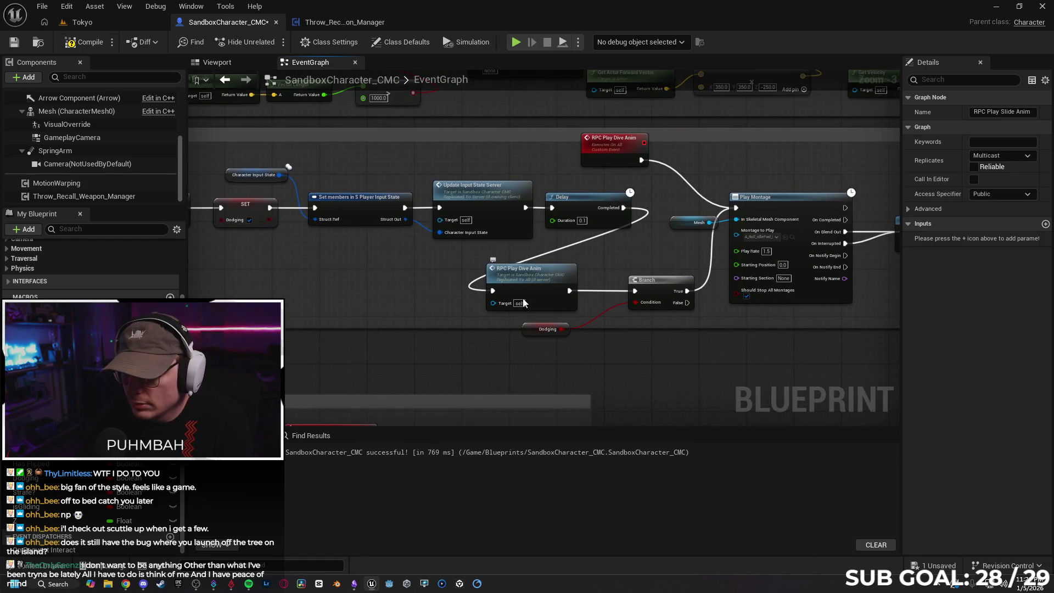
pyautogui.moveTo(608, 256); pyautogui.dragTo(635, 242)
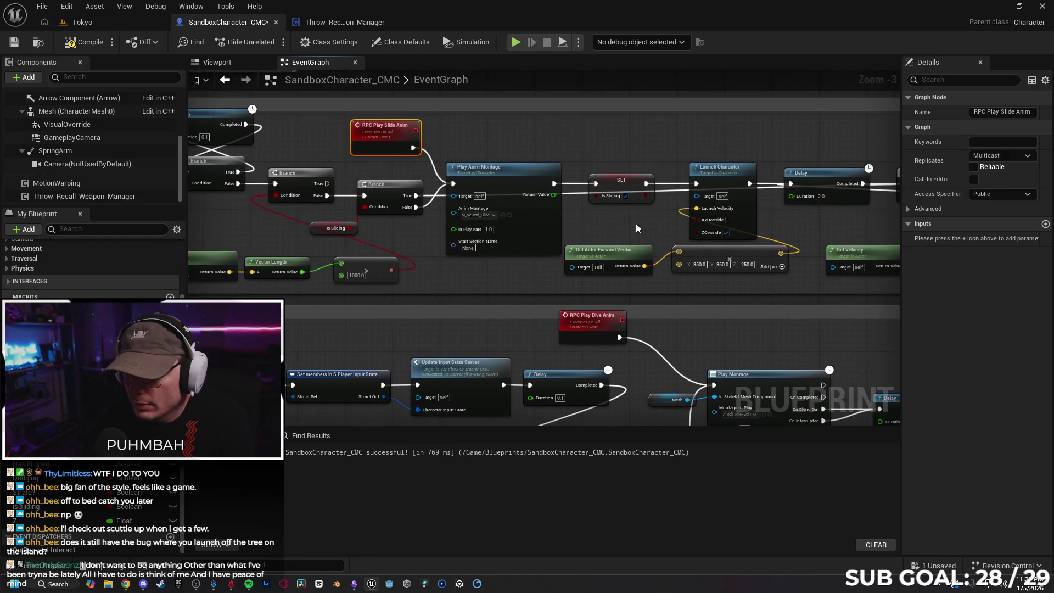
# Move the last slide Branch node up next to RPC Play Slide Anim
pyautogui.moveTo(614, 133); pyautogui.dragTo(759, 107)
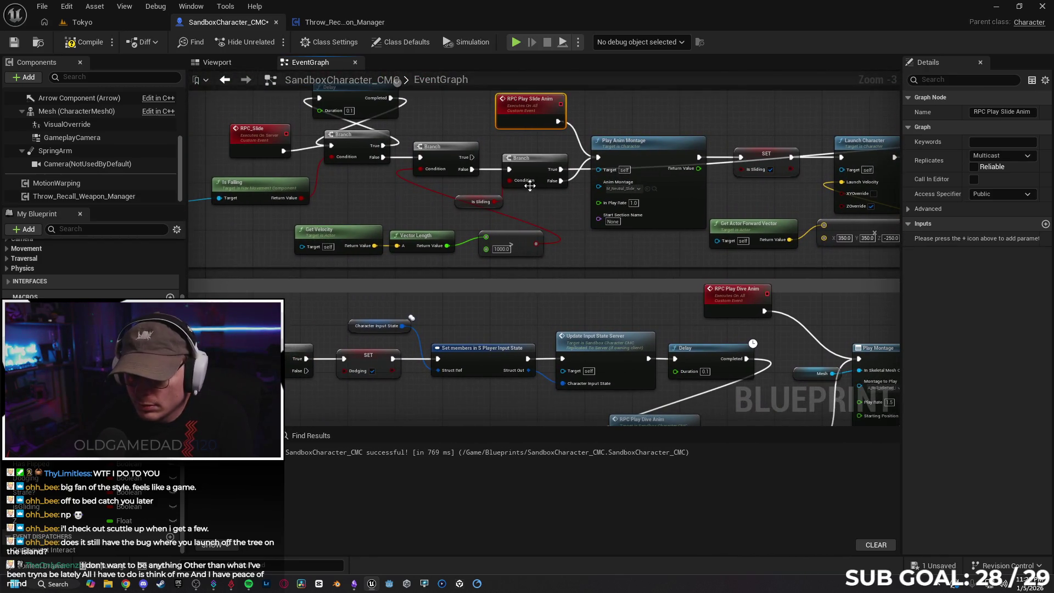
pyautogui.moveTo(535, 165)
pyautogui.mouseDown()
pyautogui.moveTo(512, 161)
pyautogui.moveTo(516, 134)
pyautogui.moveTo(516, 173)
pyautogui.moveTo(520, 157)
pyautogui.mouseUp()
pyautogui.moveTo(555, 200)
pyautogui.mouseDown()
pyautogui.moveTo(221, 239)
pyautogui.moveTo(187, 232)
pyautogui.moveTo(491, 216)
pyautogui.moveTo(501, 225)
pyautogui.mouseUp()
pyautogui.moveTo(475, 189)
pyautogui.mouseDown()
pyautogui.moveTo(533, 150)
pyautogui.moveTo(500, 159)
pyautogui.moveTo(481, 180)
pyautogui.mouseUp()
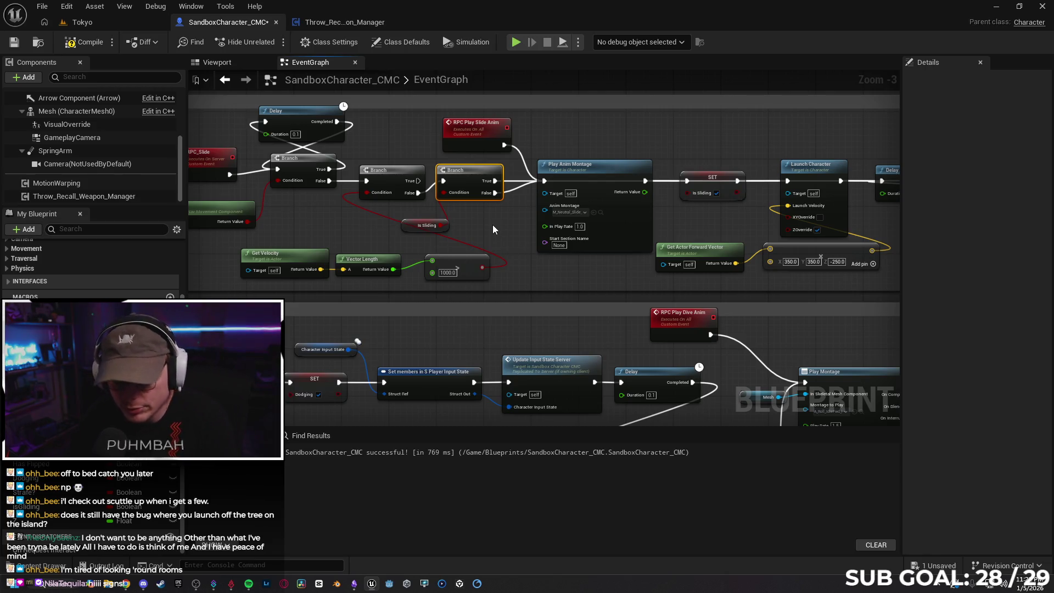
pyautogui.moveTo(479, 225)
pyautogui.mouseDown()
pyautogui.moveTo(434, 186)
pyautogui.moveTo(410, 97)
pyautogui.mouseUp()
pyautogui.moveTo(672, 357)
pyautogui.mouseDown()
pyautogui.moveTo(642, 350)
pyautogui.moveTo(679, 351)
pyautogui.moveTo(696, 378)
pyautogui.moveTo(711, 375)
pyautogui.mouseUp()
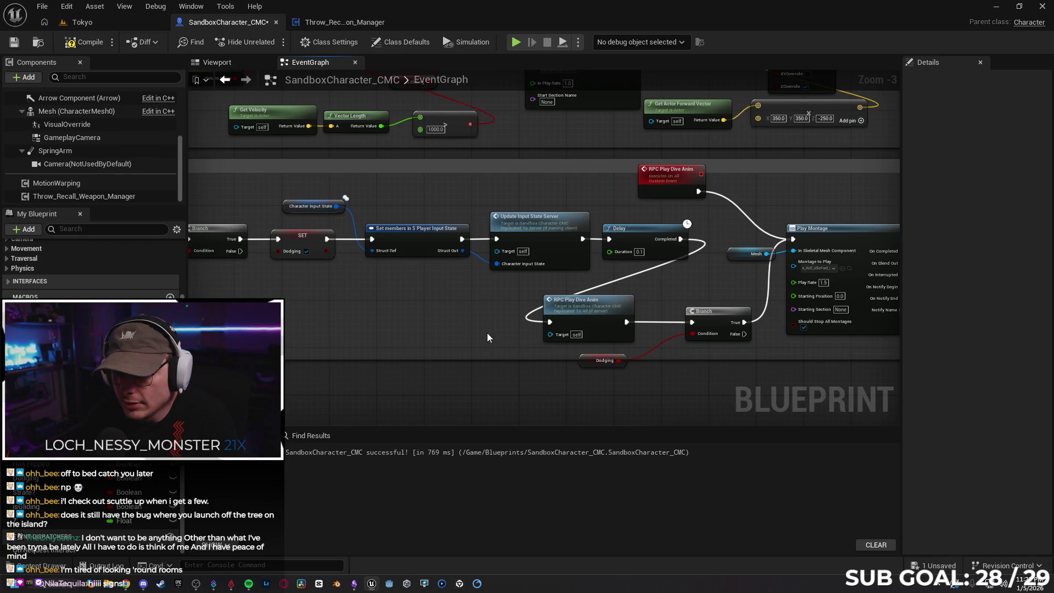
pyautogui.moveTo(487, 333); pyautogui.dragTo(510, 363)
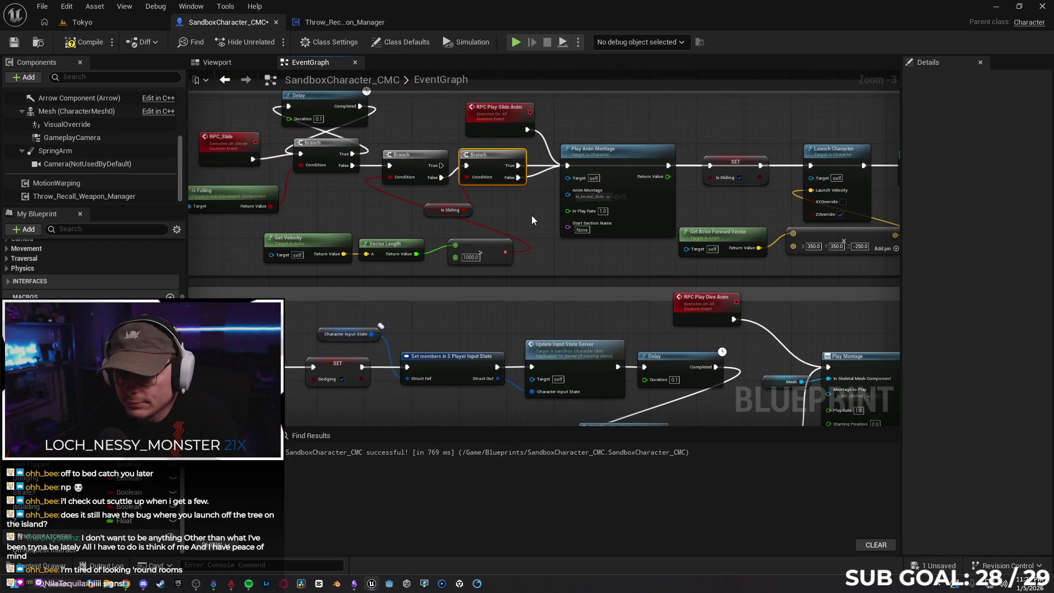
# Even out the spacing of the Branch nodes and nudge RPC_Slide up and left
pyautogui.moveTo(492, 161); pyautogui.dragTo(390, 167)
pyautogui.moveTo(484, 162); pyautogui.dragTo(510, 151)
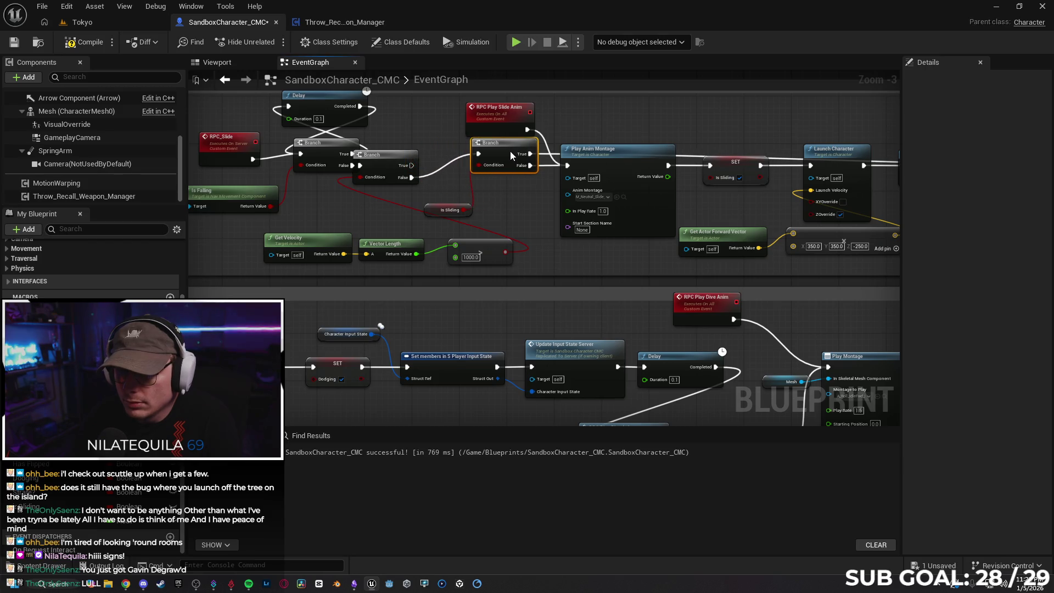
pyautogui.moveTo(528, 188)
pyautogui.mouseDown()
pyautogui.moveTo(454, 213)
pyautogui.moveTo(515, 203)
pyautogui.mouseUp()
pyautogui.moveTo(384, 171); pyautogui.dragTo(411, 170)
pyautogui.moveTo(359, 214); pyautogui.dragTo(417, 219)
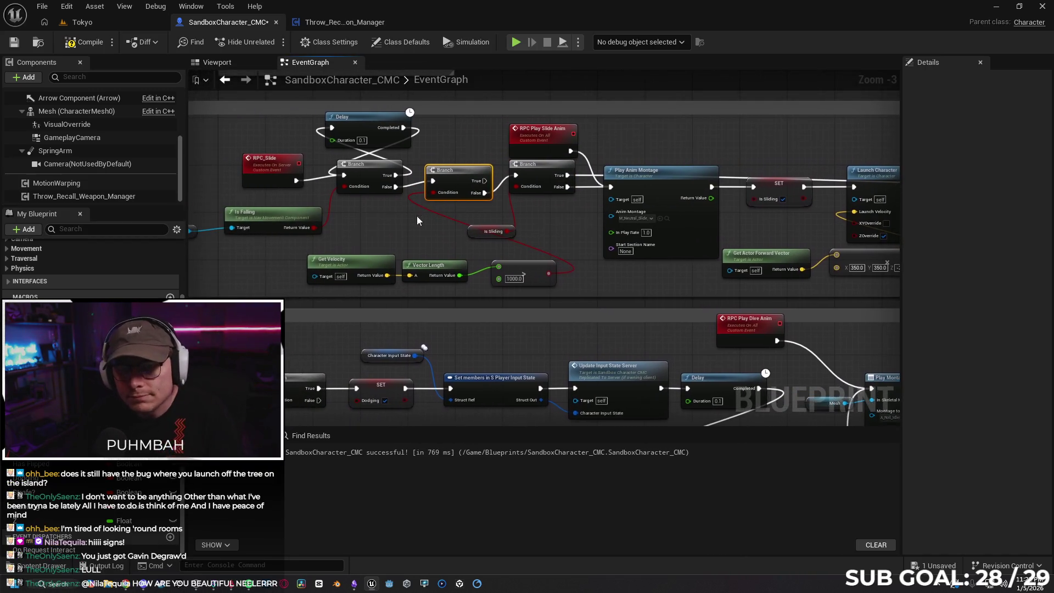
pyautogui.moveTo(271, 163); pyautogui.dragTo(267, 156)
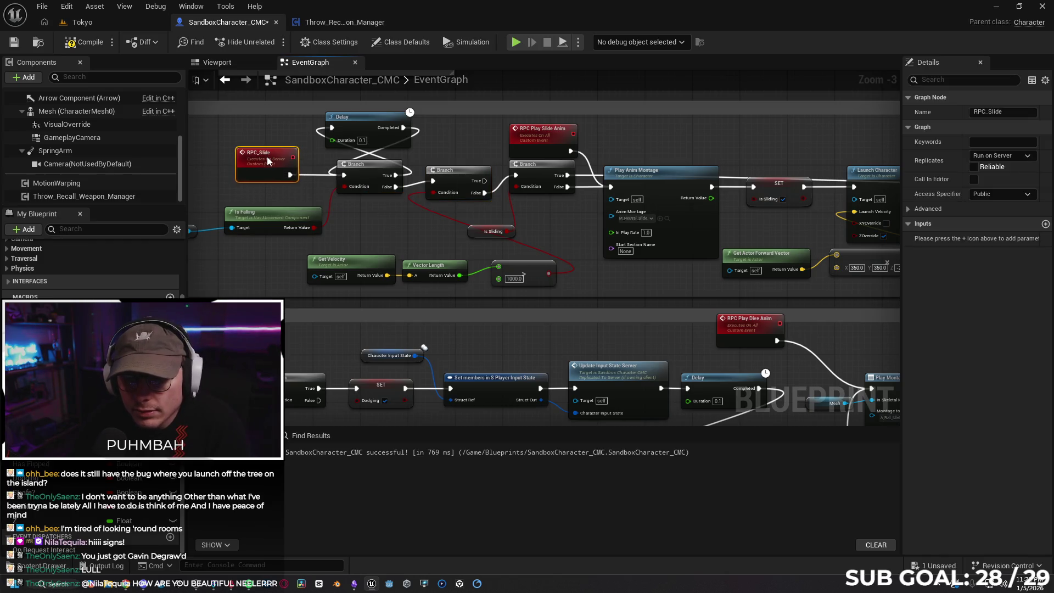
# Nudge the greater-than node left, lower two Branch nodes, and select a middle Branch
pyautogui.moveTo(223, 225); pyautogui.dragTo(292, 214)
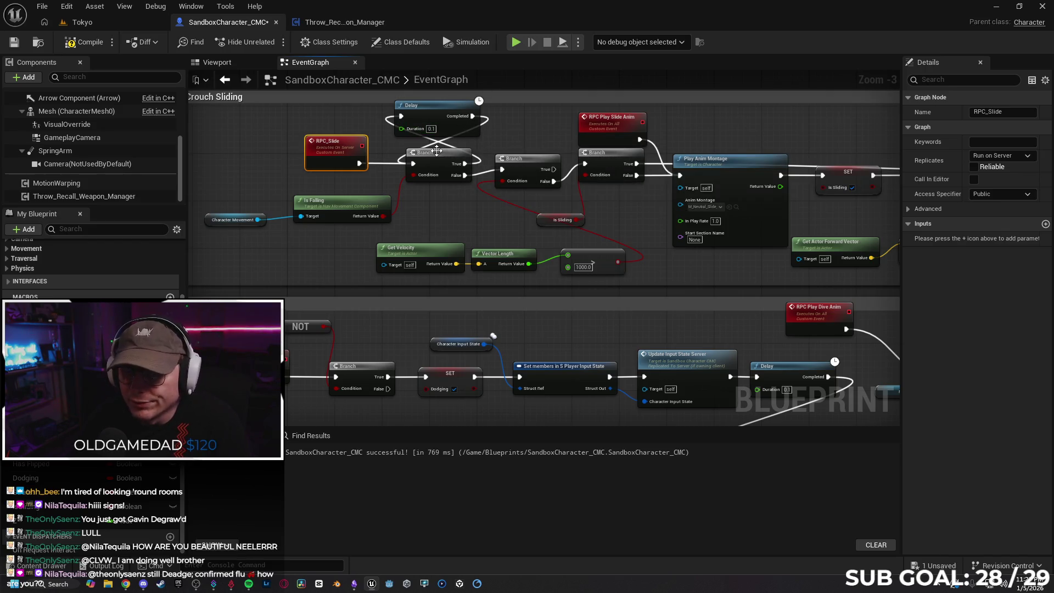
pyautogui.moveTo(517, 167); pyautogui.dragTo(417, 168)
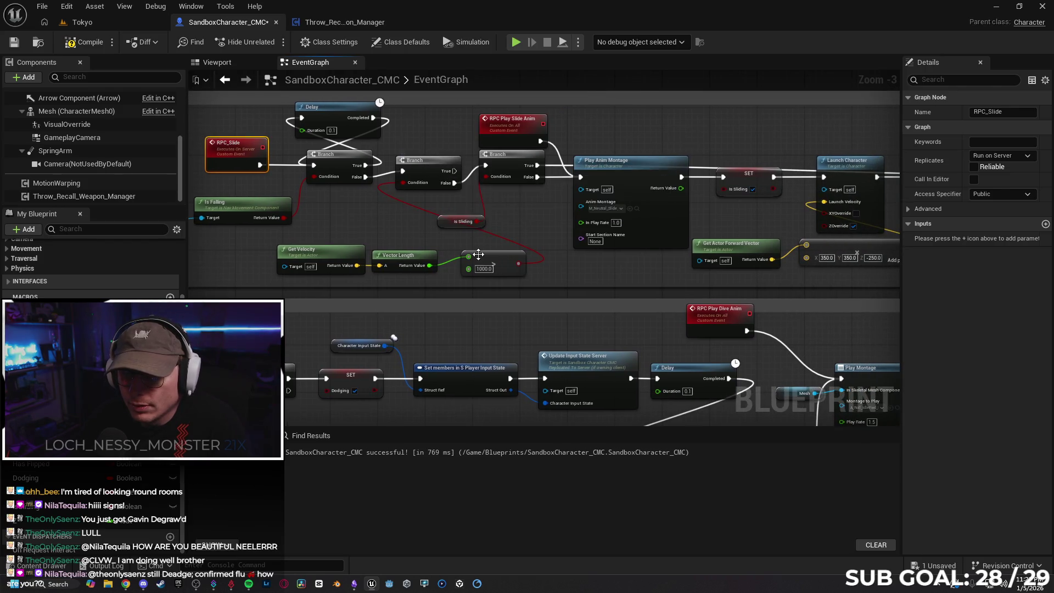
pyautogui.moveTo(510, 259); pyautogui.dragTo(492, 259)
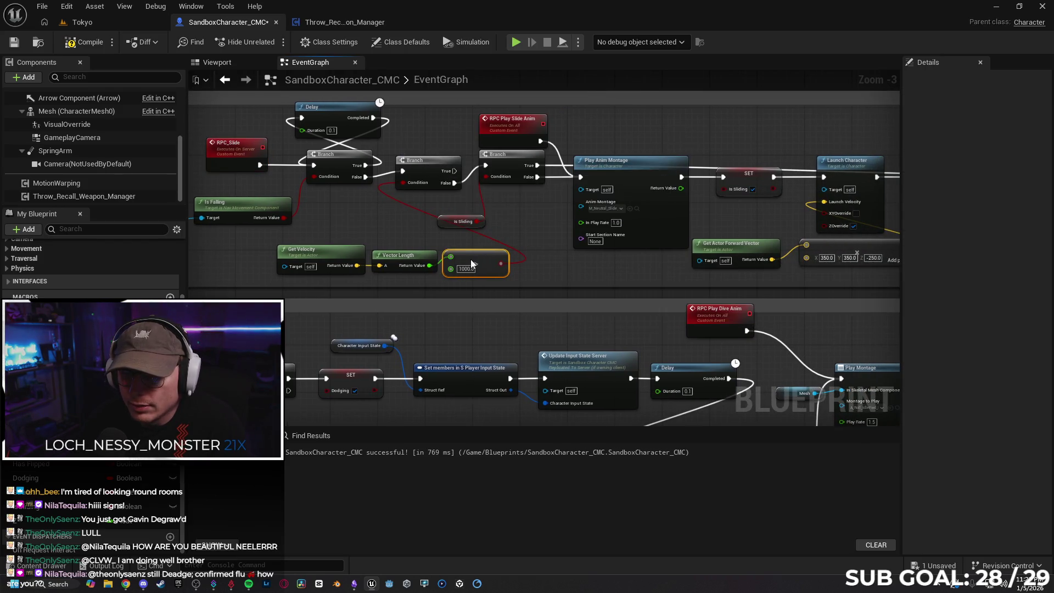
pyautogui.moveTo(428, 167); pyautogui.dragTo(430, 173)
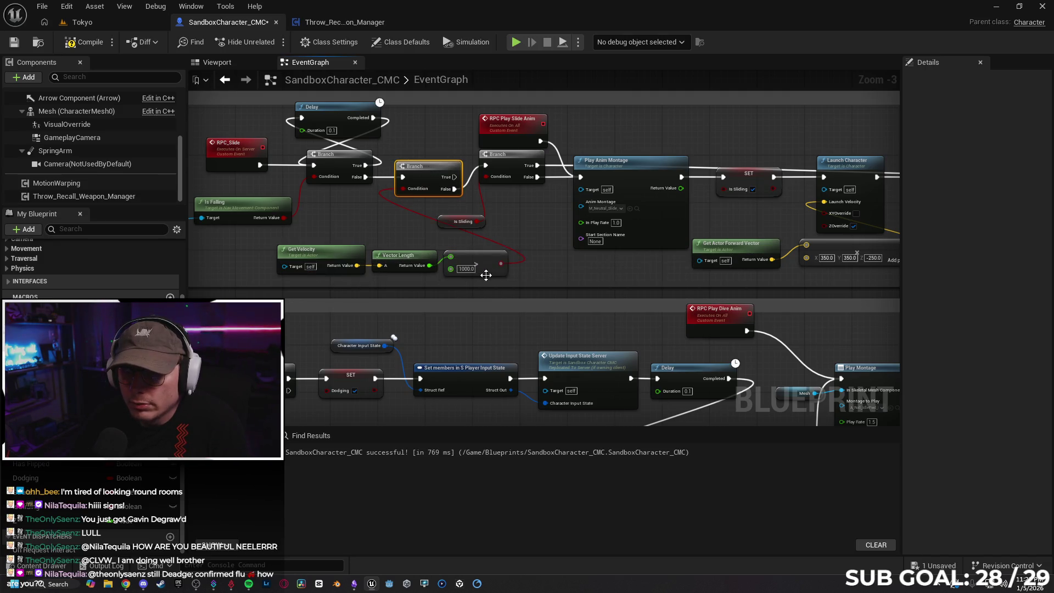
pyautogui.moveTo(342, 267); pyautogui.dragTo(301, 262)
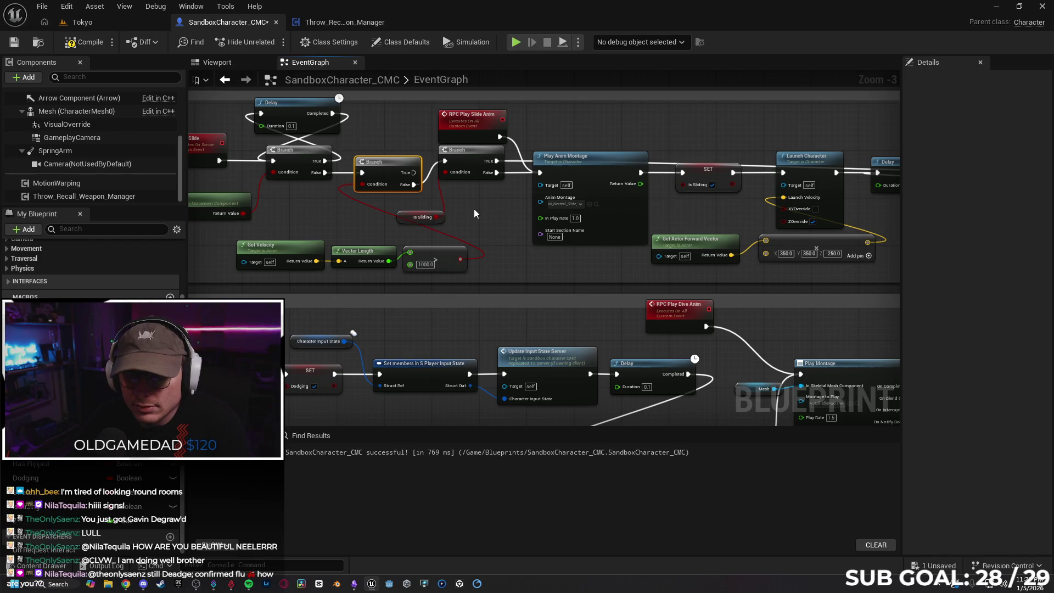
pyautogui.moveTo(464, 162); pyautogui.dragTo(466, 186)
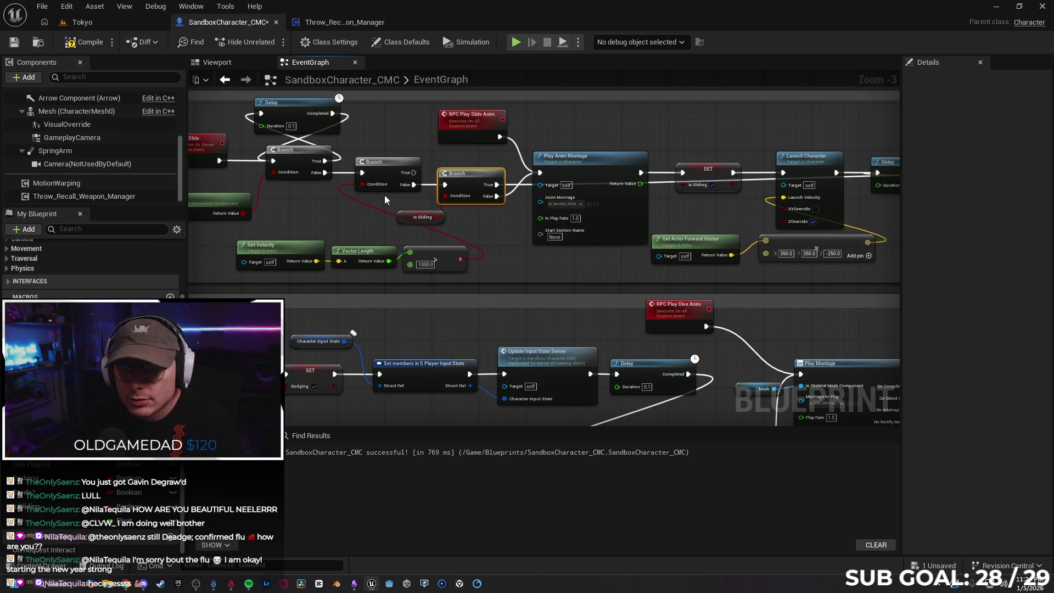
pyautogui.click(392, 177)
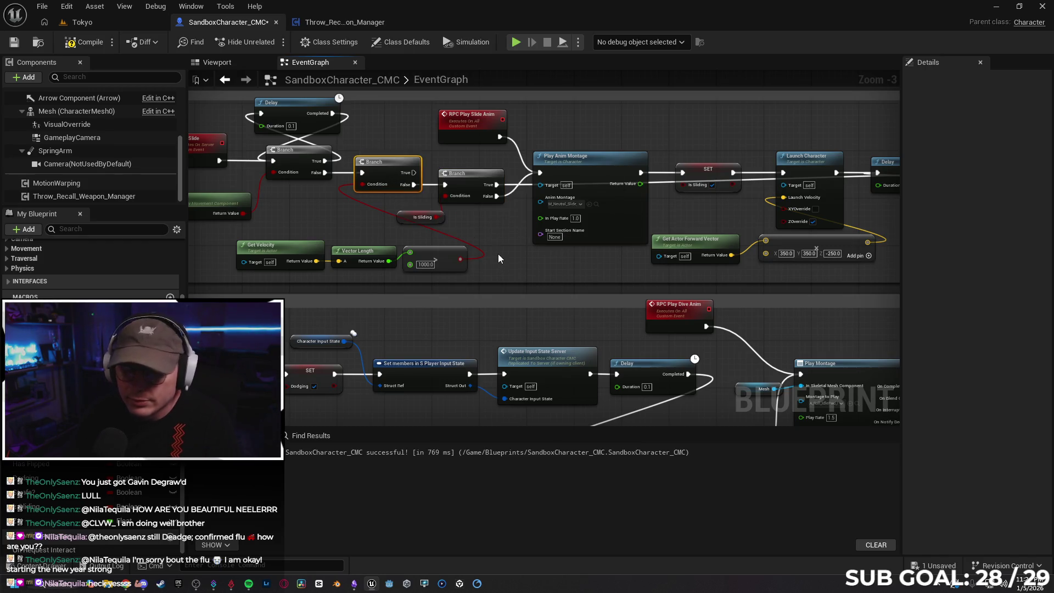